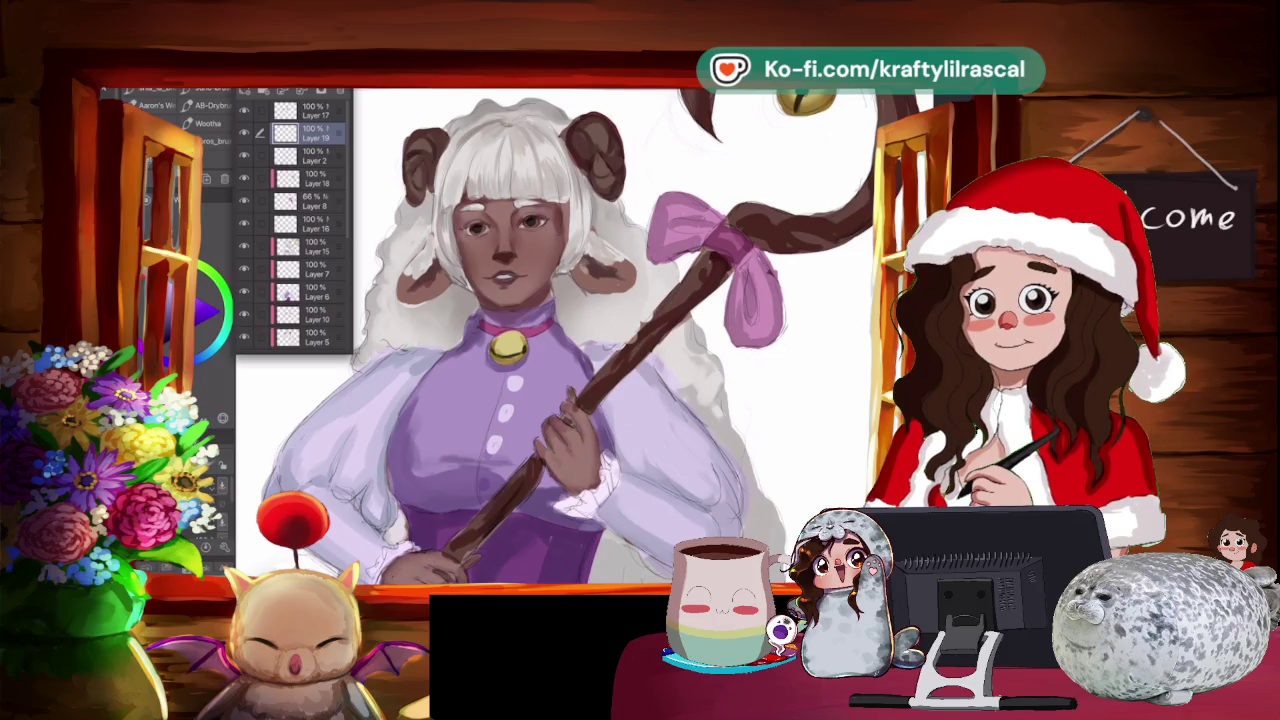
Zoom in on the lavender dress and put a transform box around the bodice buttons.
scroll(569, 337, right, 2)
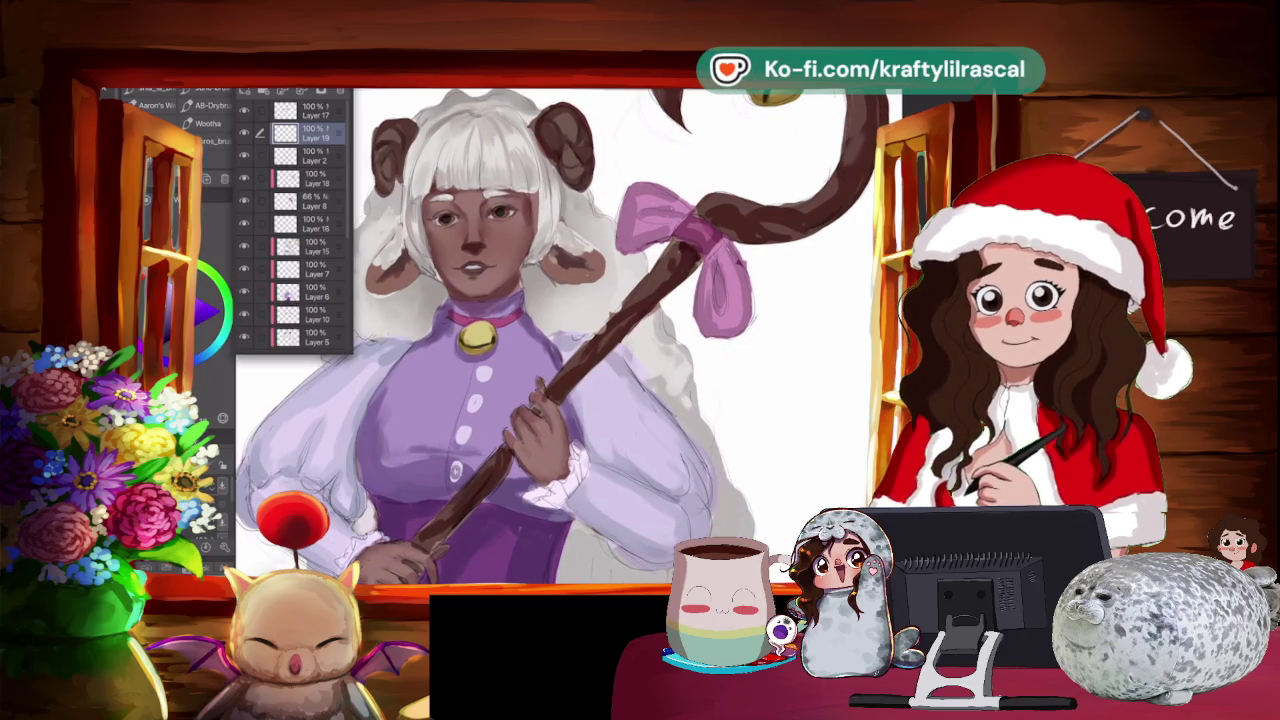
scroll(560, 337, down, 3)
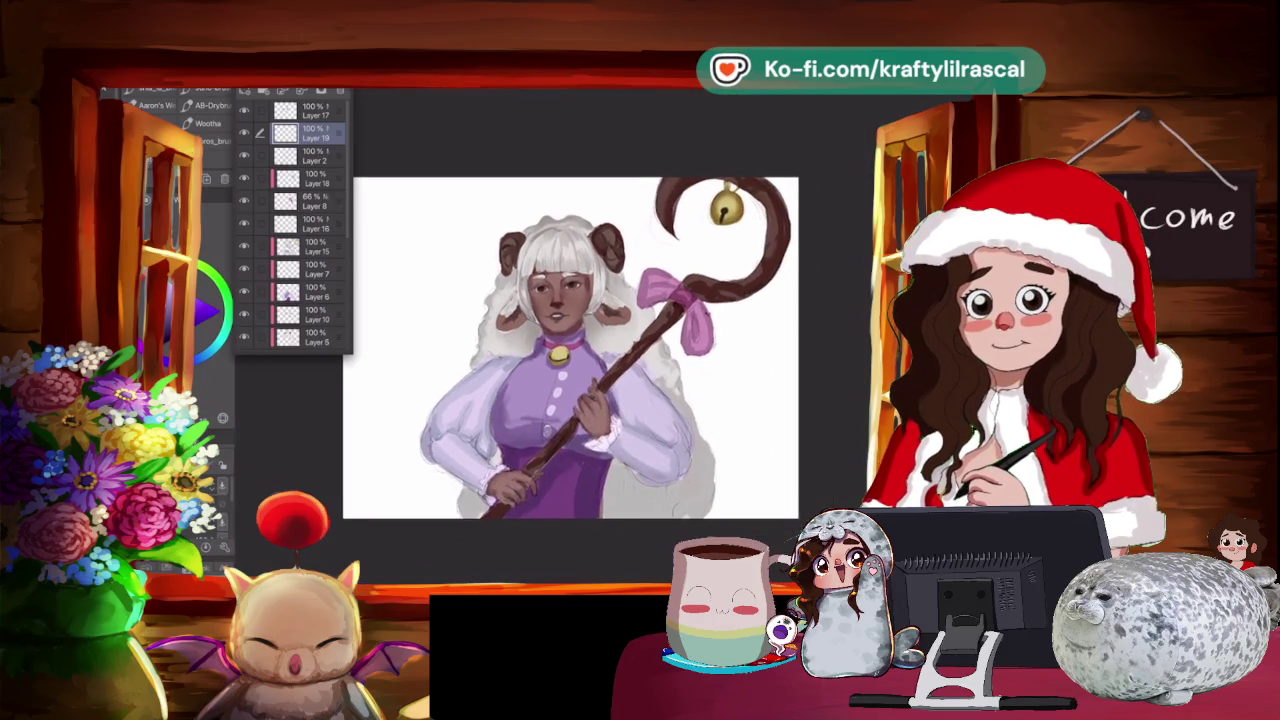
scroll(612, 337, up, 1)
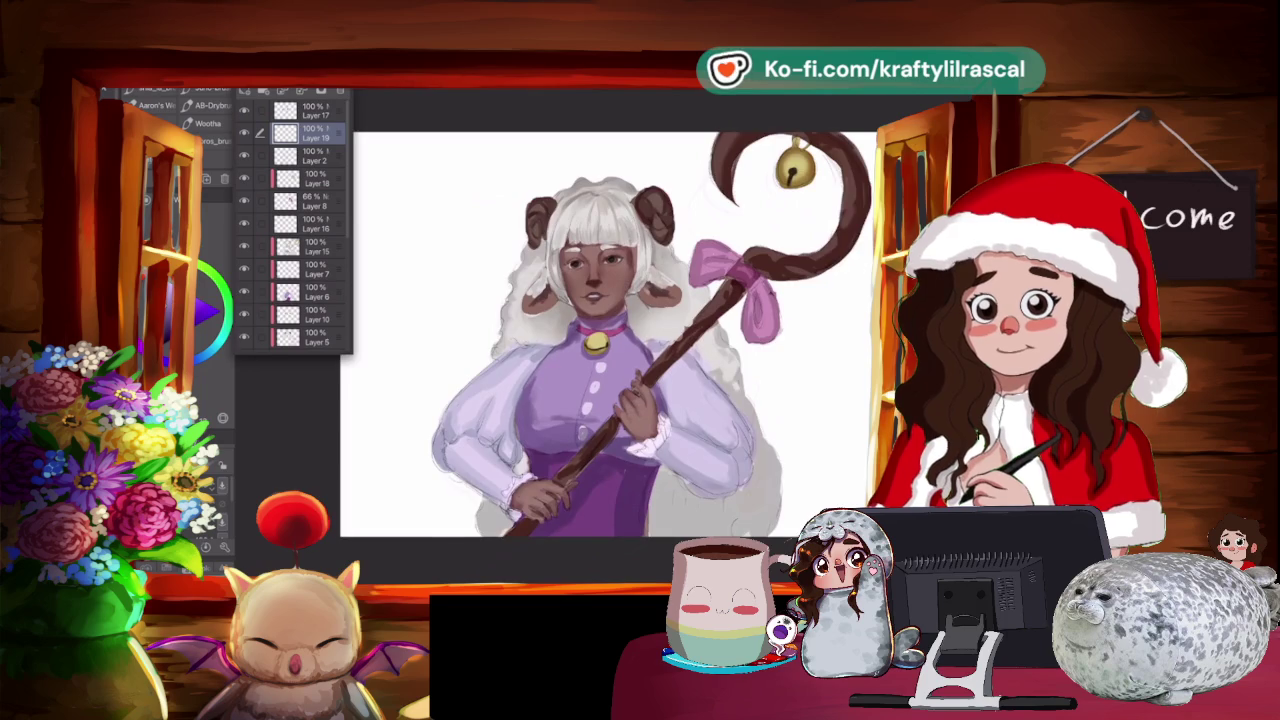
scroll(781, 341, up, 1)
scroll(781, 341, up, 1)
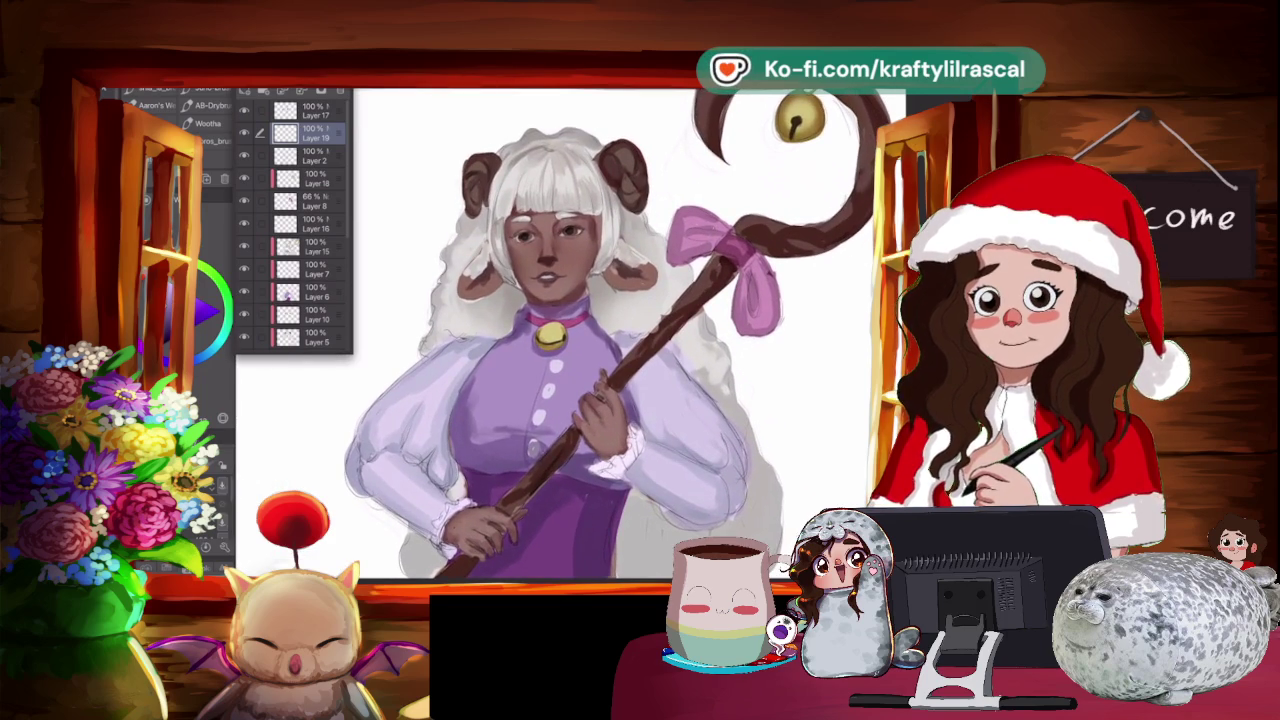
scroll(600, 340, up, 1)
scroll(580, 337, up, 1)
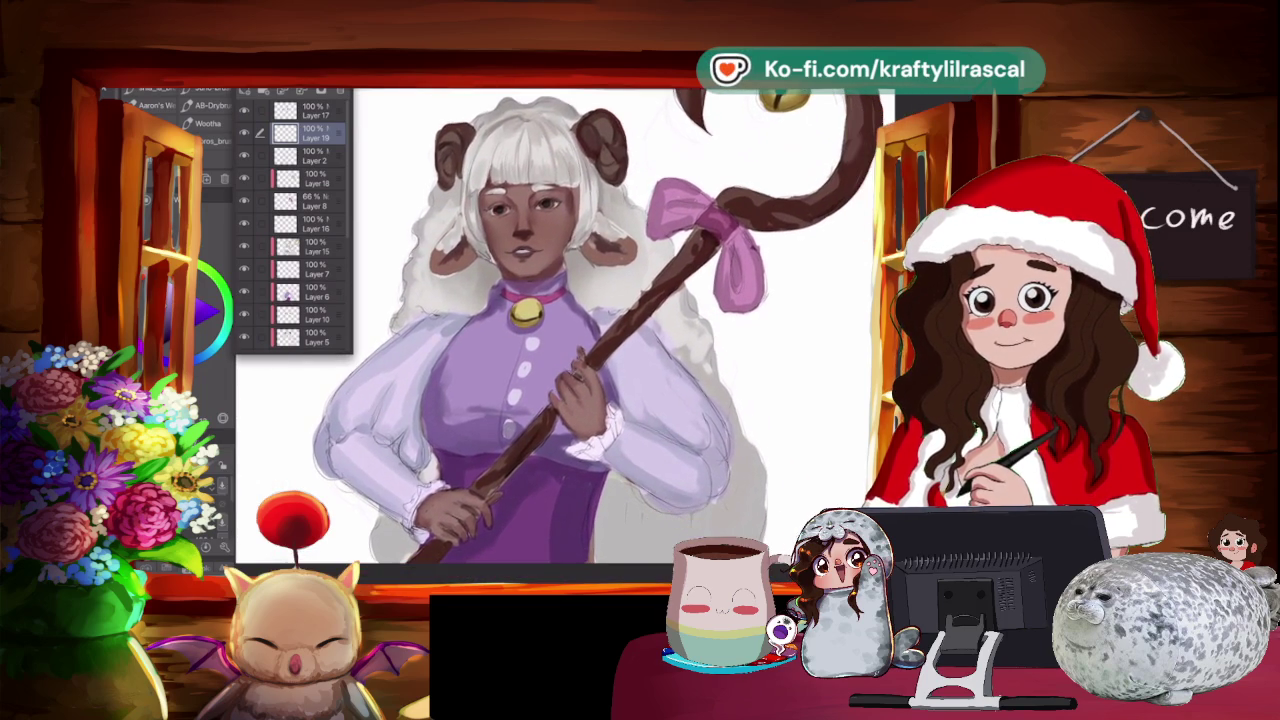
scroll(630, 330, up, 1)
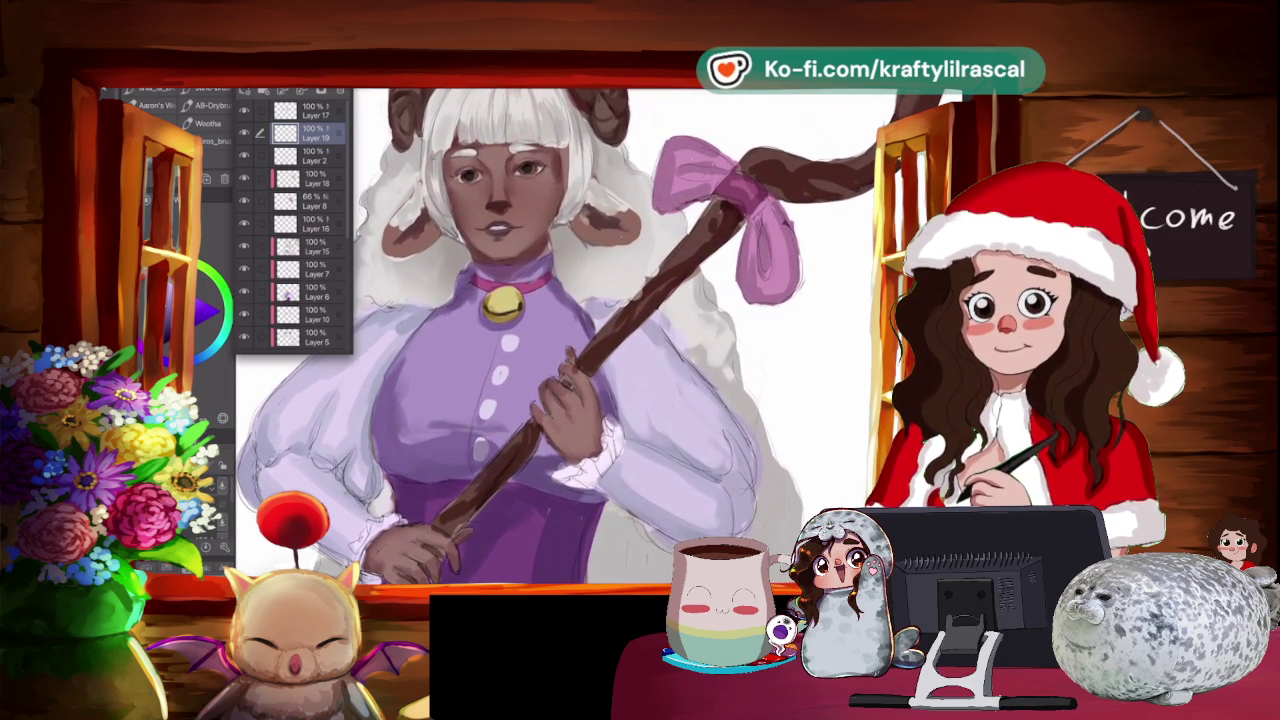
key(e)
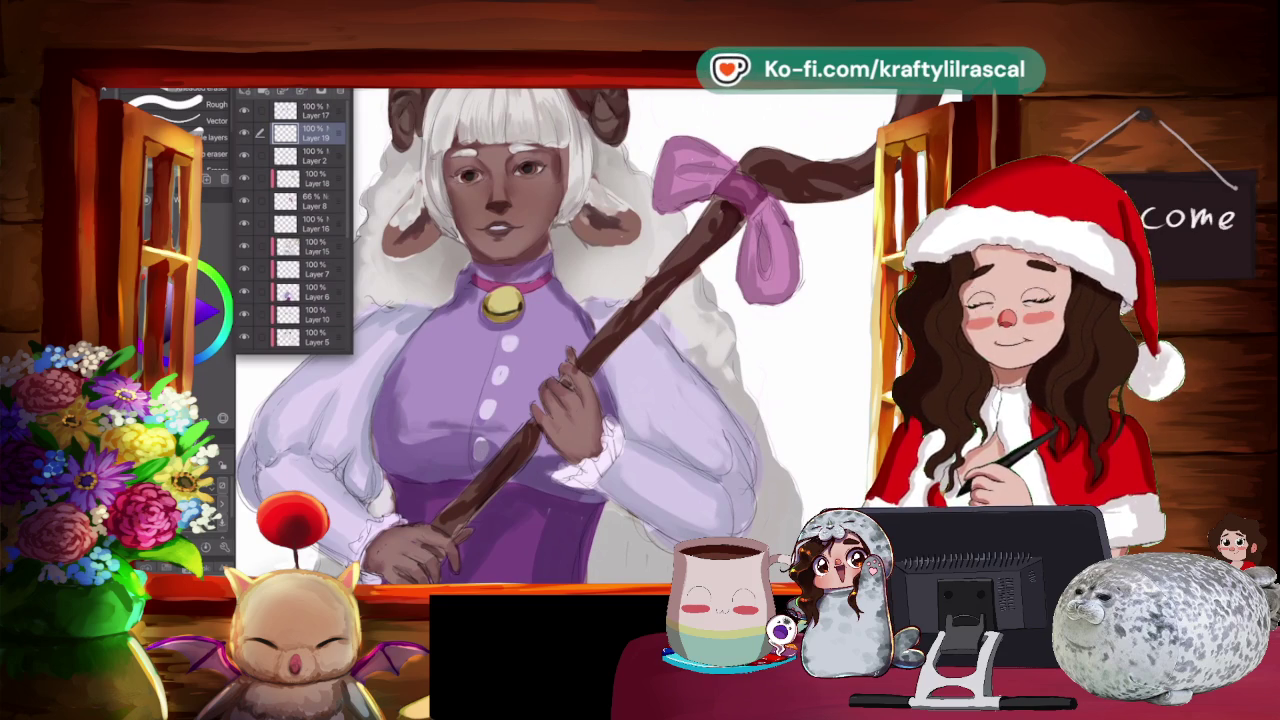
key(ctrl+t)
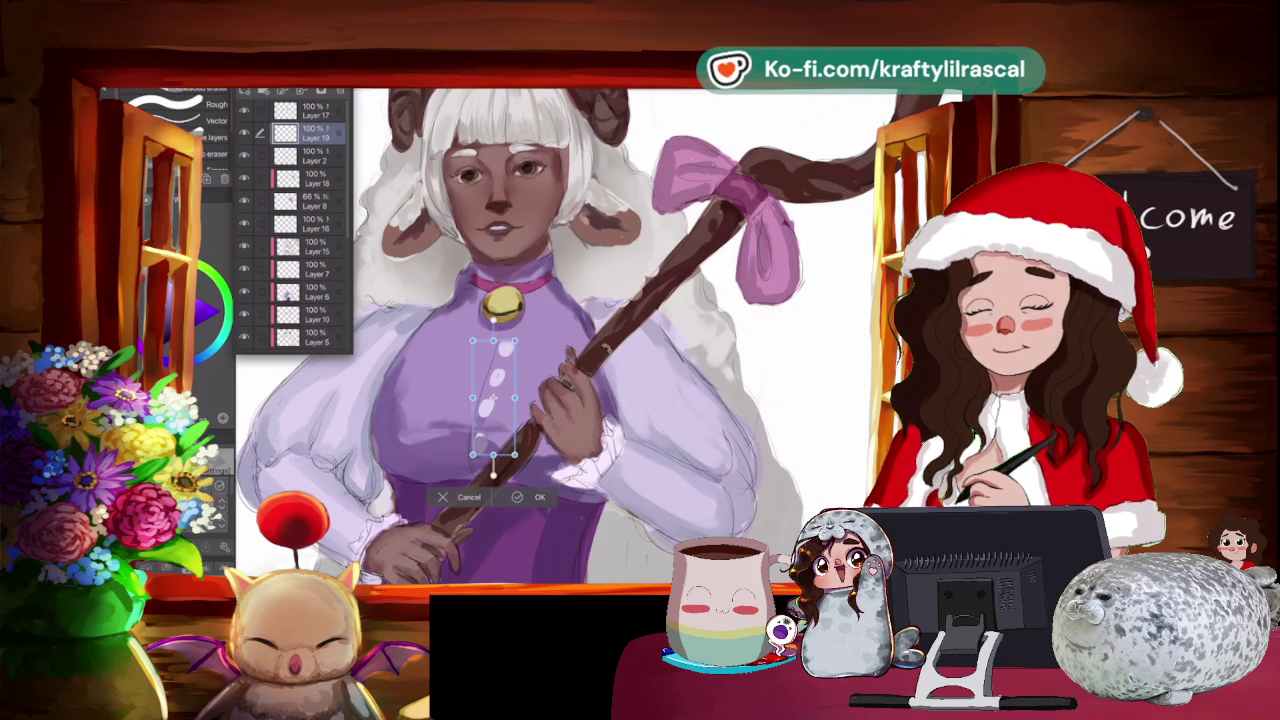
Nudge the dress buttons slightly down and left and commit the transform.
drag(493, 400, 490, 405)
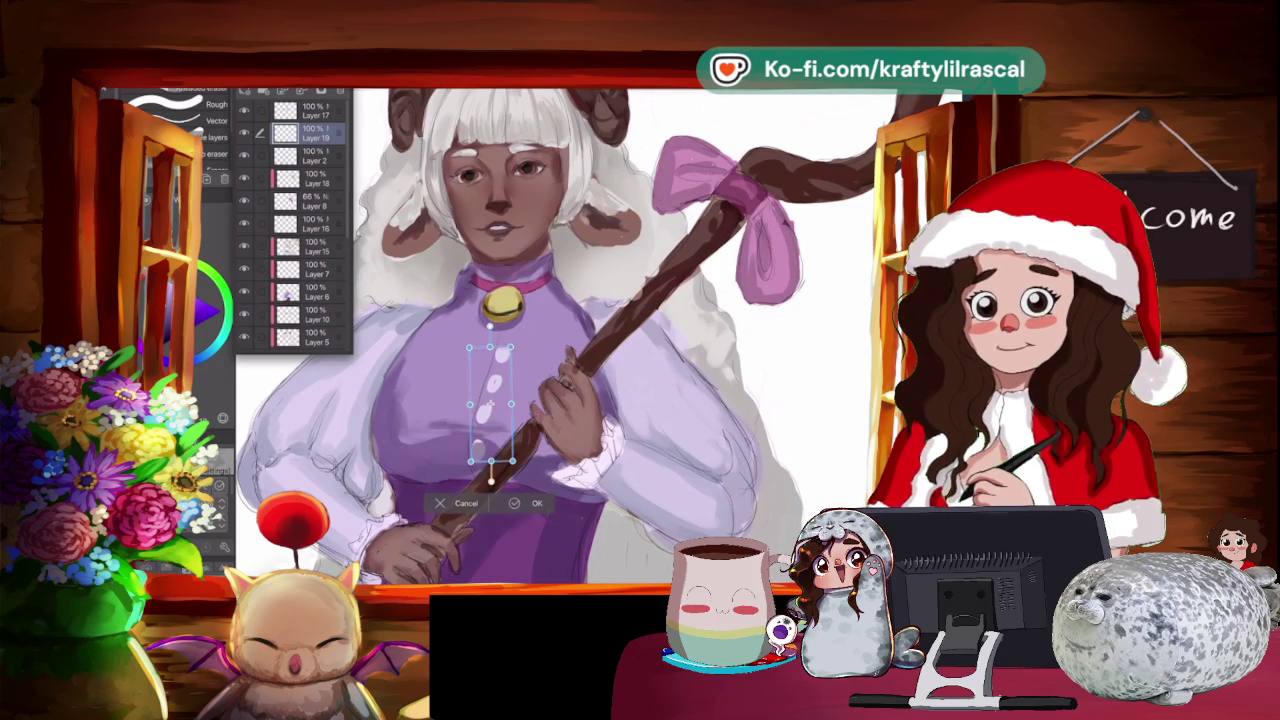
key(Return)
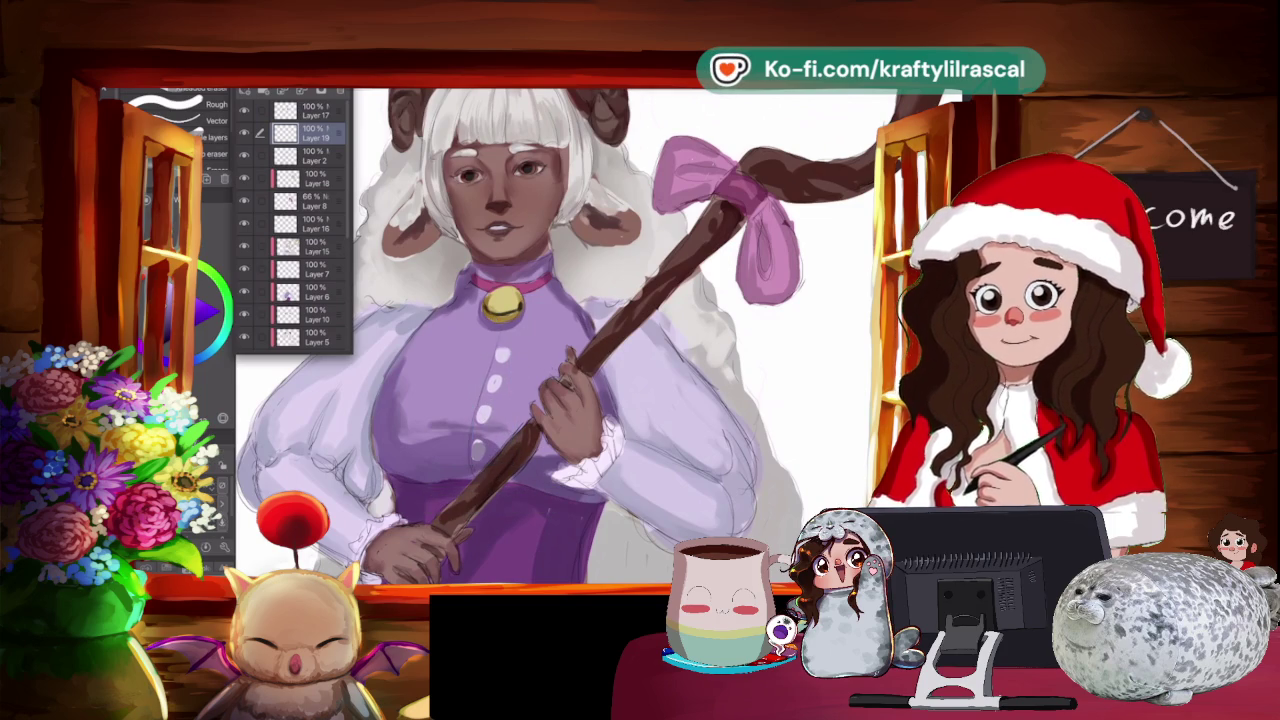
key(ctrl+0)
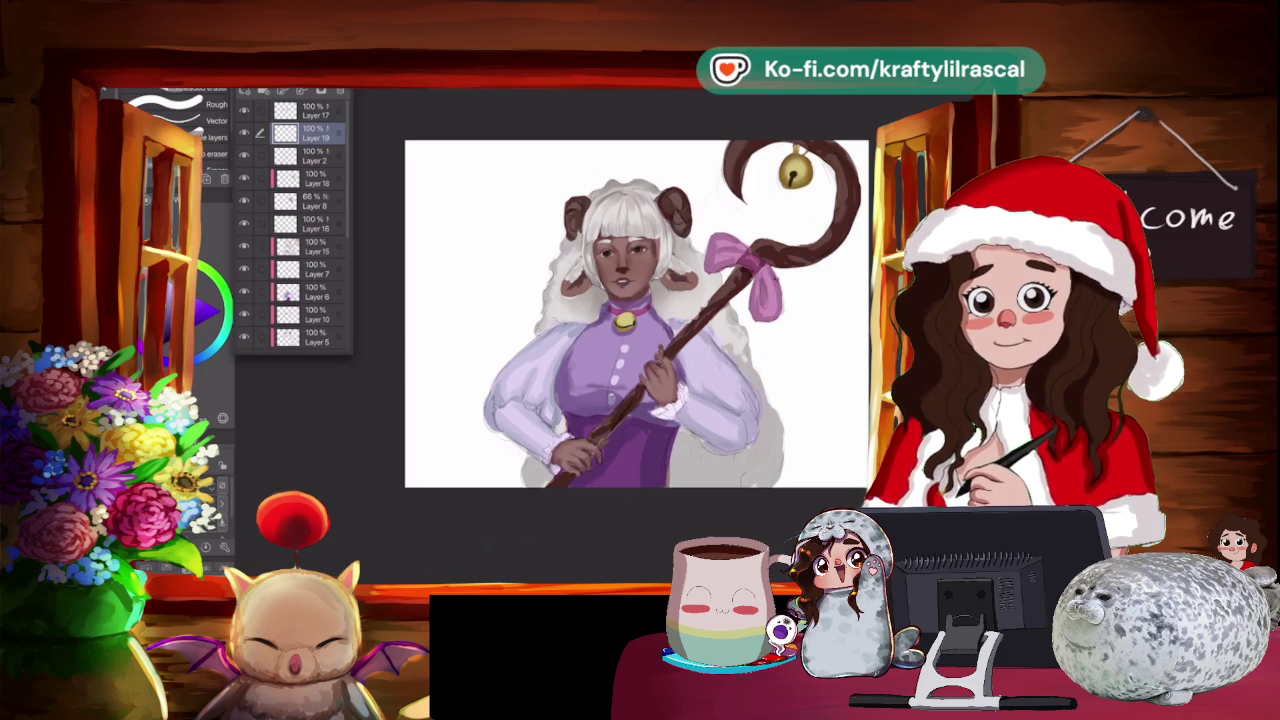
Sample a light colour from the painting and brush over the dress buttons.
scroll(636, 313, up, 3)
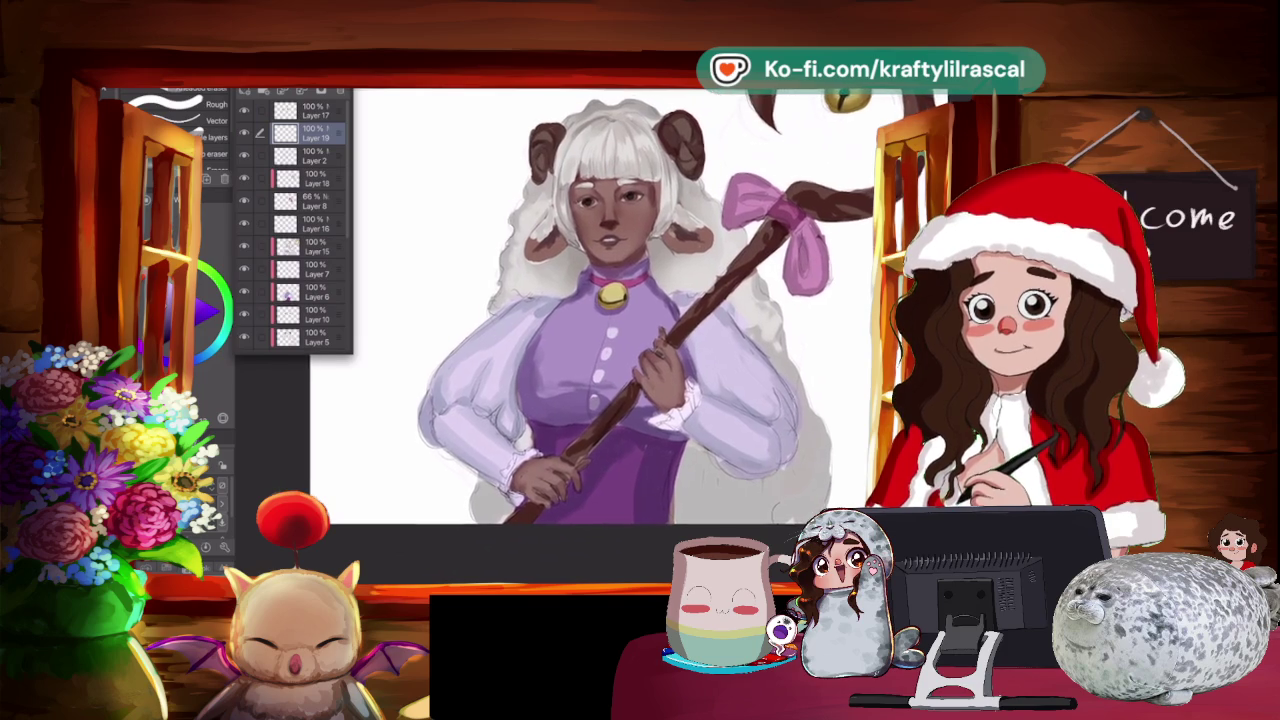
scroll(580, 310, up, 2)
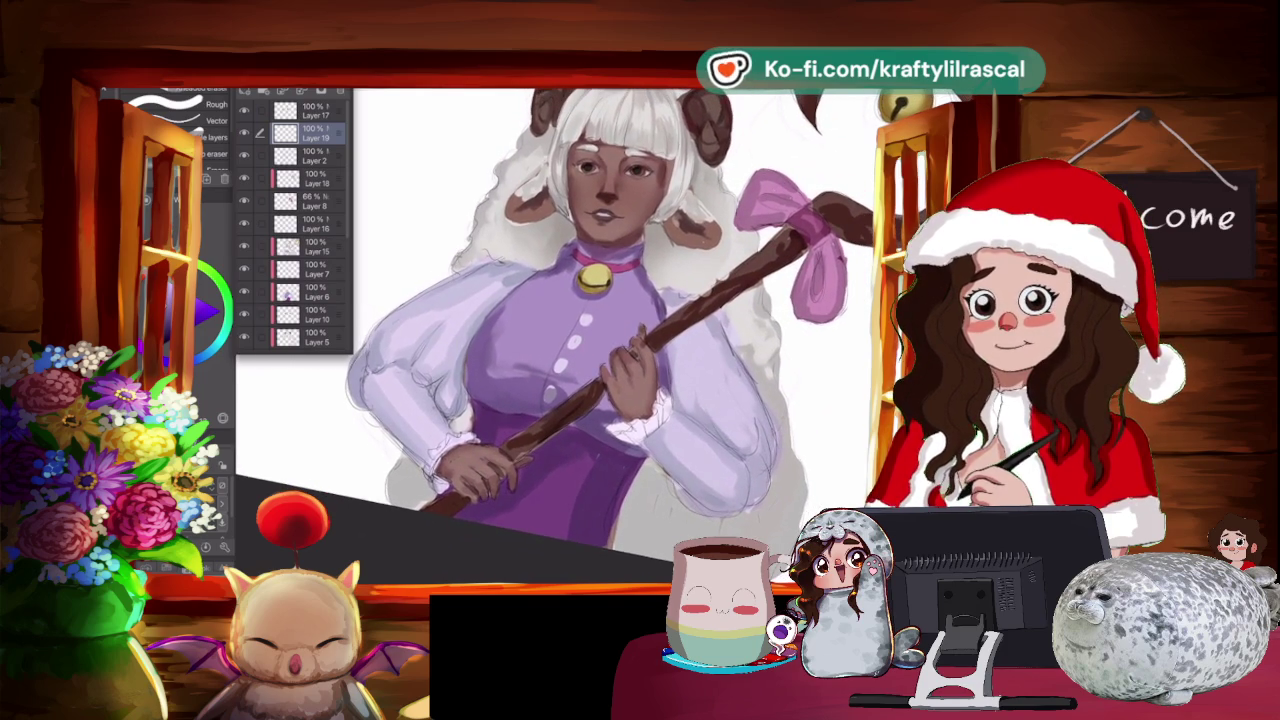
scroll(555, 326, up, 1)
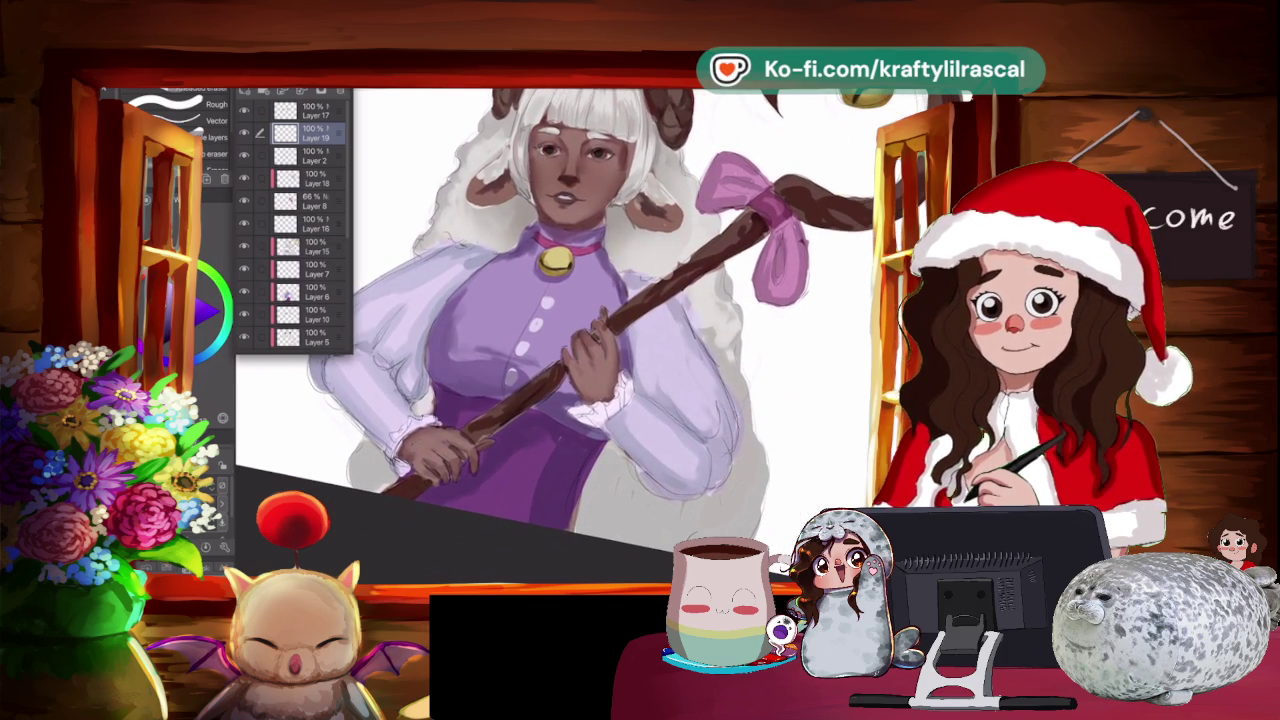
key(alt)
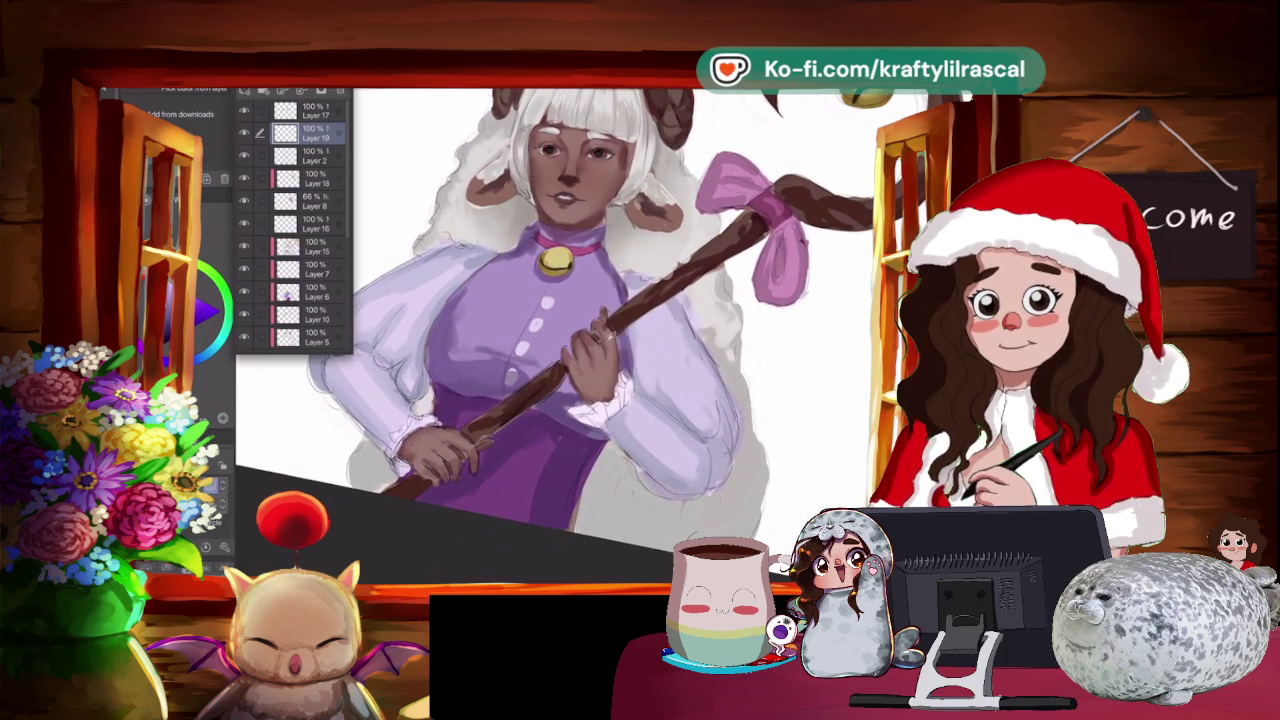
key(b)
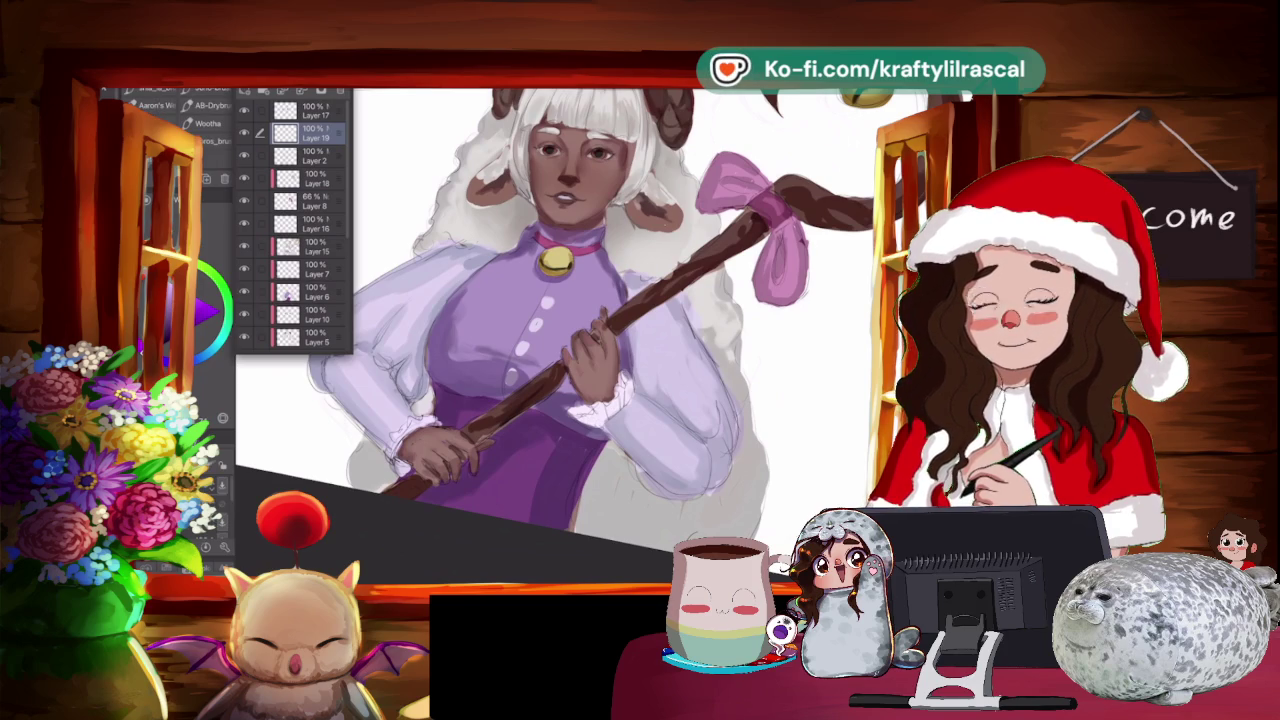
drag(546, 296, 533, 326)
click(310, 155)
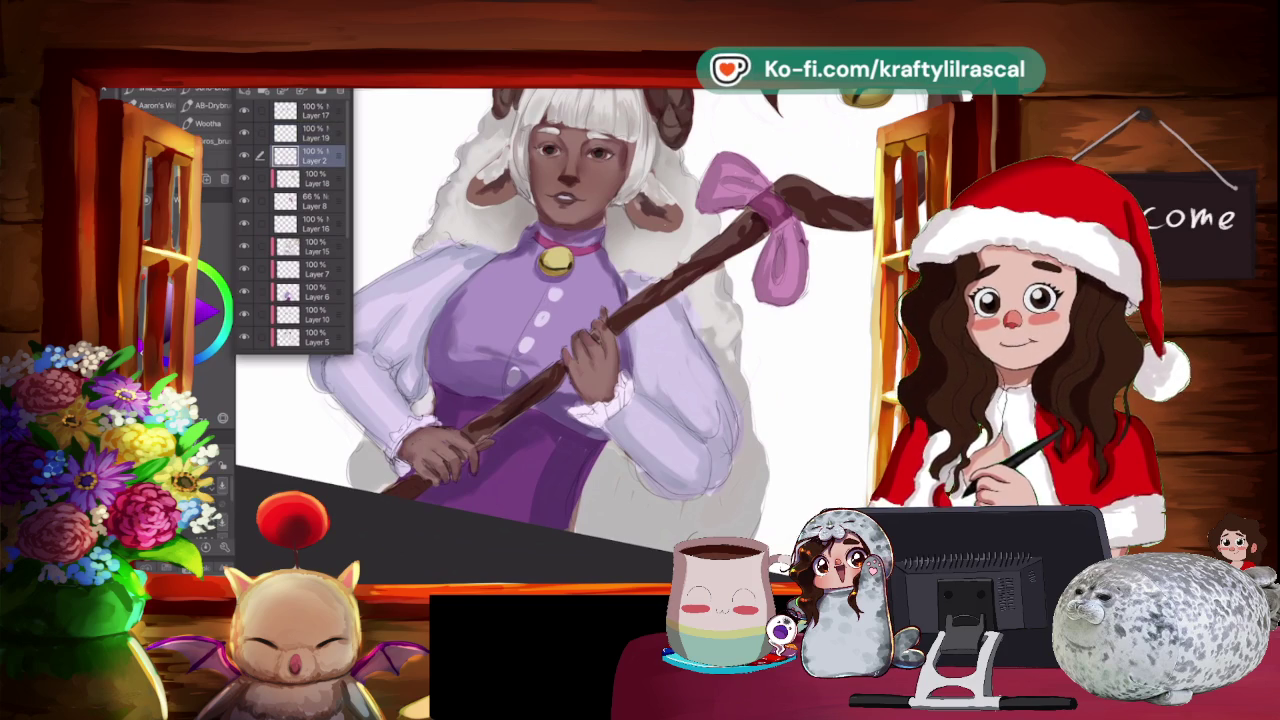
click(310, 178)
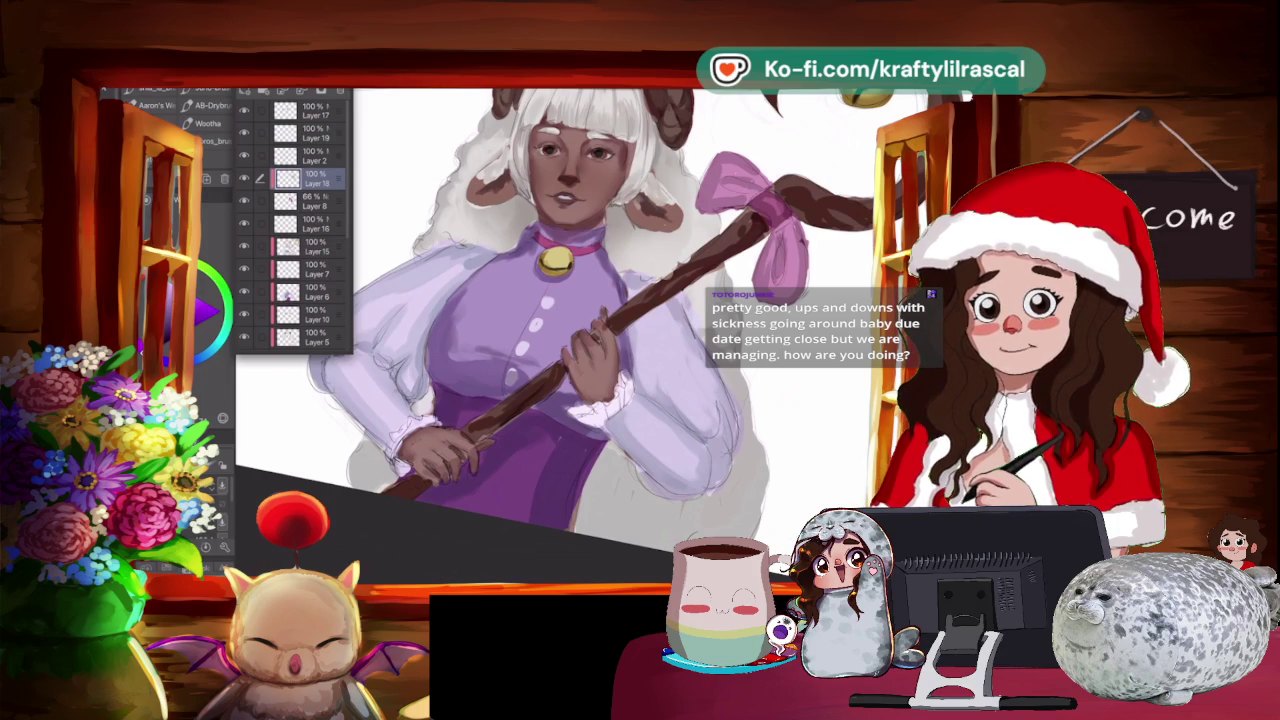
click(310, 155)
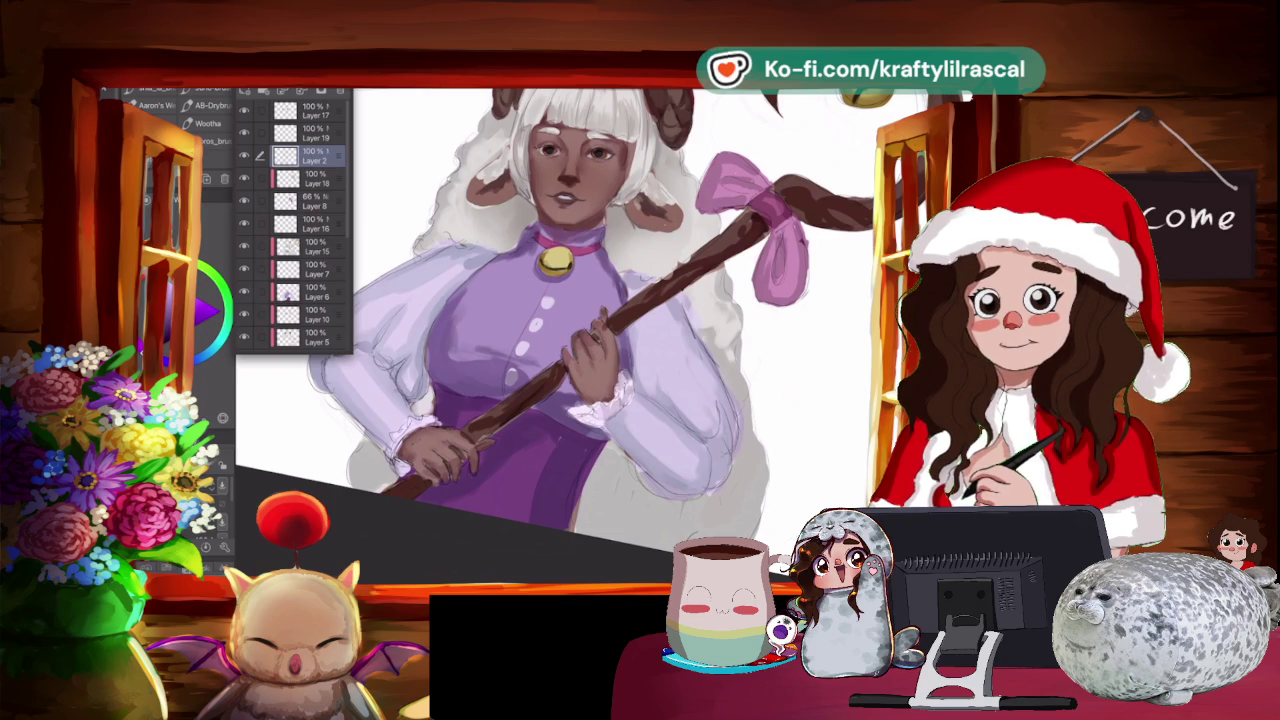
key(o)
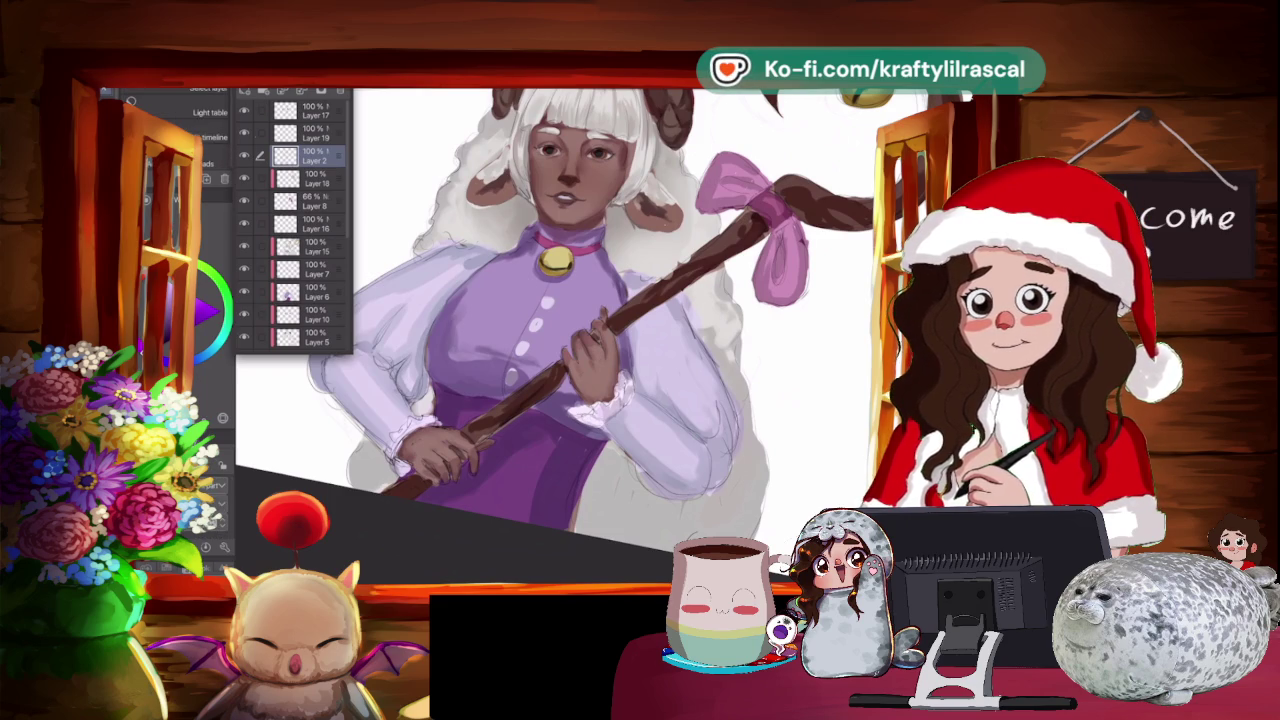
click(305, 133)
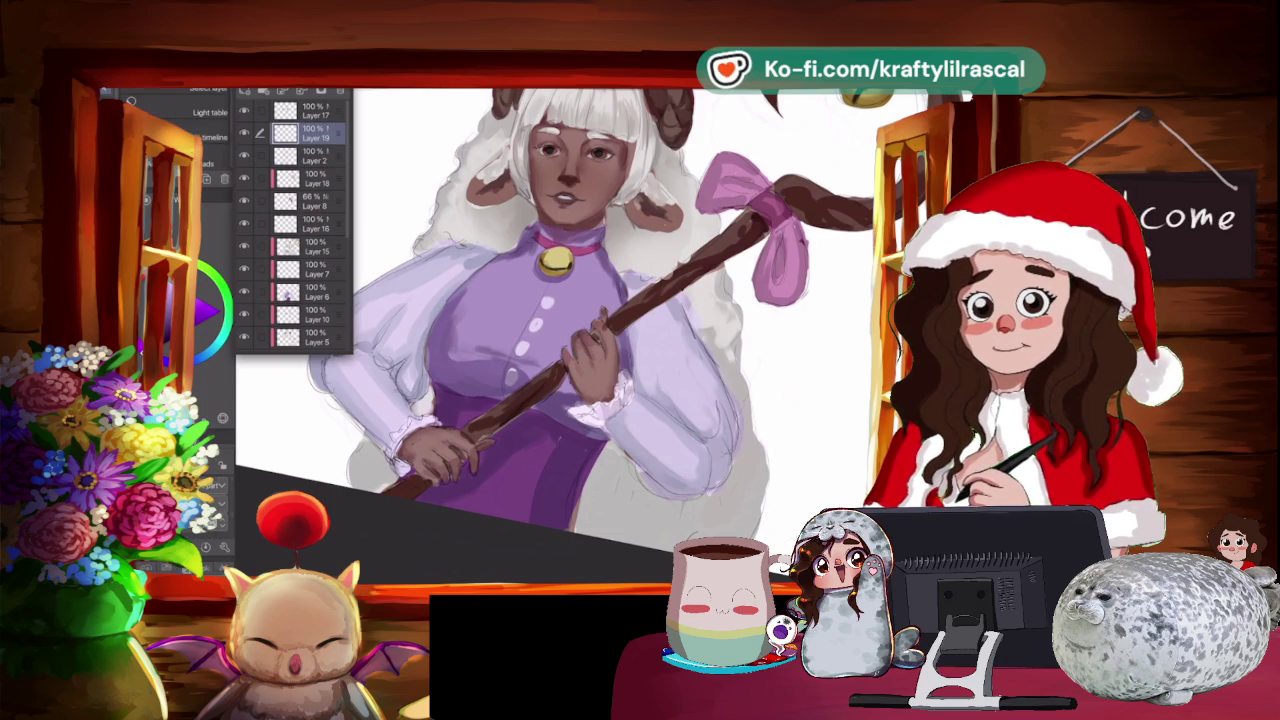
key(e)
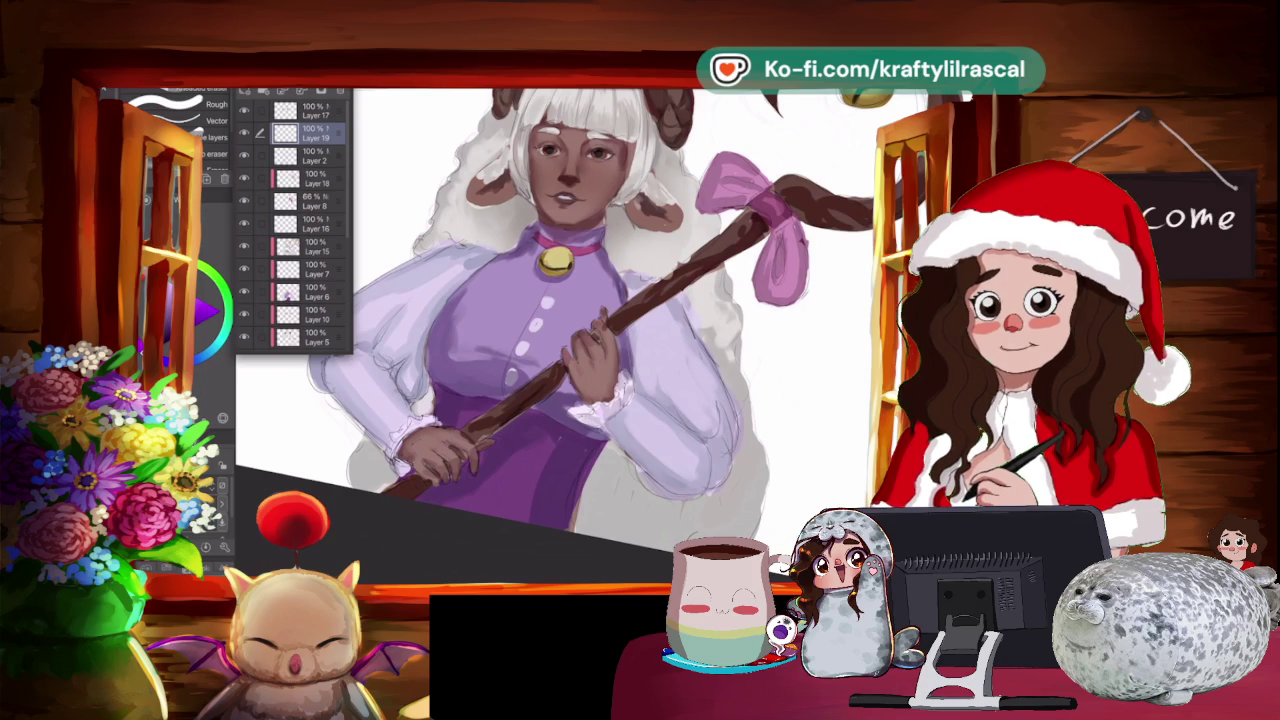
scroll(587, 330, down, 2)
scroll(587, 330, down, 1)
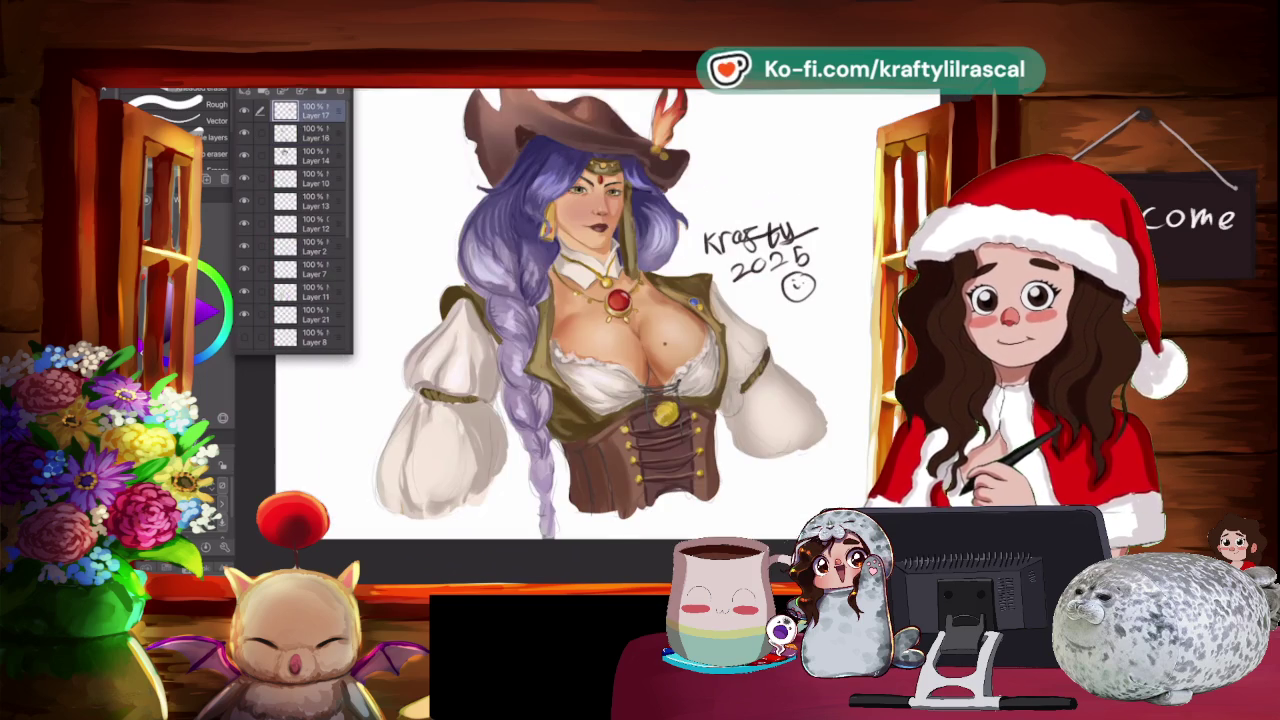
scroll(650, 220, up, 1)
scroll(650, 220, up, 1)
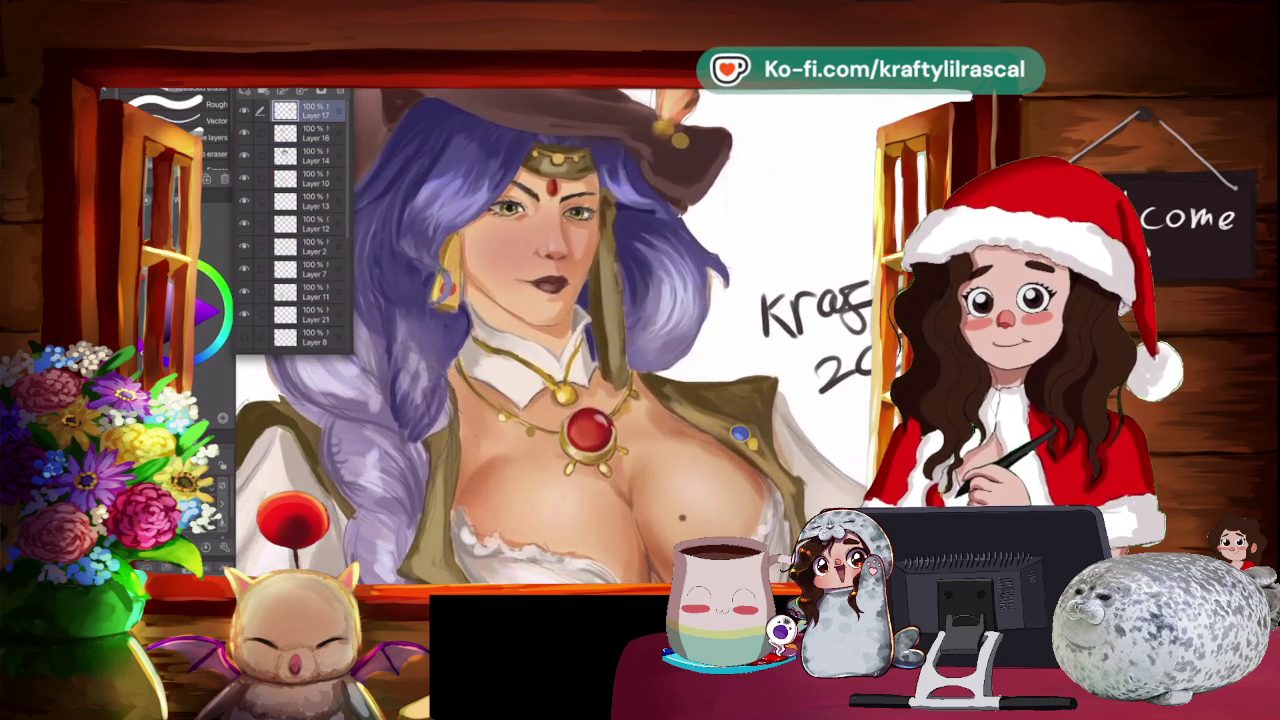
scroll(650, 220, down, 1)
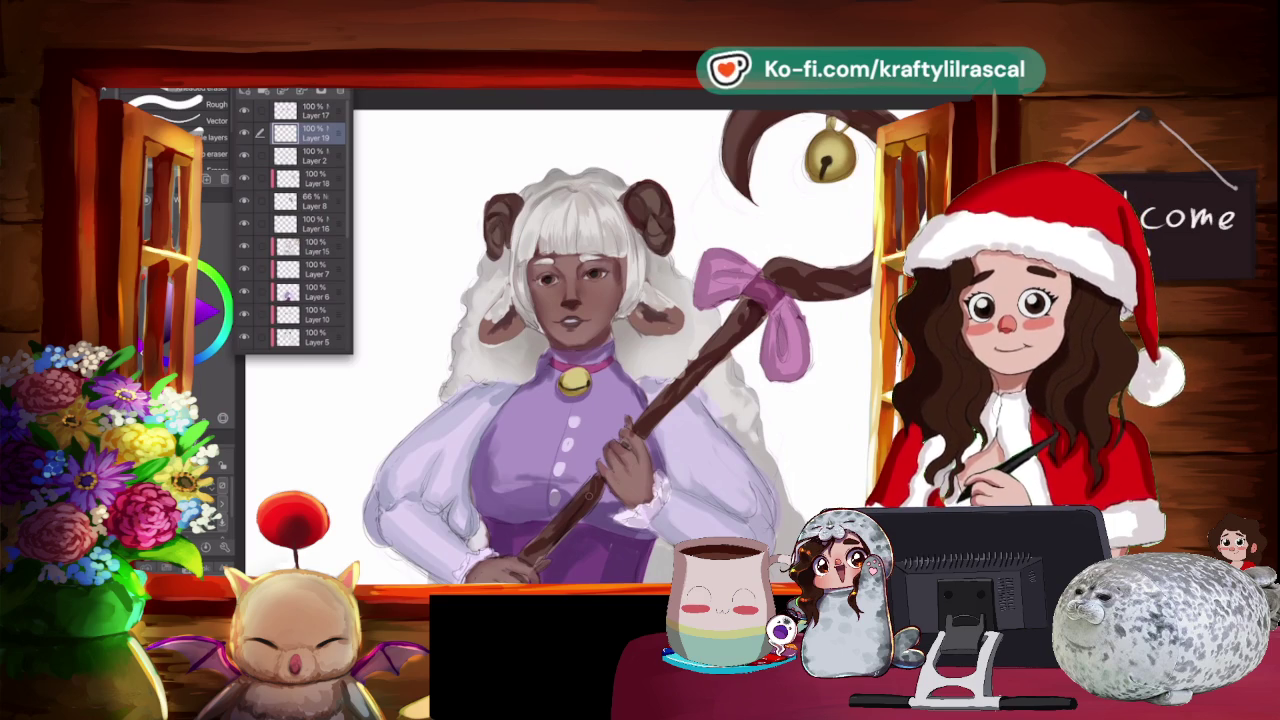
Zoom and pan around the figure, then dismiss the sub-tool palette menu.
scroll(610, 350, up, 2)
scroll(590, 340, up, 1)
scroll(590, 340, up, 1)
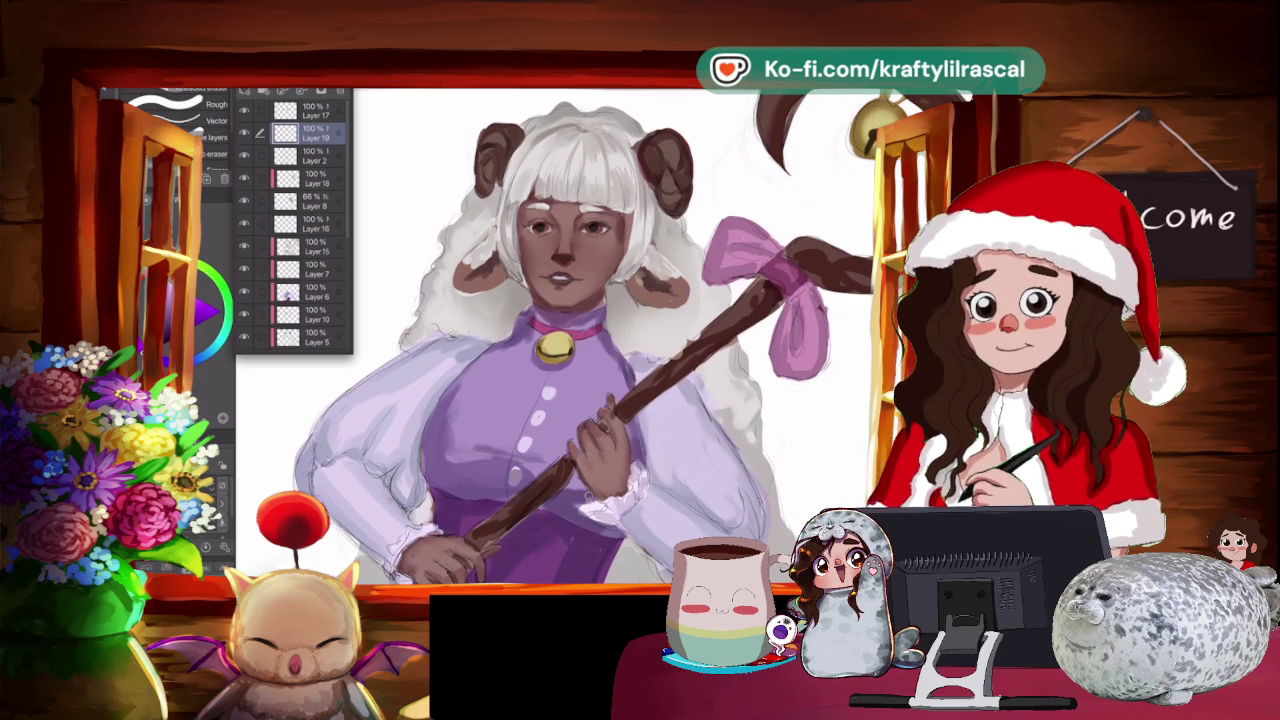
scroll(580, 340, up, 2)
scroll(580, 340, up, 1)
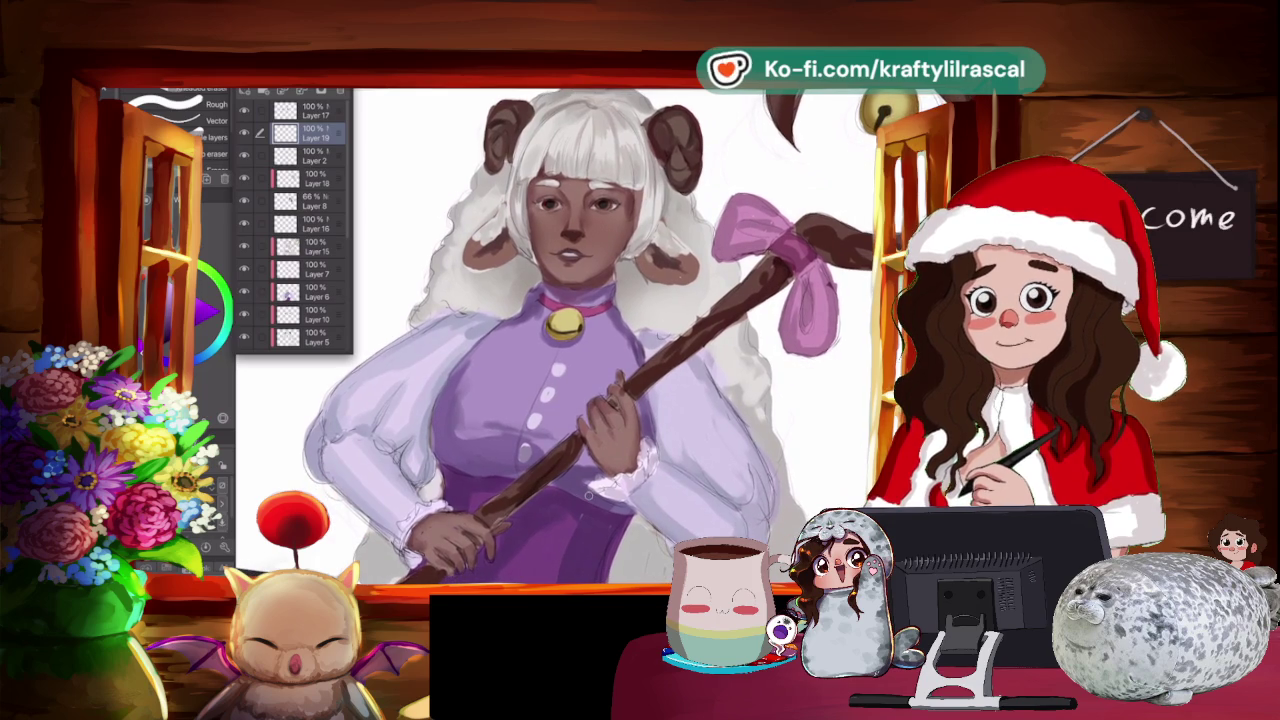
scroll(580, 340, up, 1)
scroll(580, 340, down, 1)
scroll(589, 495, down, 1)
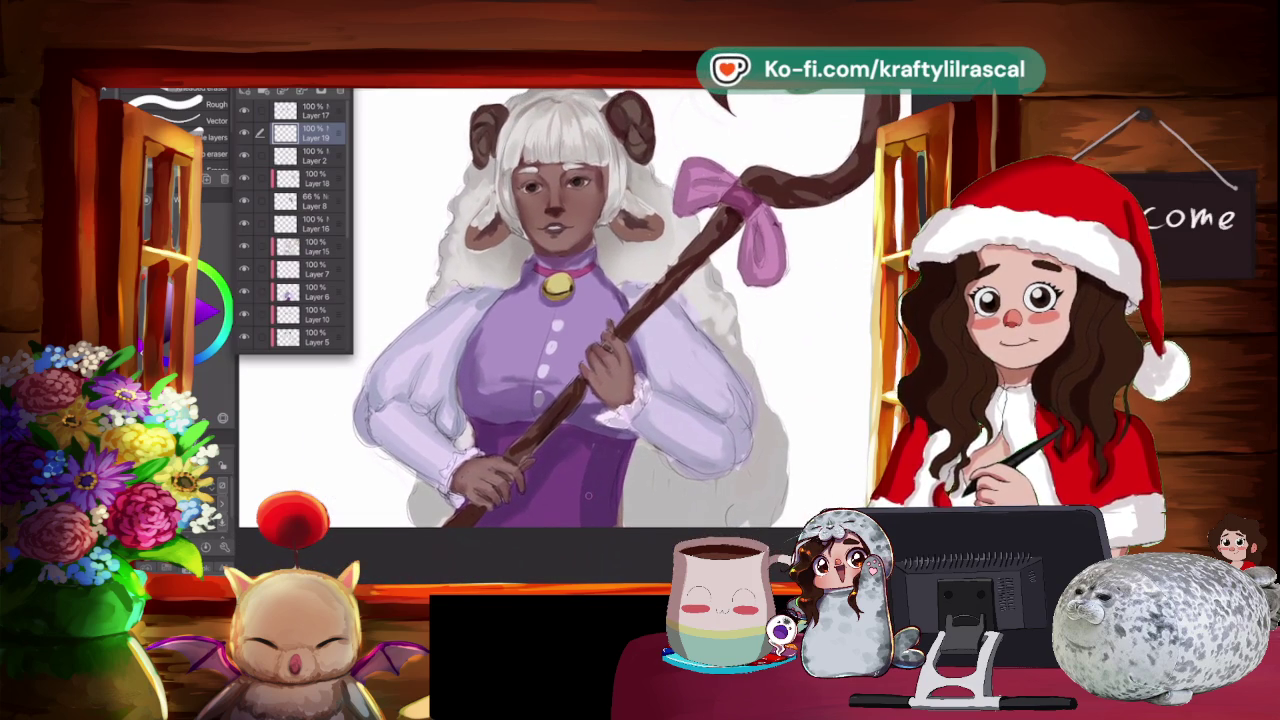
scroll(589, 495, left, 2)
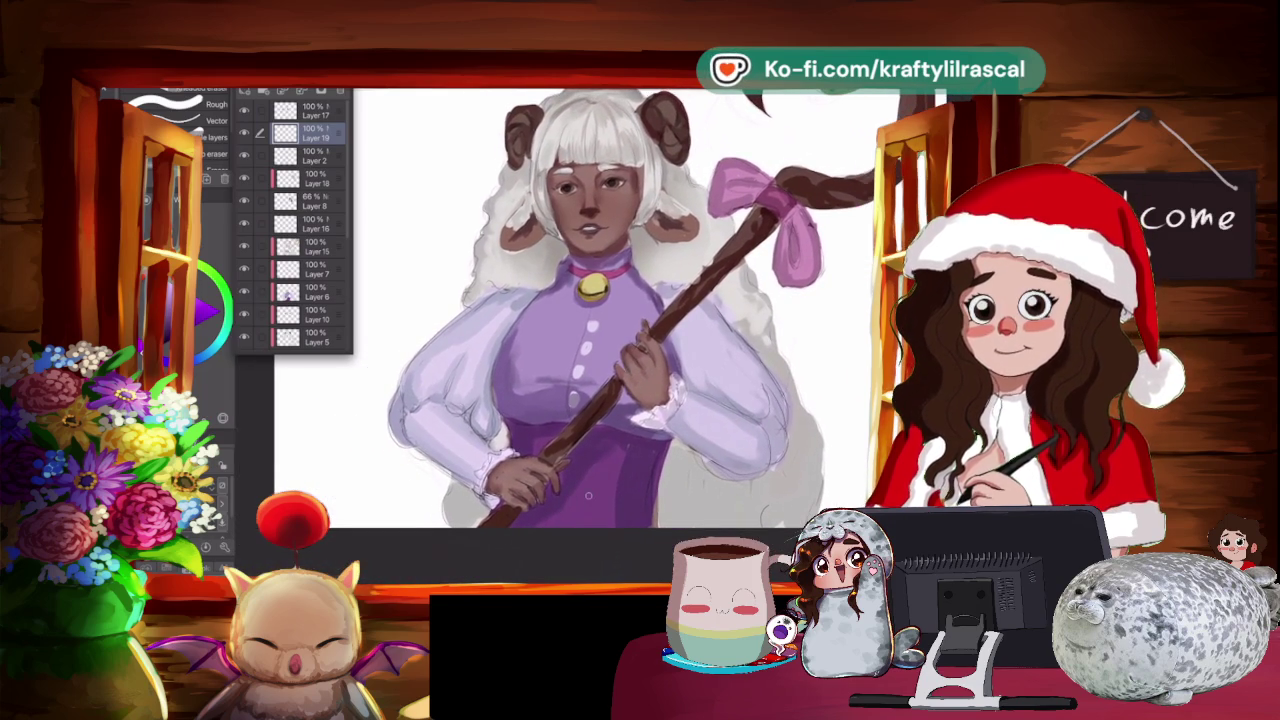
scroll(588, 495, up, 1)
scroll(588, 495, up, 1)
scroll(588, 495, up, 1)
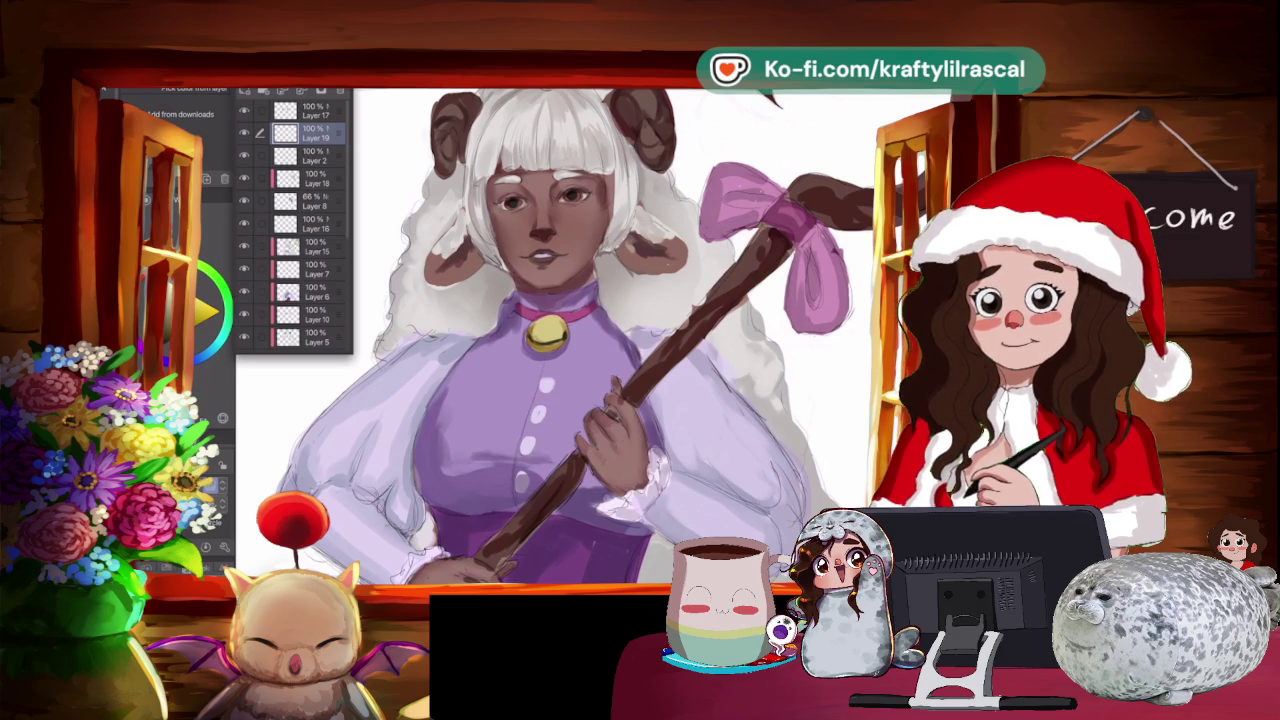
key(Escape)
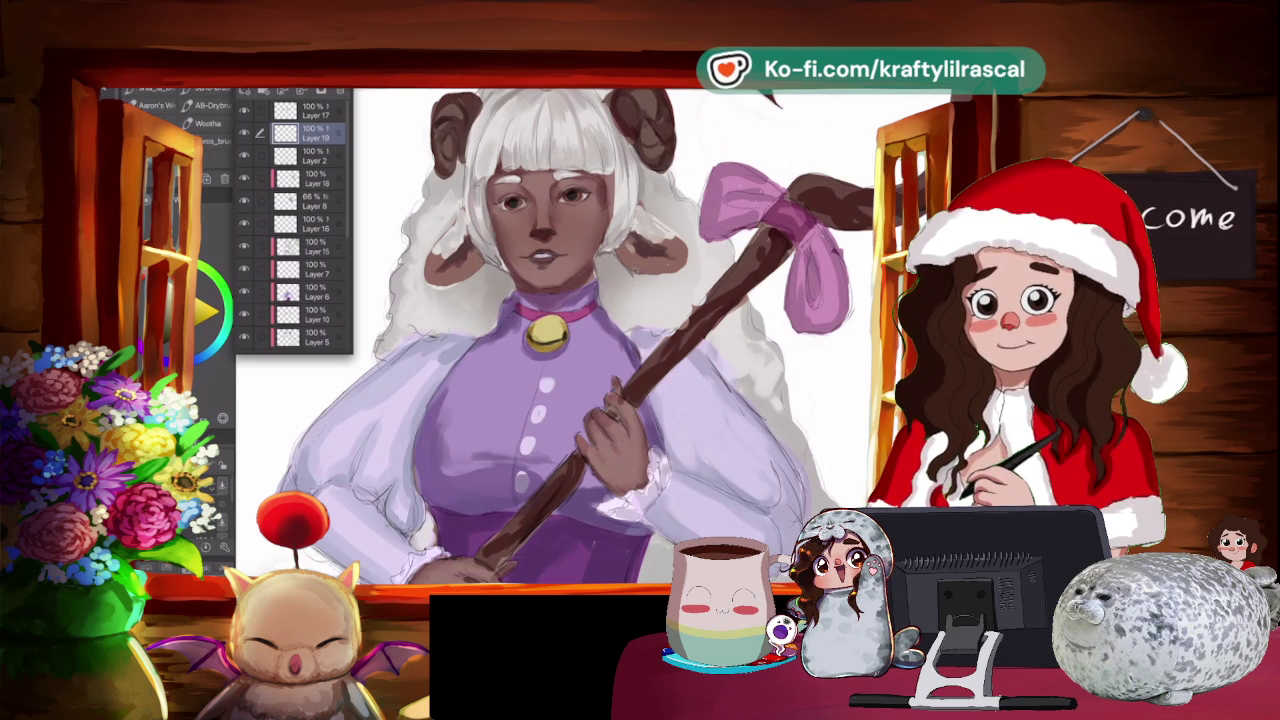
On a new layer, paint yellow earrings hanging below both sheep ears.
drag(630, 276, 635, 287)
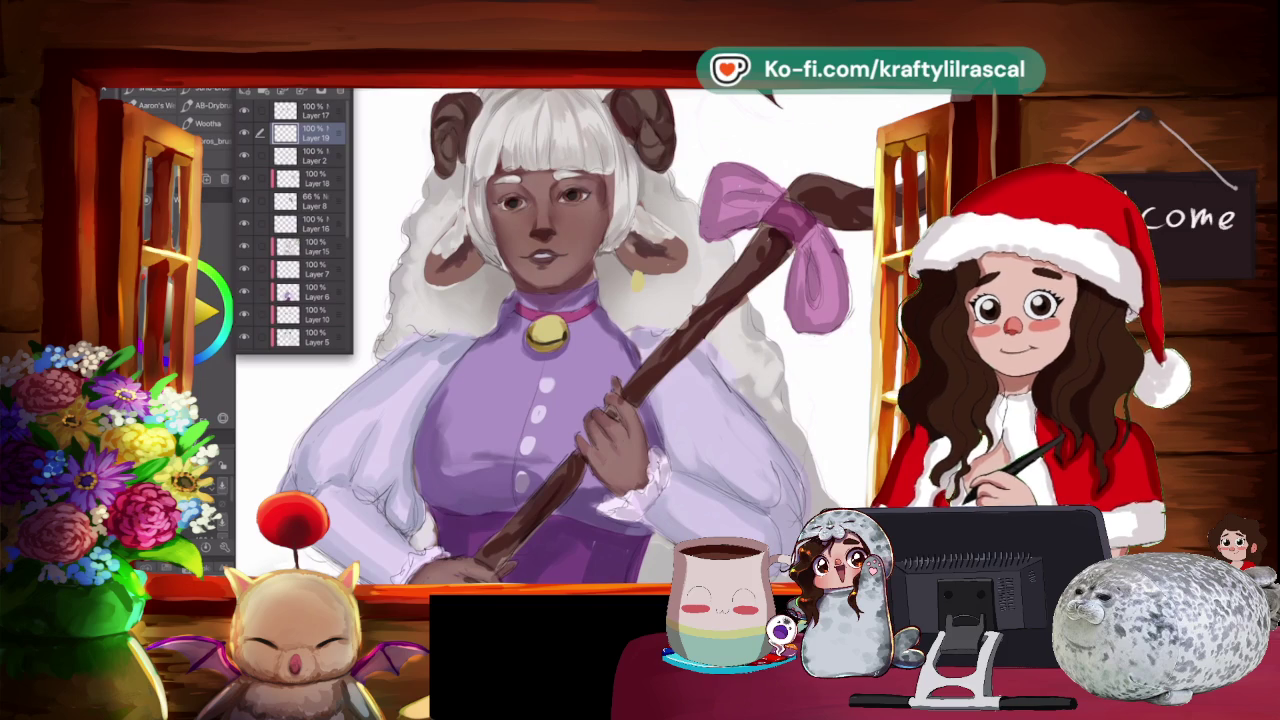
mouse_move(560, 340)
mouse_down()
mouse_move(515, 298)
mouse_move(551, 360)
mouse_move(712, 396)
mouse_move(531, 327)
mouse_up()
key(ctrl+shift+n)
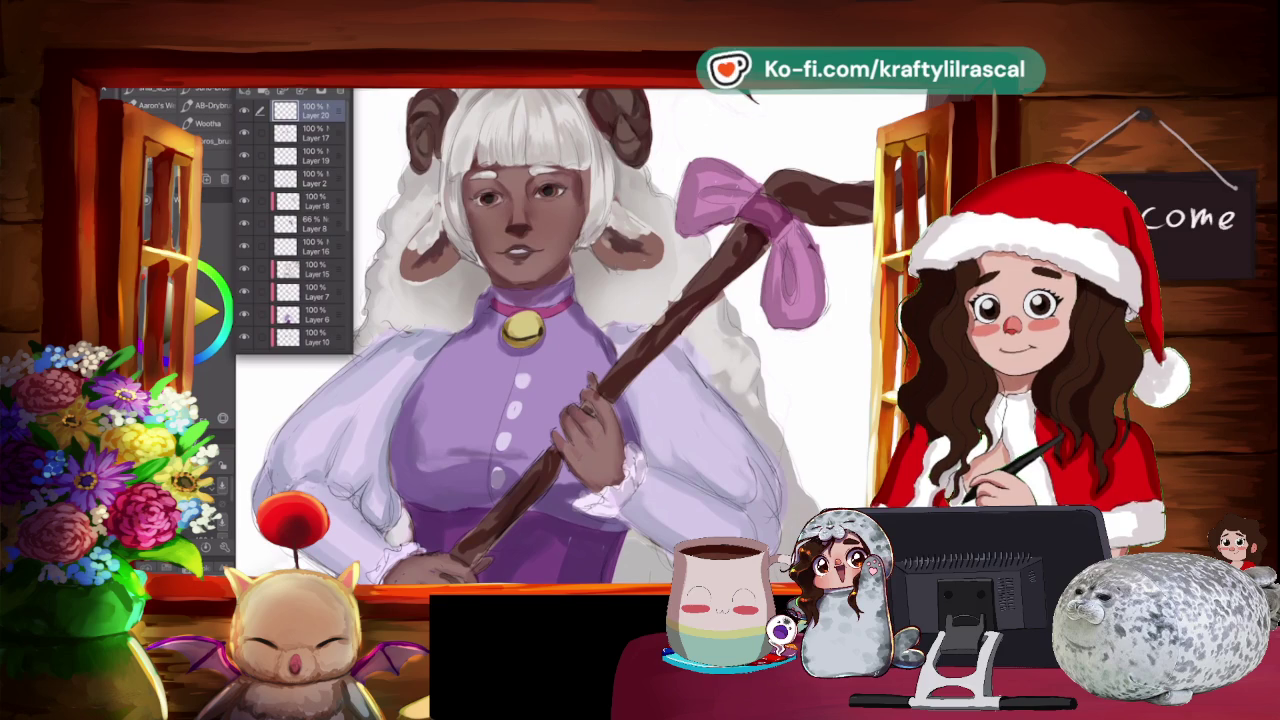
drag(610, 258, 612, 268)
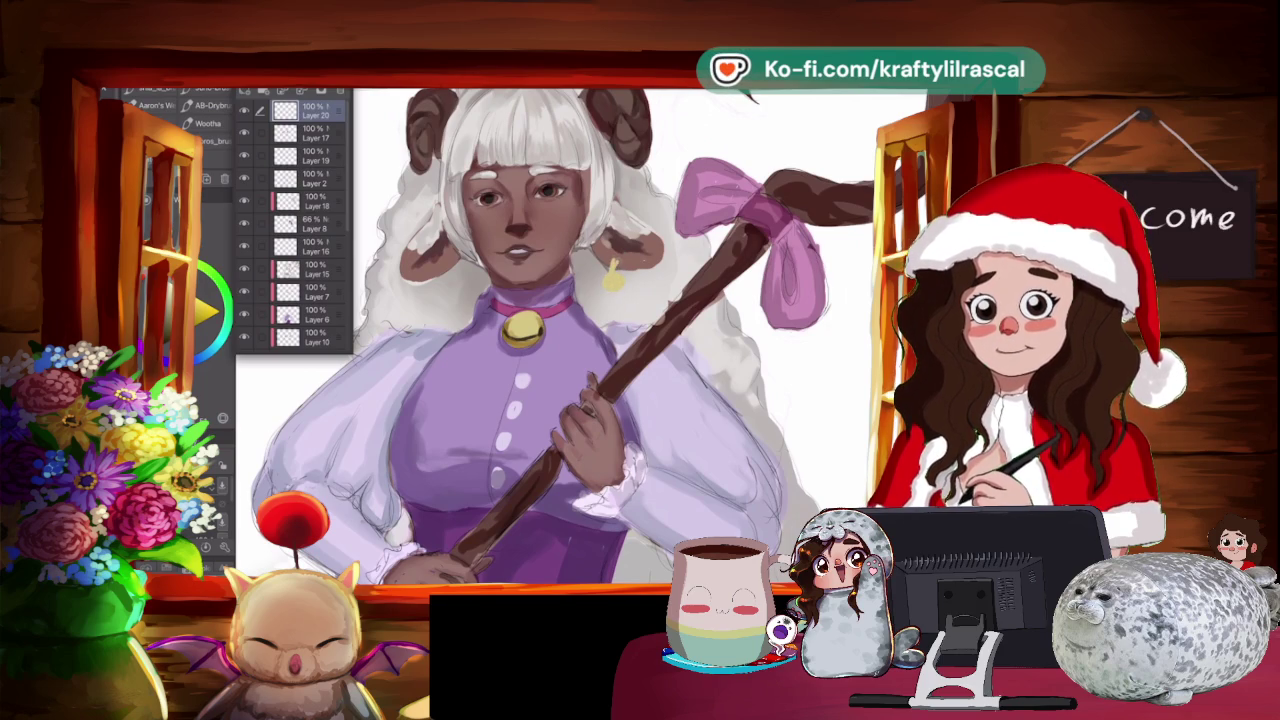
drag(428, 278, 433, 296)
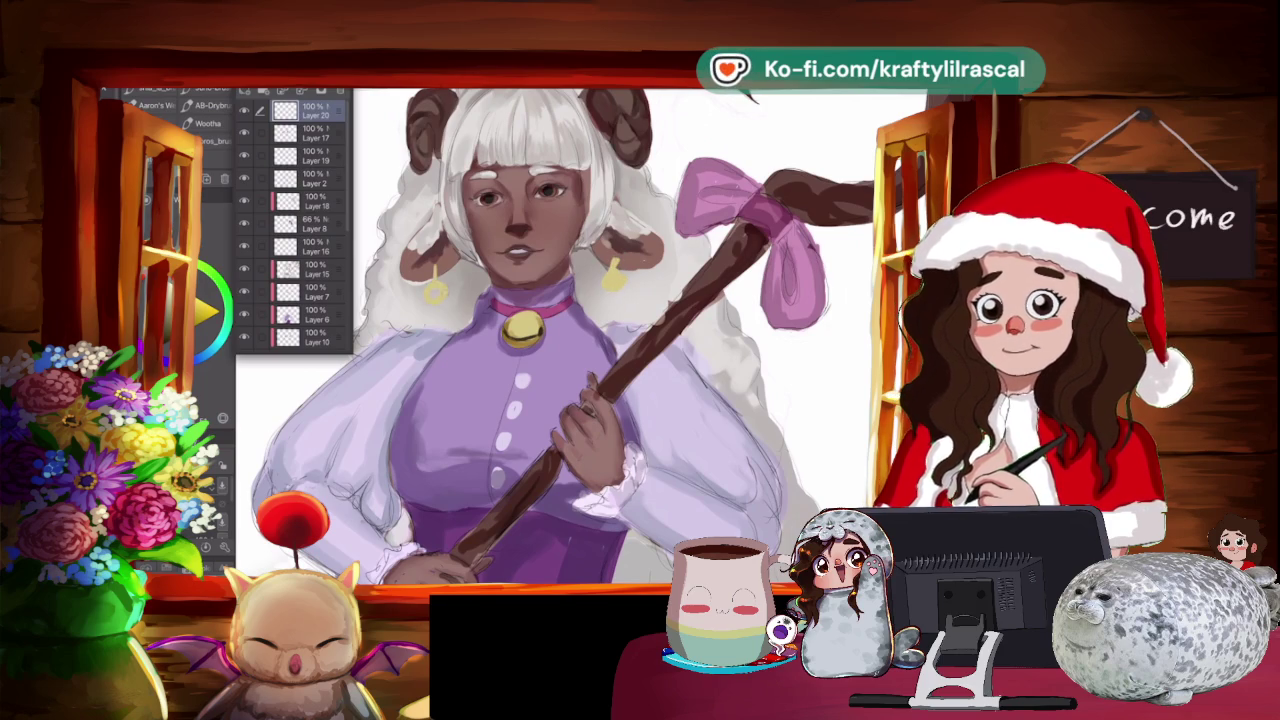
Tilt and zoom the view onto the head, torso and hand.
drag(560, 330, 690, 470)
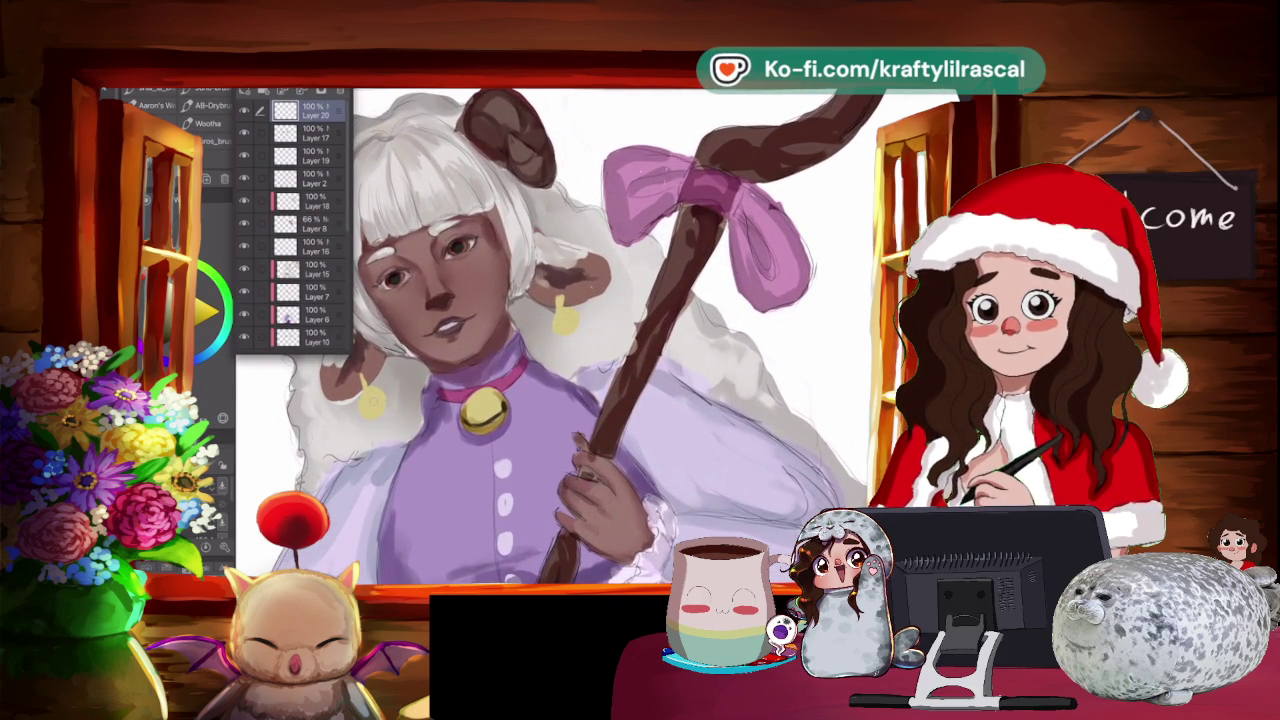
drag(690, 470, 760, 540)
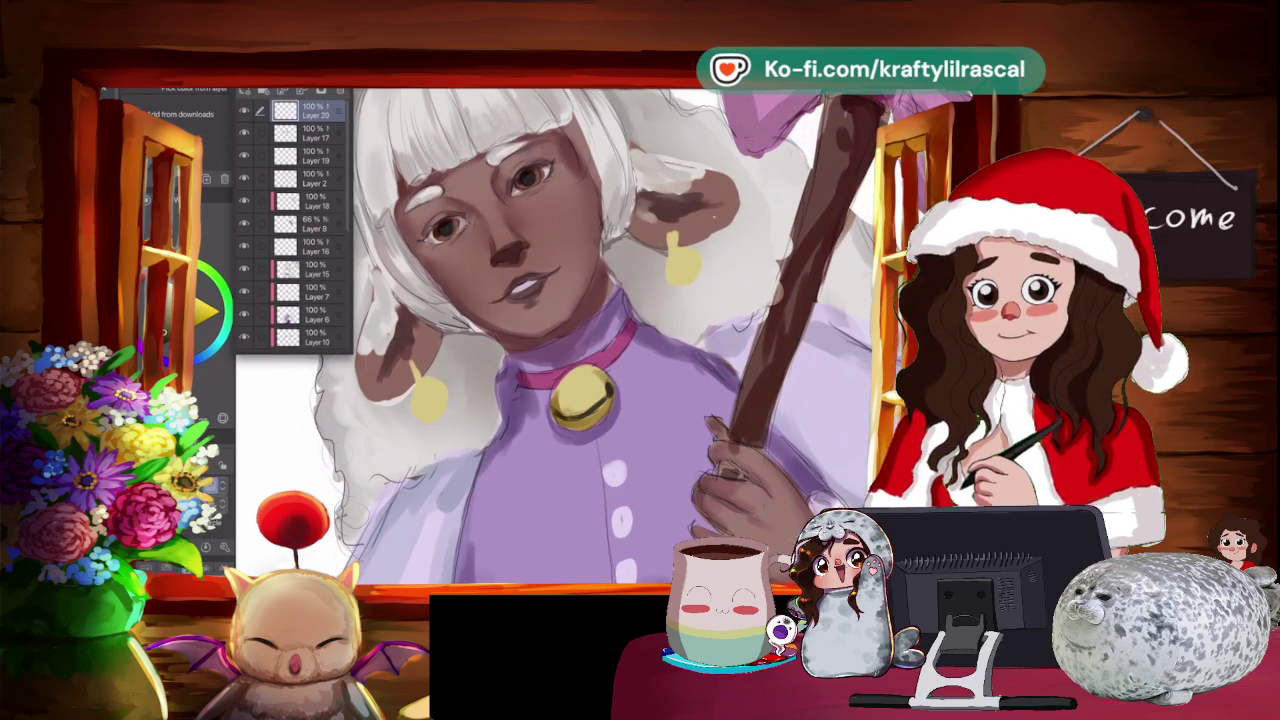
drag(620, 400, 590, 260)
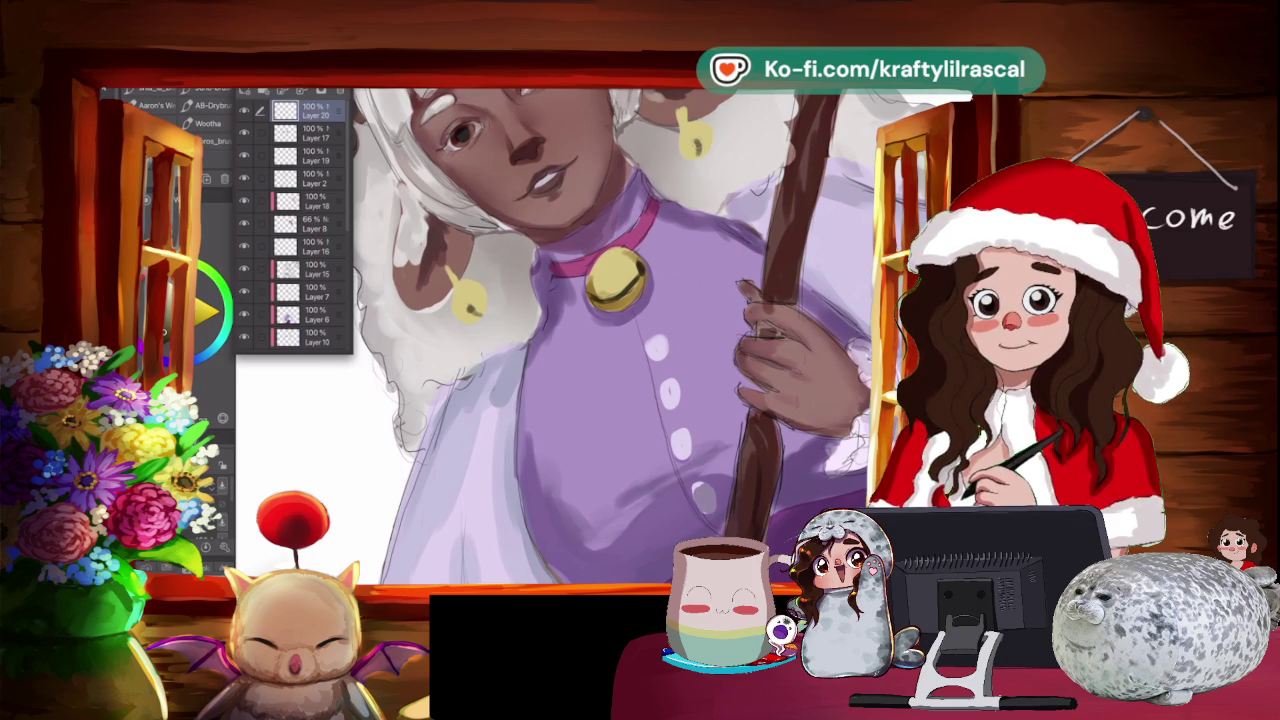
scroll(600, 330, down, 3)
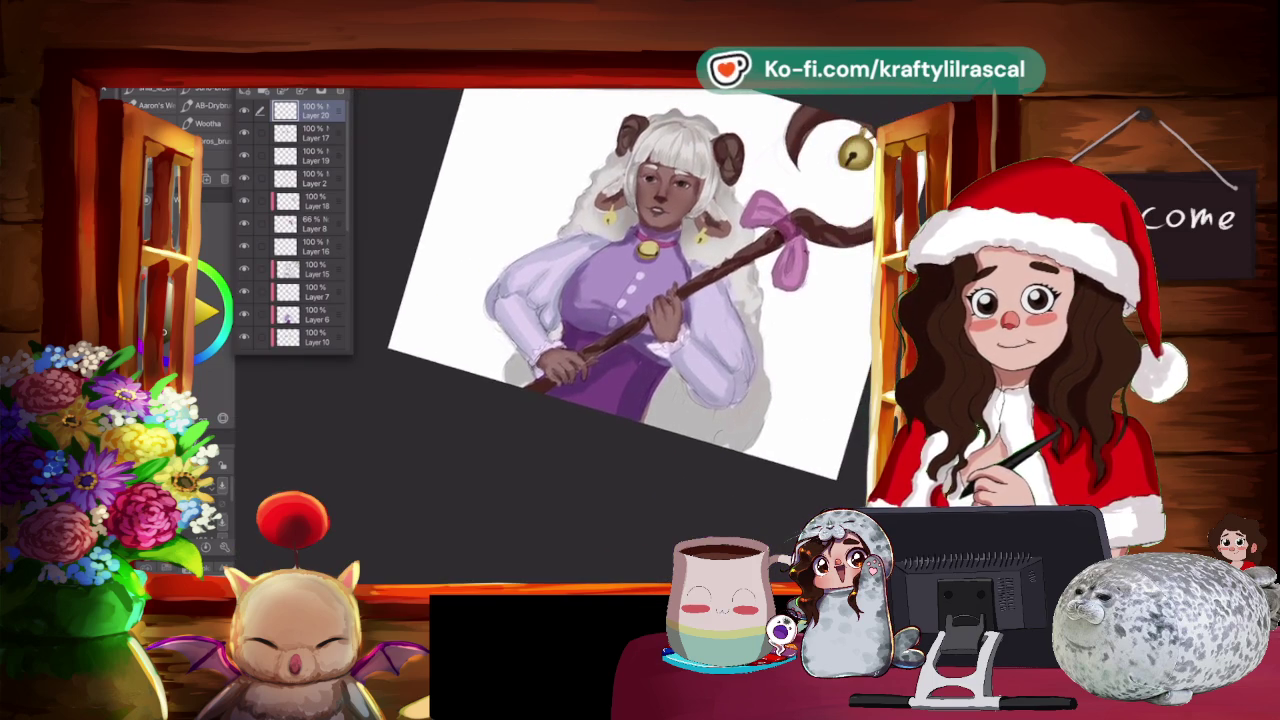
Zoom in on the figure and add a new layer for shading the earrings.
scroll(600, 330, up, 1)
scroll(600, 330, up, 1)
scroll(600, 330, up, 1)
scroll(600, 330, up, 1)
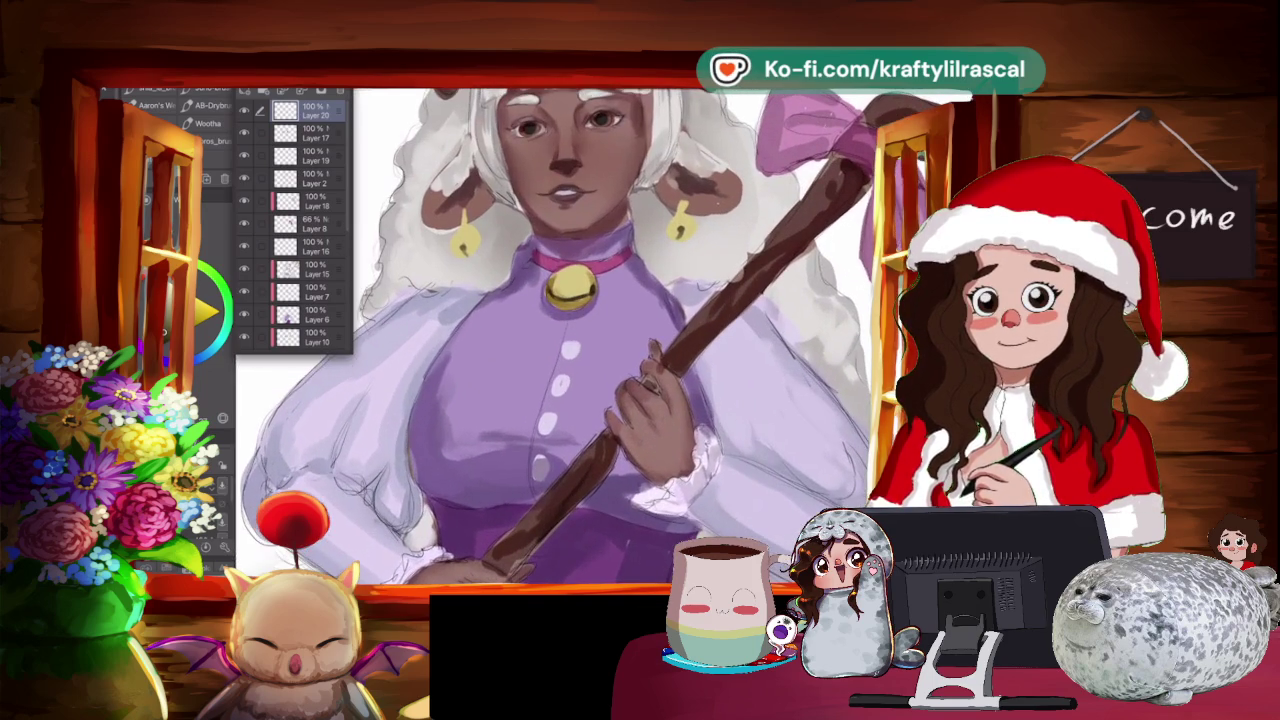
key(minus)
scroll(640, 335, down, 1)
key(ctrl+shift+n)
Select around the left earring with the selection pen and shade it with the airbrush.
key(m)
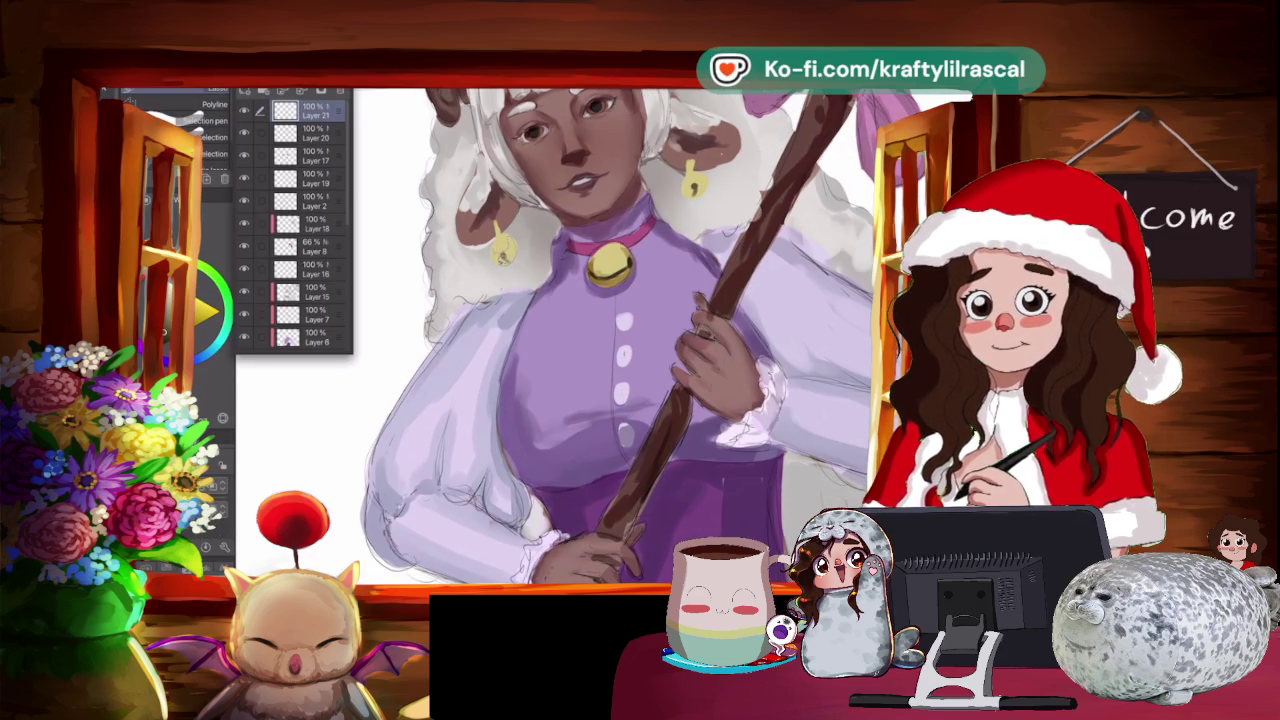
drag(496, 250, 494, 256)
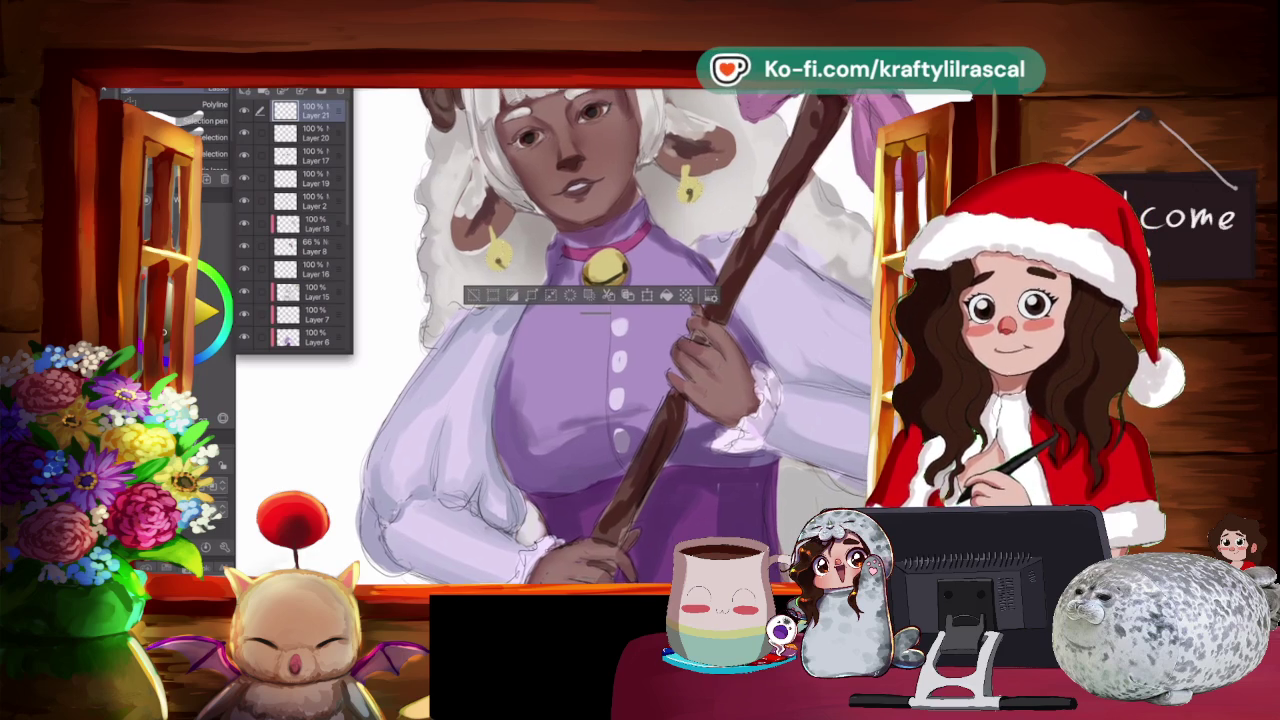
key(^)
key(^)
key(^)
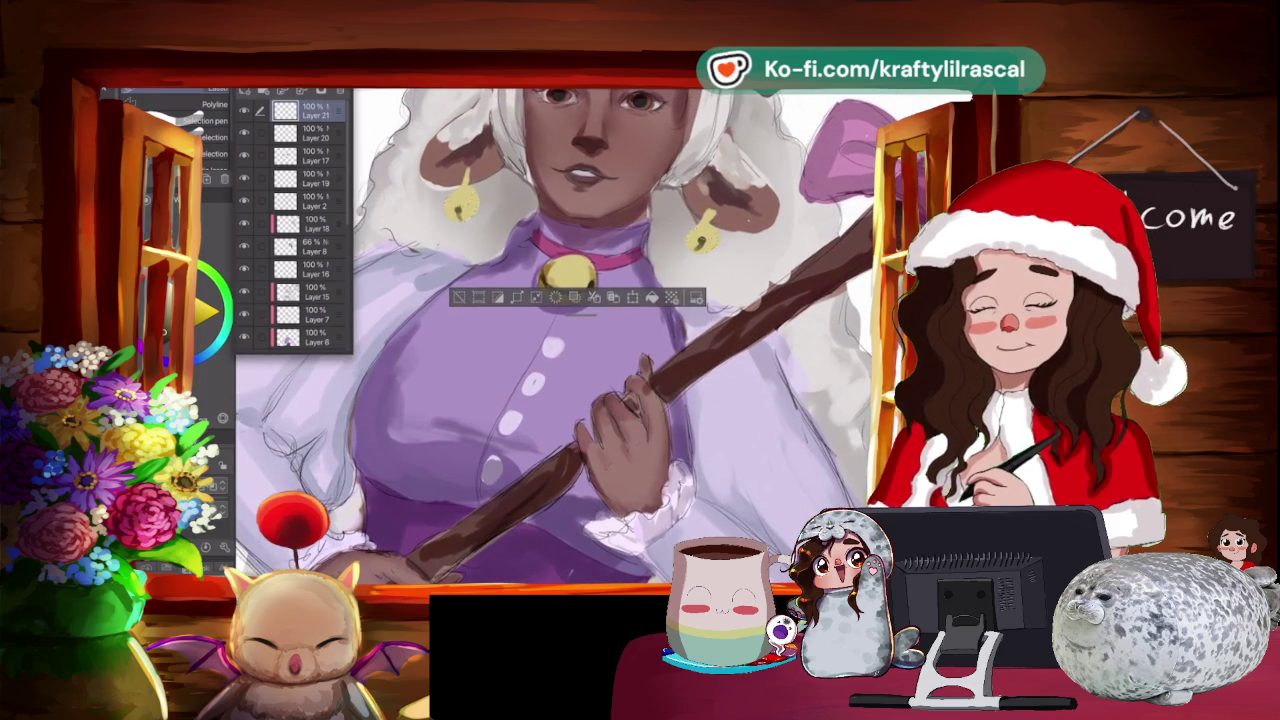
drag(456, 296, 312, 418)
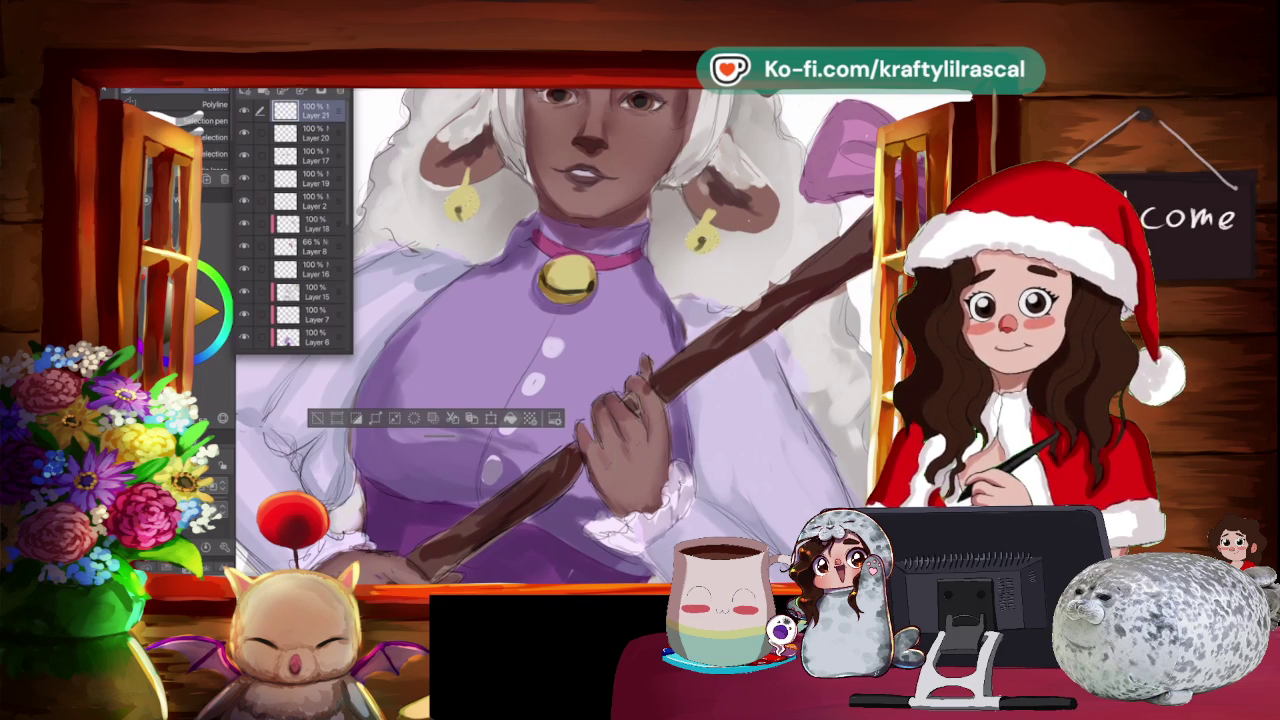
key(b)
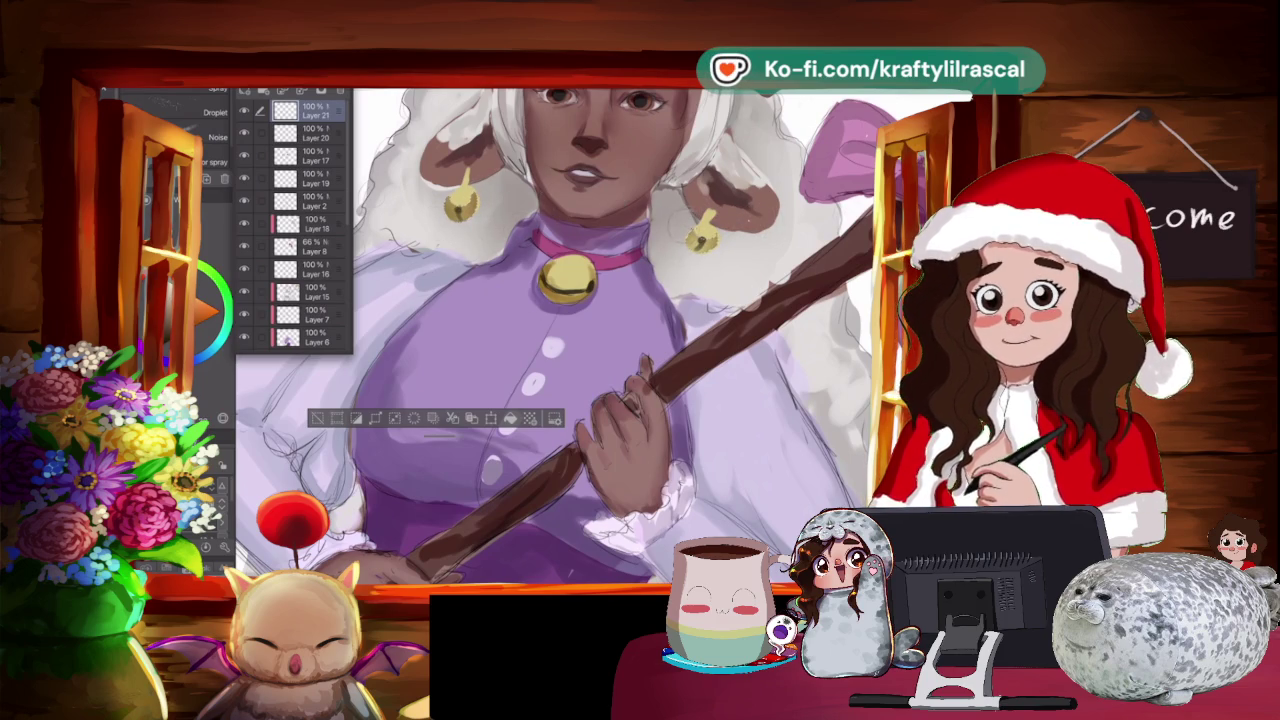
scroll(566, 338, down, 3)
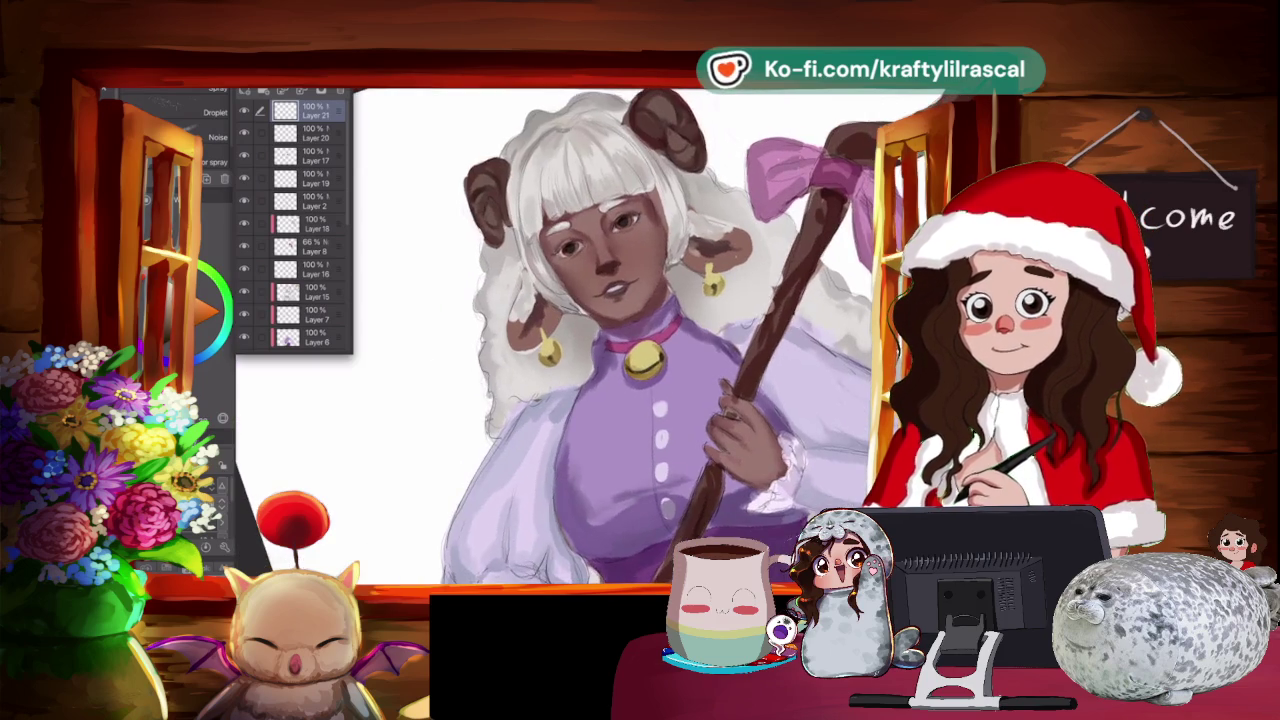
Alternate the AB-Drybrush and eraser to round the bell earrings and tidy the surrounding white hair.
scroll(566, 338, up, 3)
mouse_move(600, 375)
mouse_down()
mouse_move(378, 390)
mouse_move(632, 345)
mouse_up()
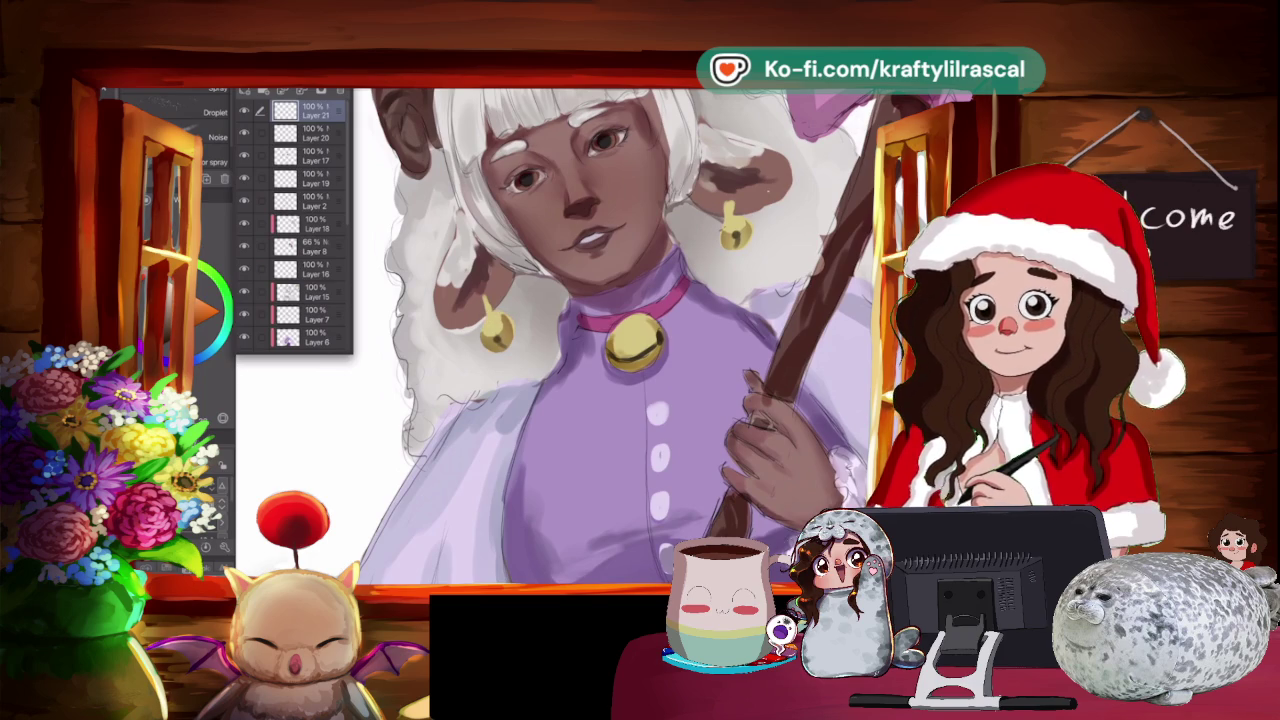
key(b)
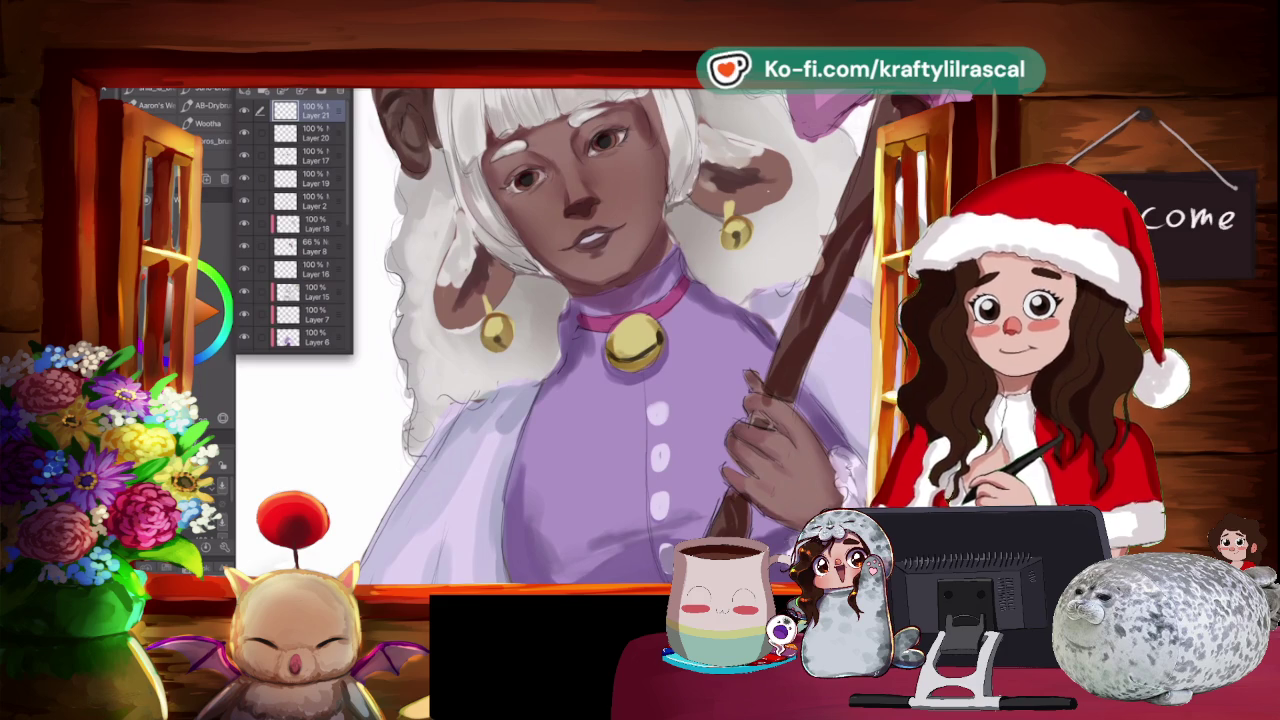
key(e)
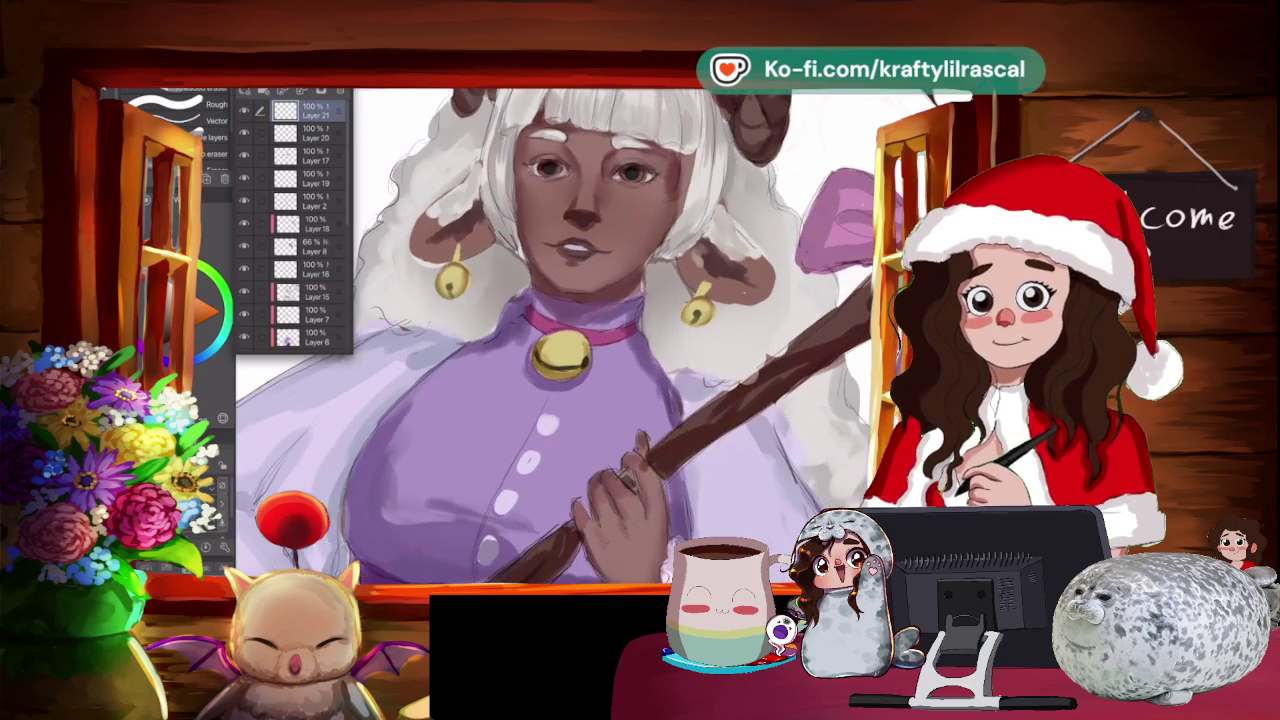
drag(600, 340, 560, 380)
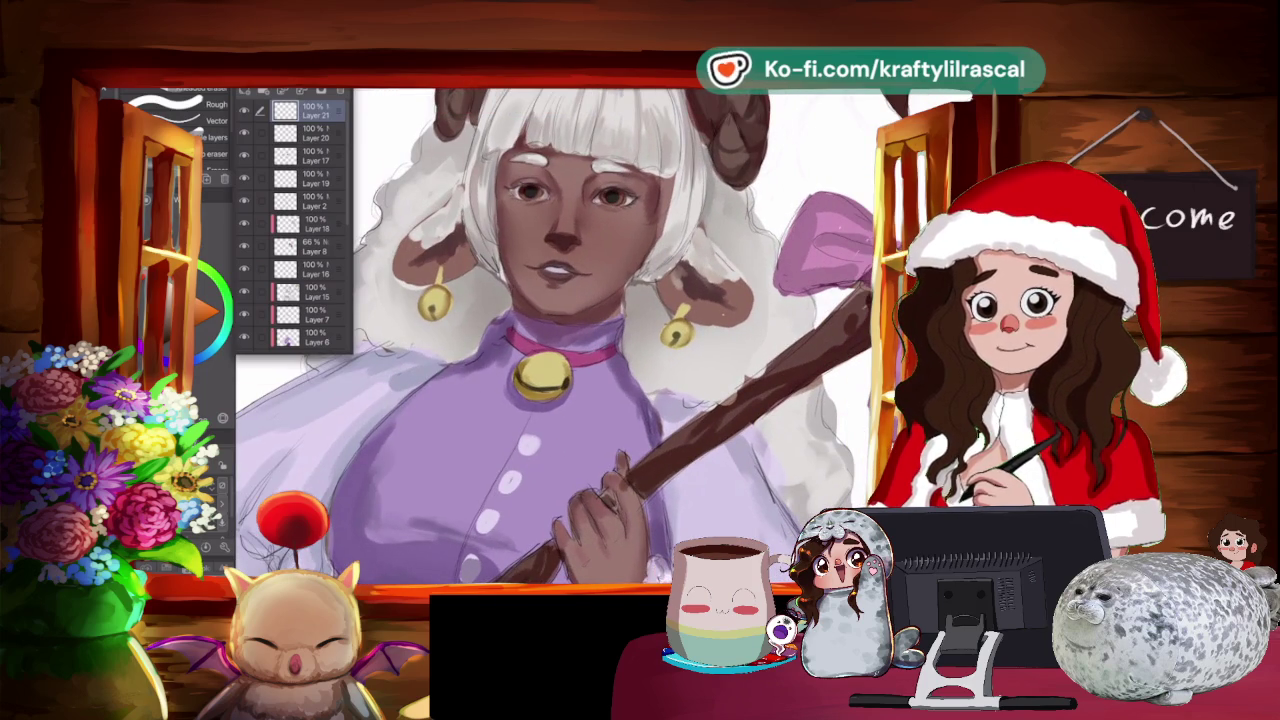
key(b)
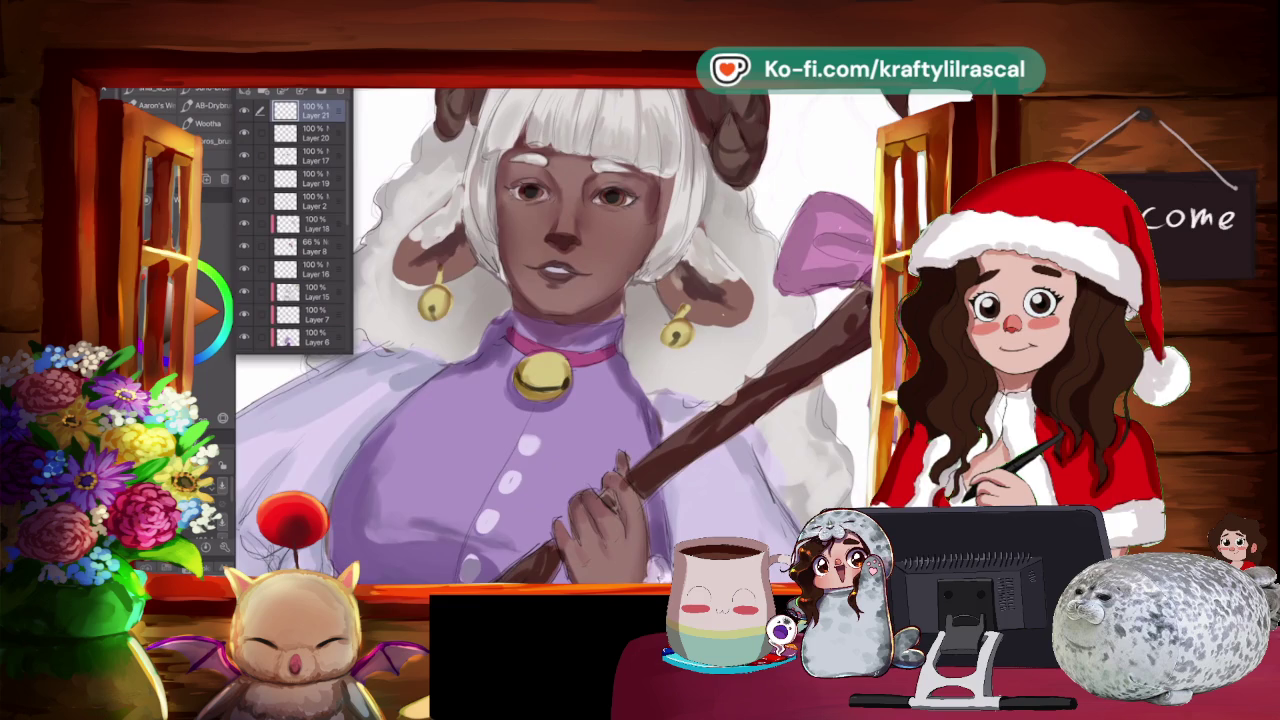
Zoom out to check the full figure and recentre it in view.
scroll(660, 298, down, 2)
scroll(660, 298, down, 2)
scroll(660, 298, down, 1)
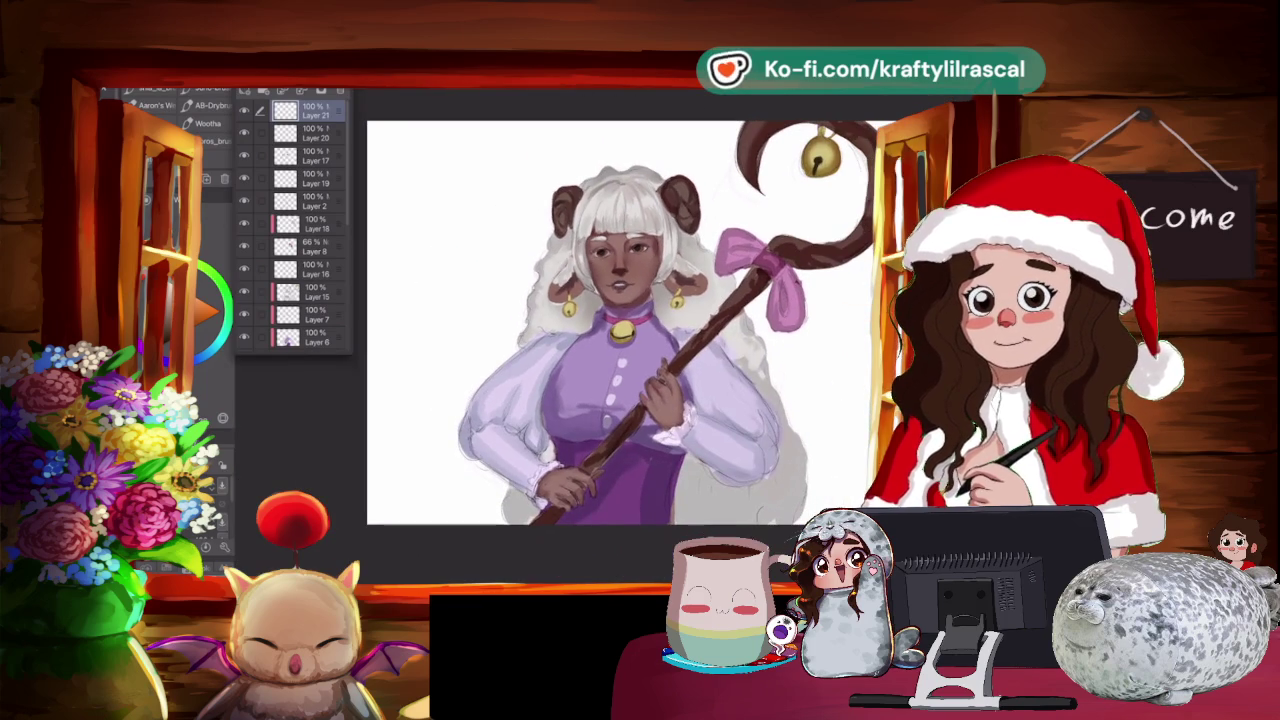
scroll(732, 258, up, 1)
drag(600, 330, 770, 326)
drag(660, 330, 560, 330)
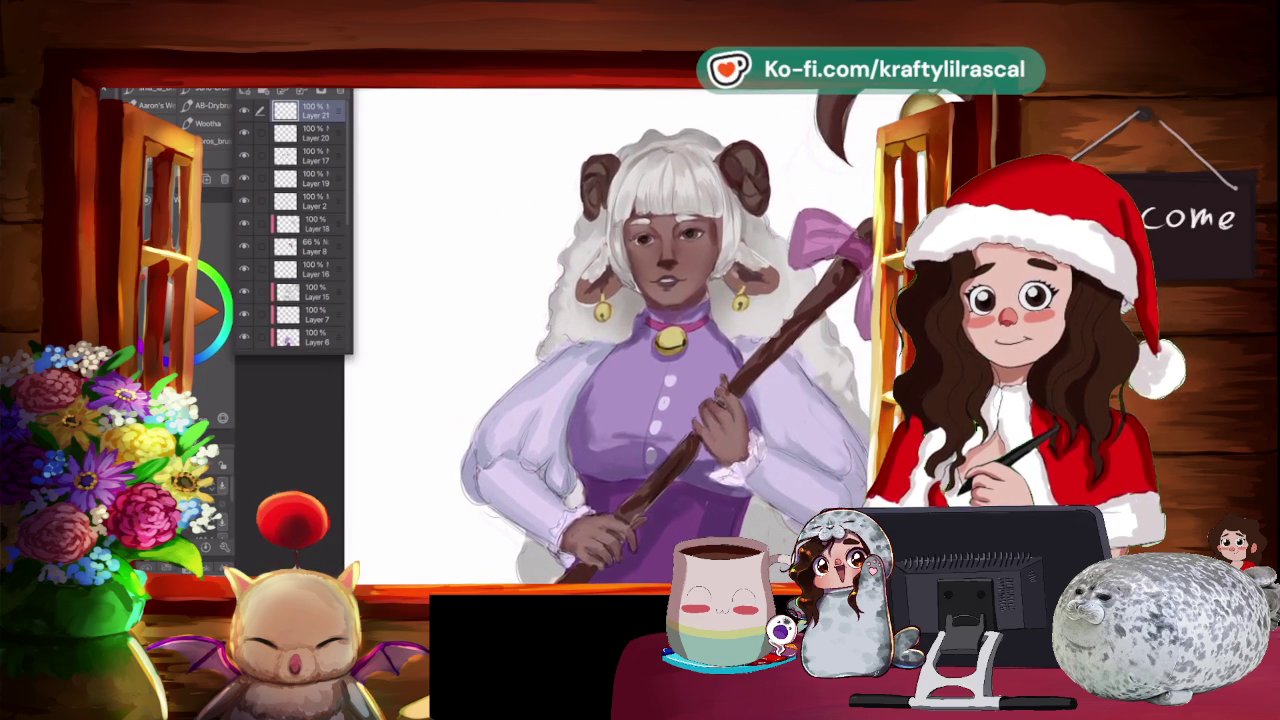
drag(660, 330, 604, 326)
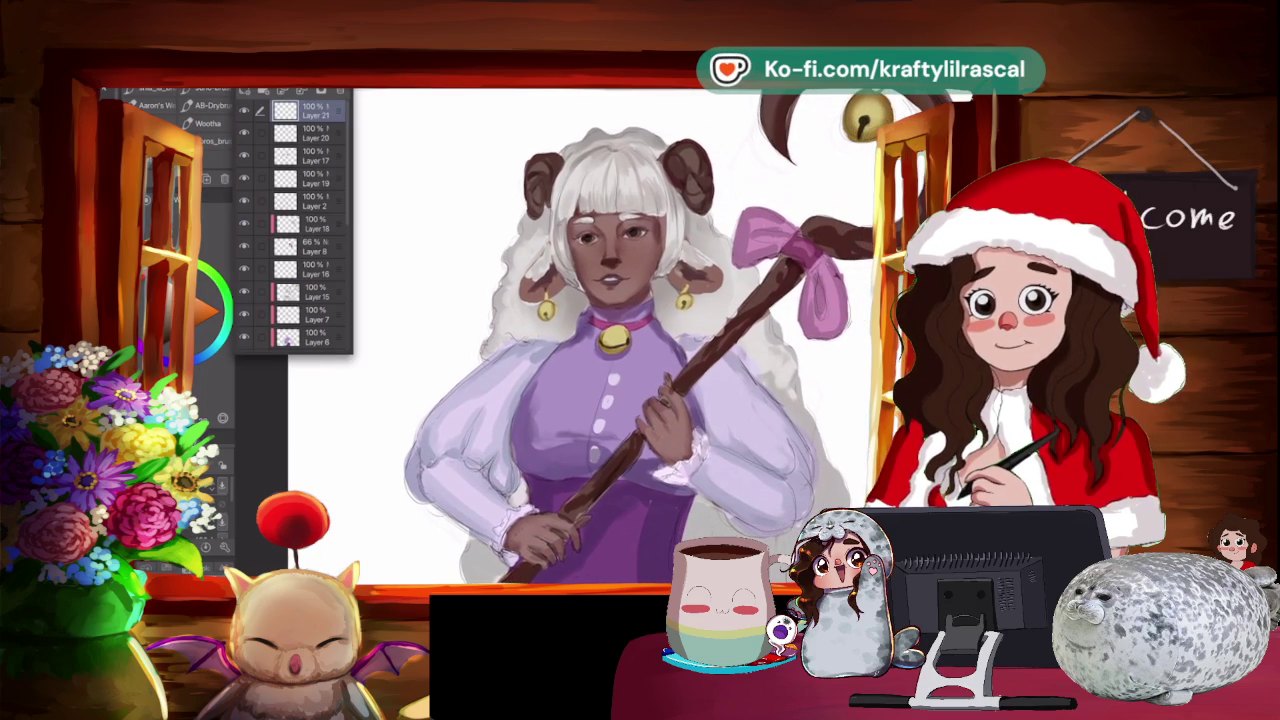
Zoom back in on the tilted face and add Layer 22 above Layer 21.
scroll(615, 335, up, 1)
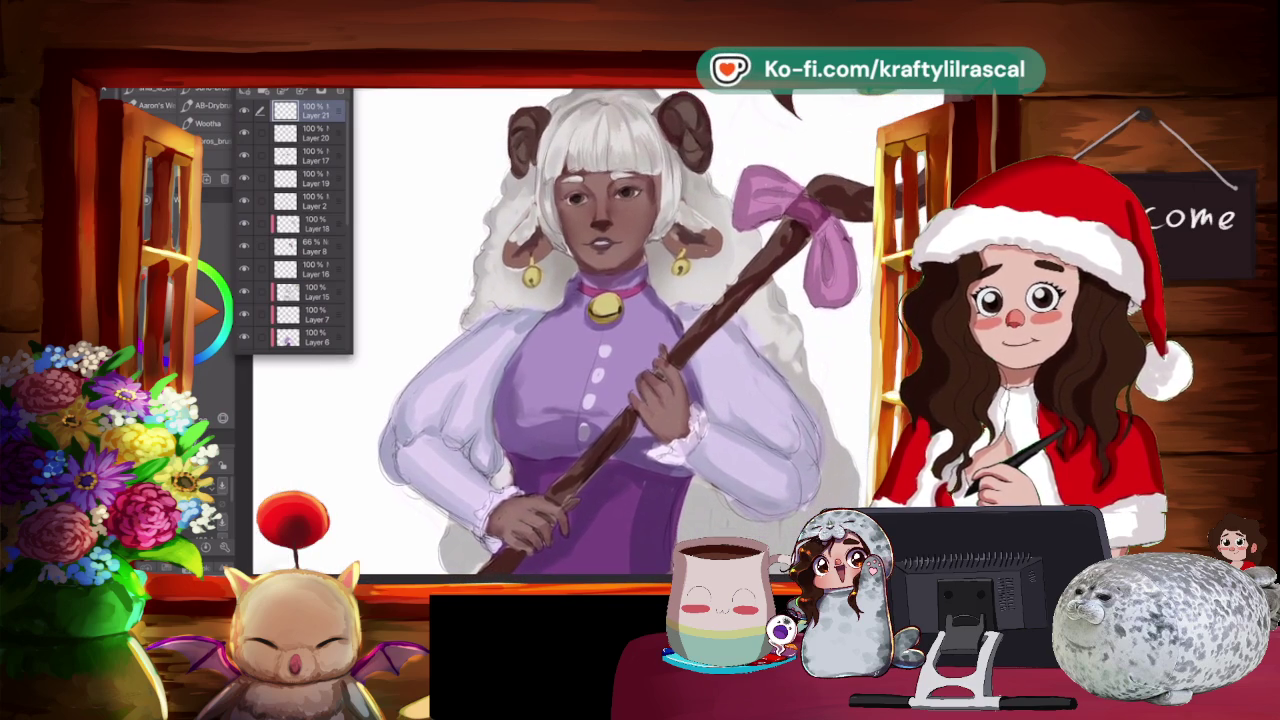
scroll(670, 165, up, 1)
scroll(670, 165, up, 1)
scroll(670, 165, up, 2)
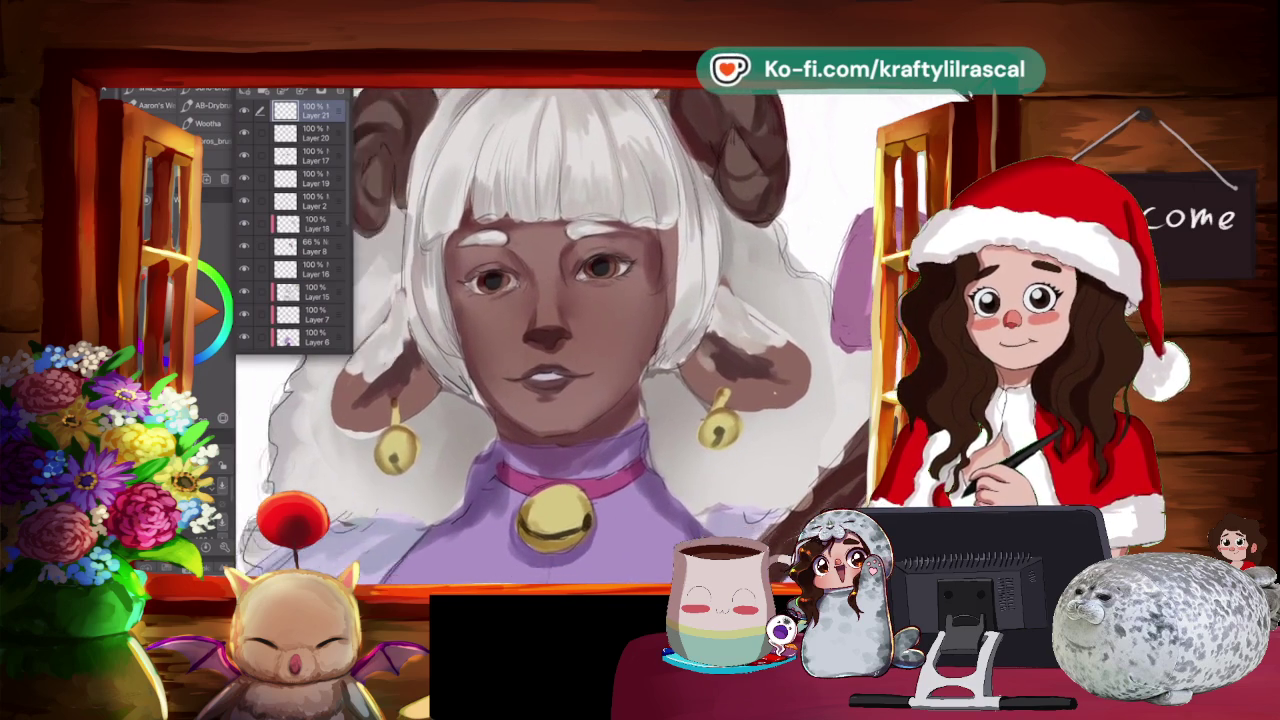
drag(560, 330, 520, 380)
scroll(610, 335, up, 2)
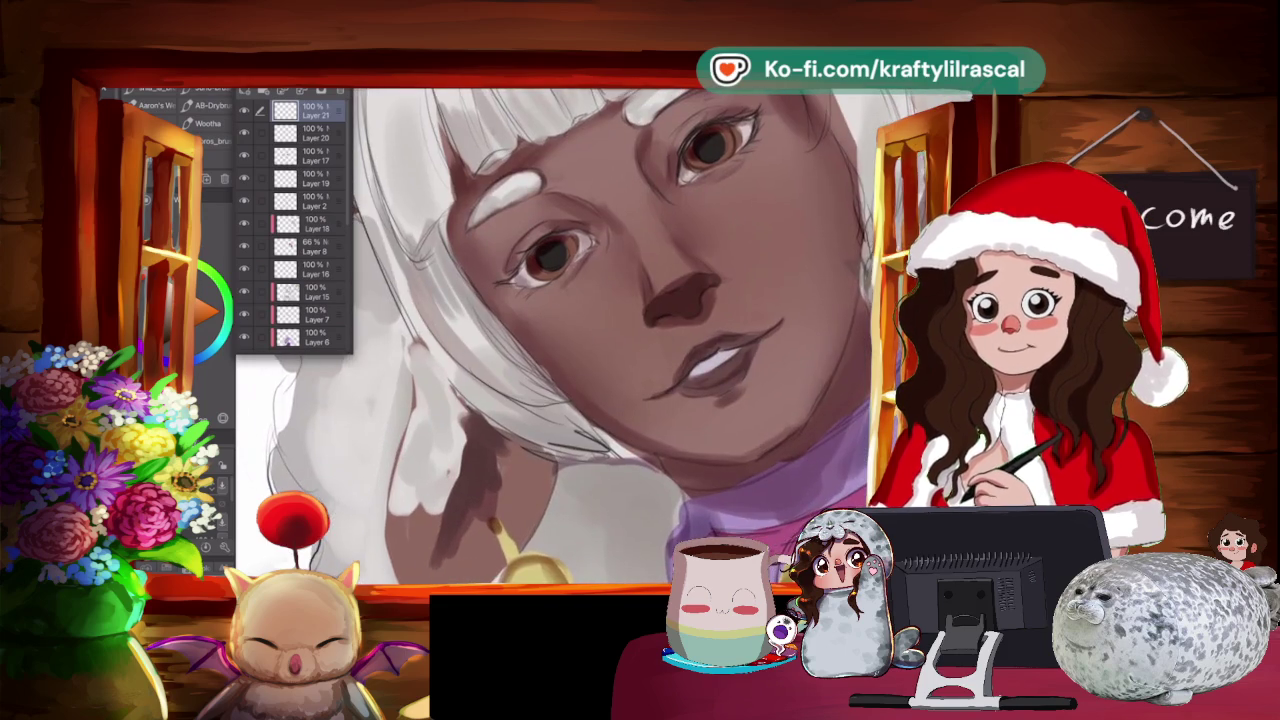
scroll(610, 335, down, 1)
key(ctrl+shift+n)
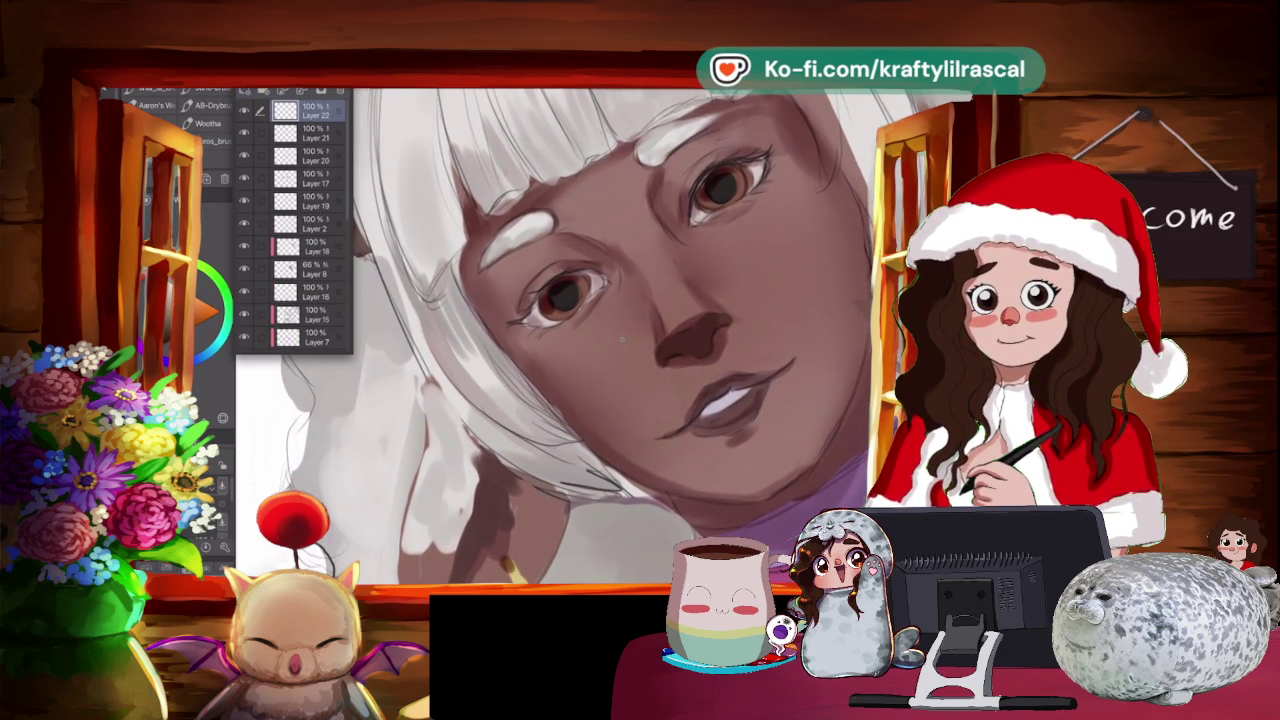
Rotate the view and paint dark lash lines and eyelashes on both eyes.
key(minus)
key(minus)
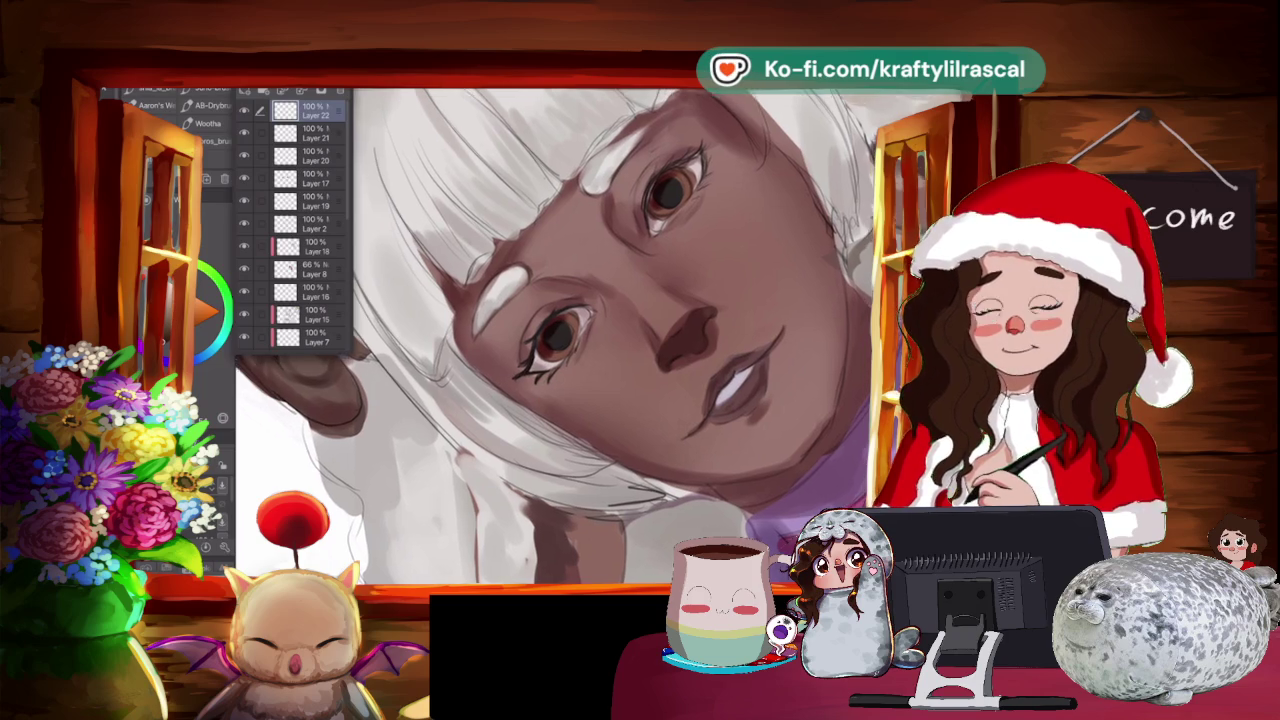
scroll(570, 340, up, 2)
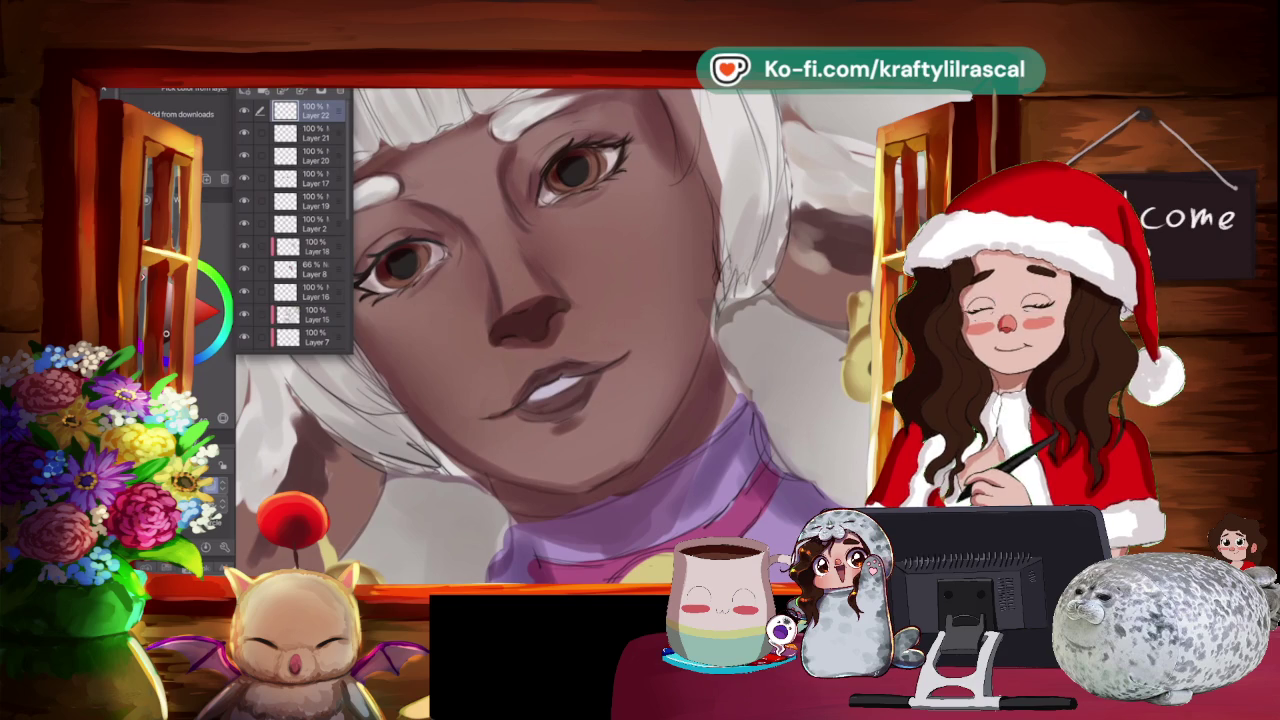
Shade the skin around the eyes, nose and lips, sampling skin tones with the eyedropper.
click(536, 339)
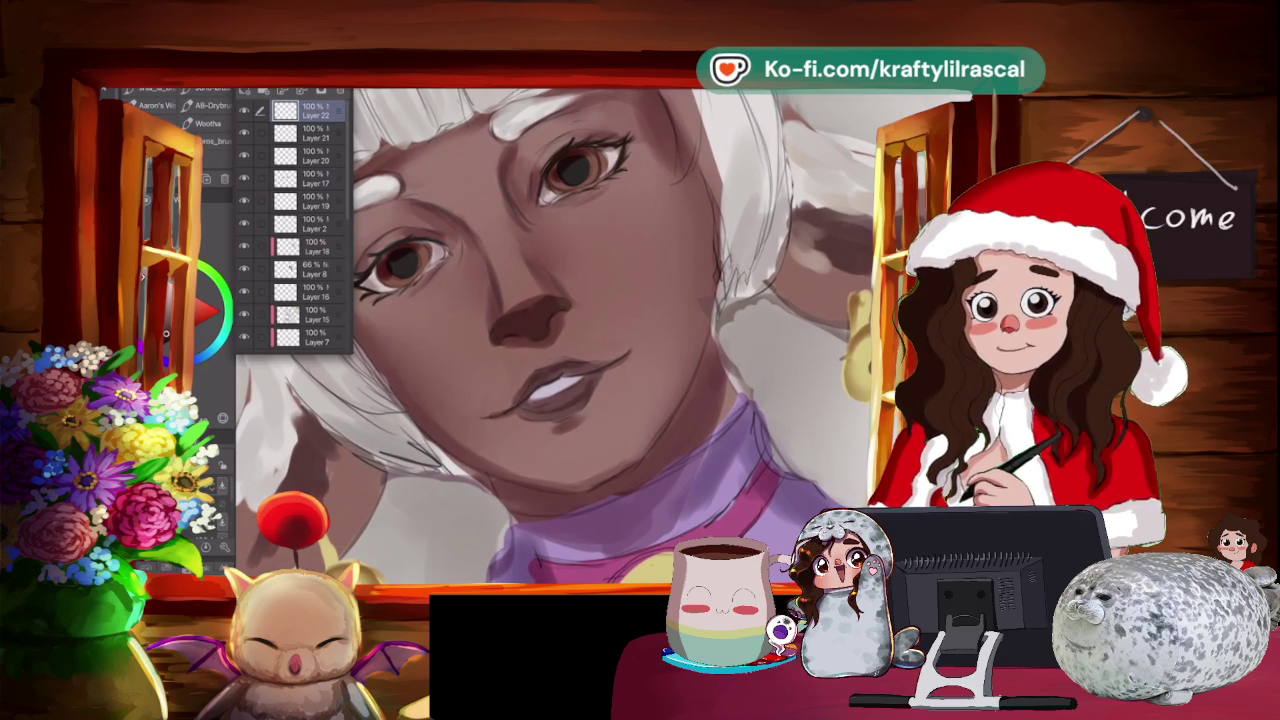
drag(560, 340, 600, 300)
scroll(560, 300, up, 2)
scroll(560, 300, up, 2)
key(i)
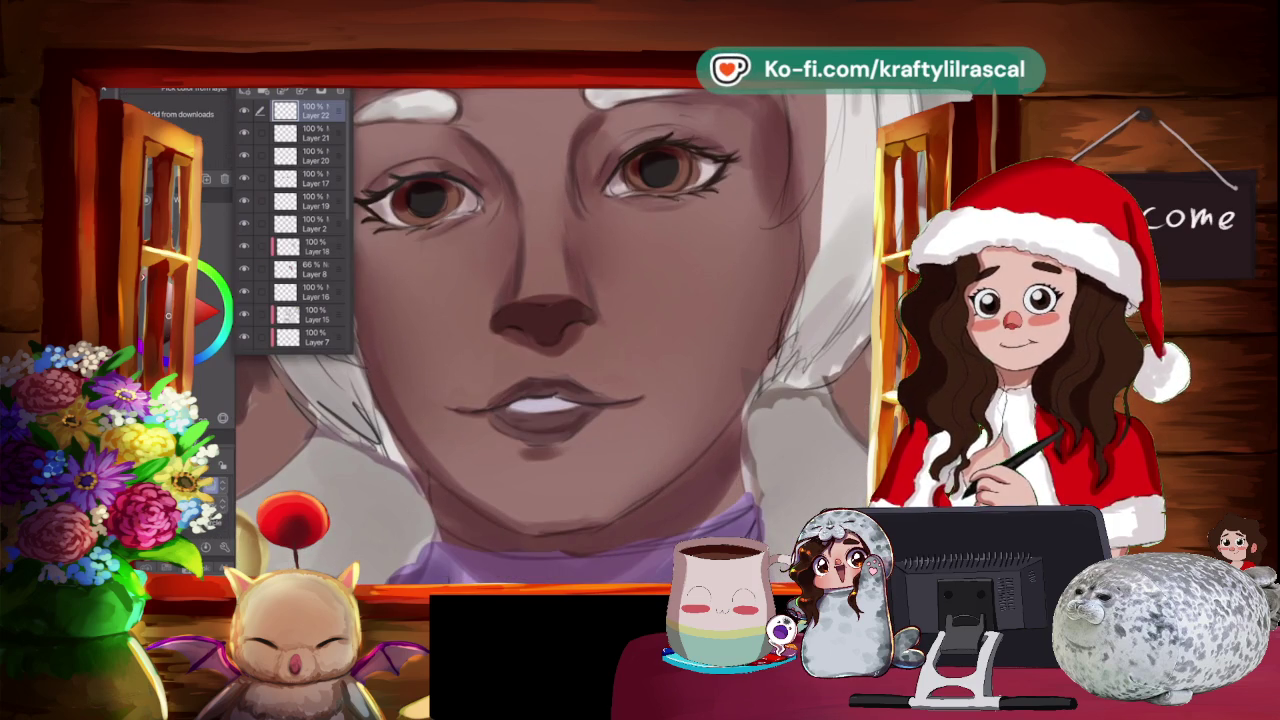
key(b)
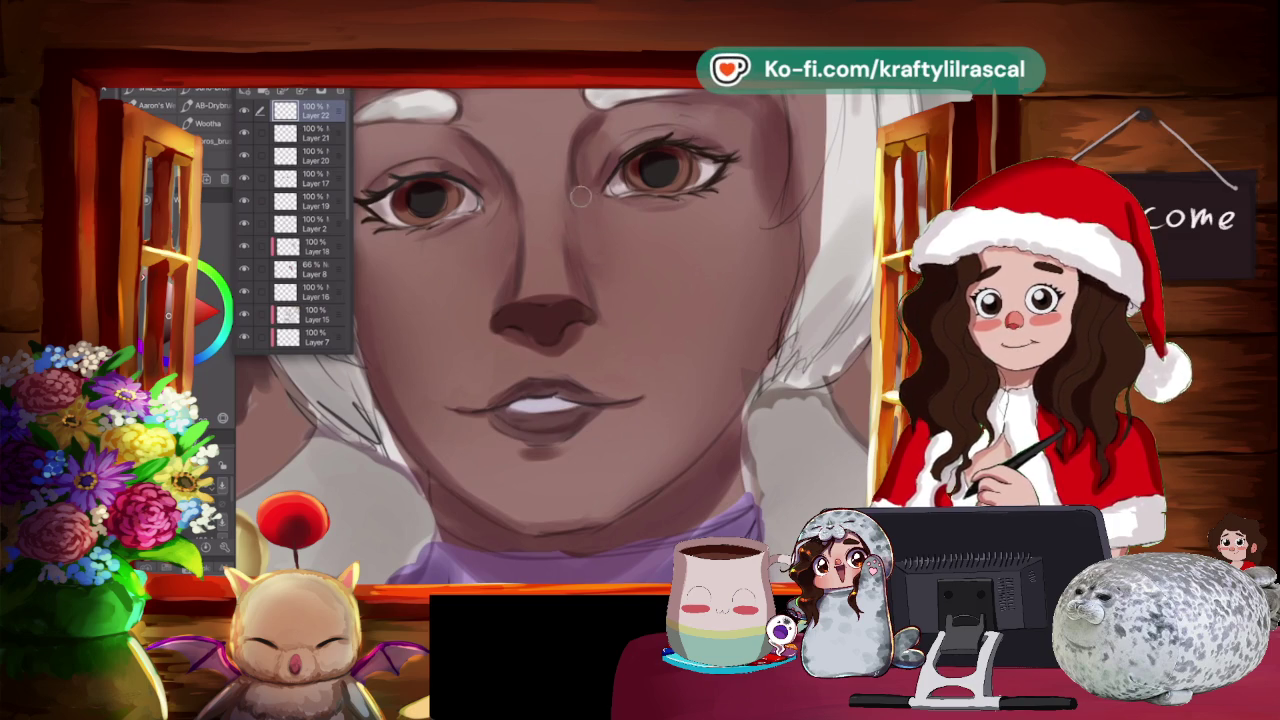
key(-)
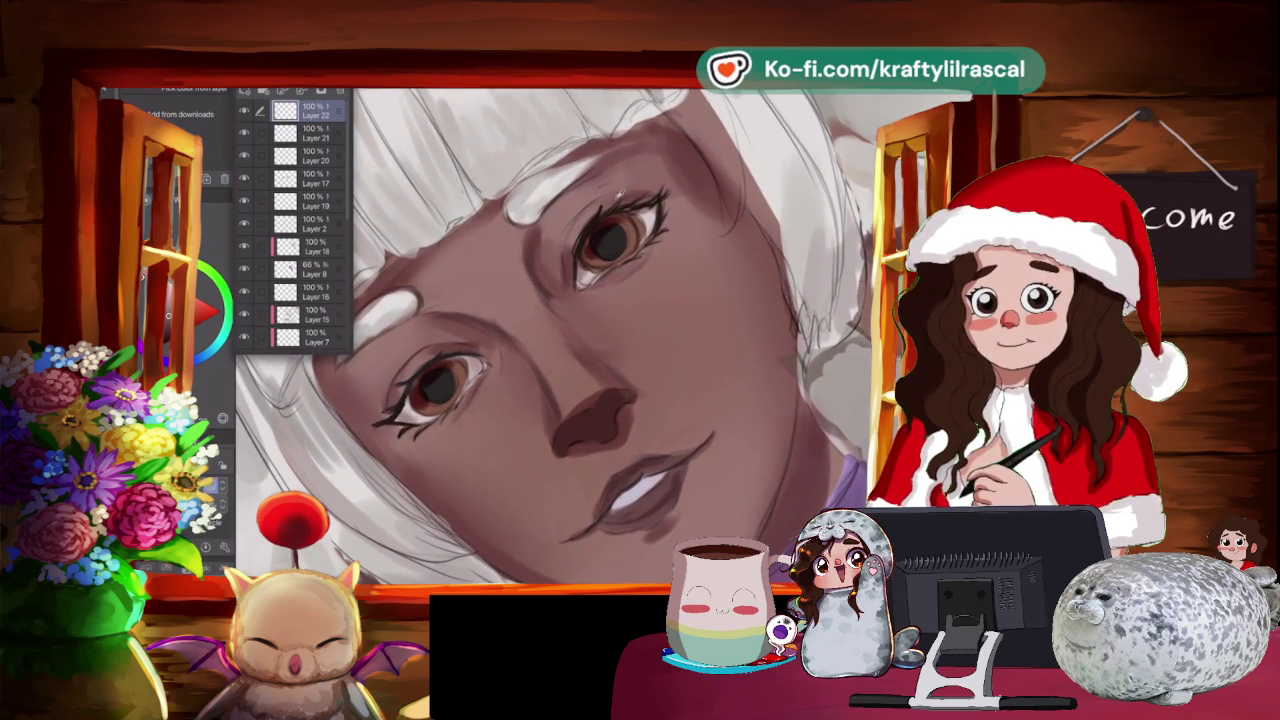
key(Escape)
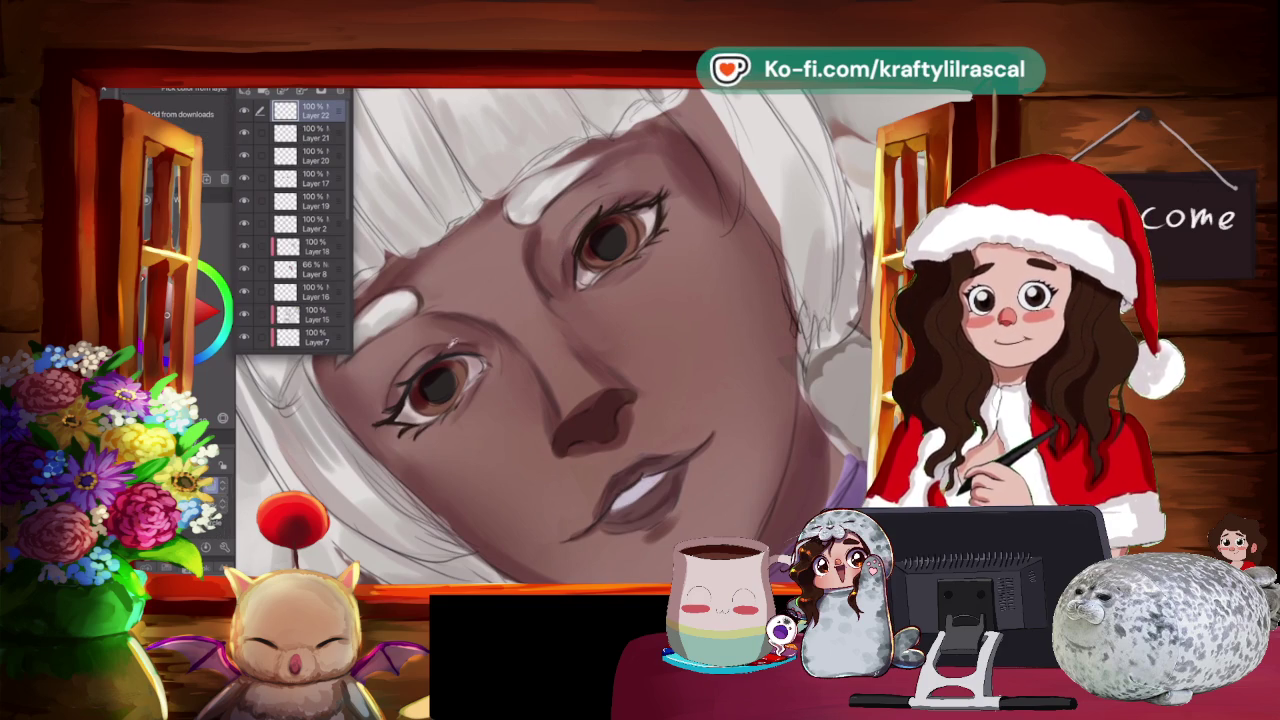
key(Escape)
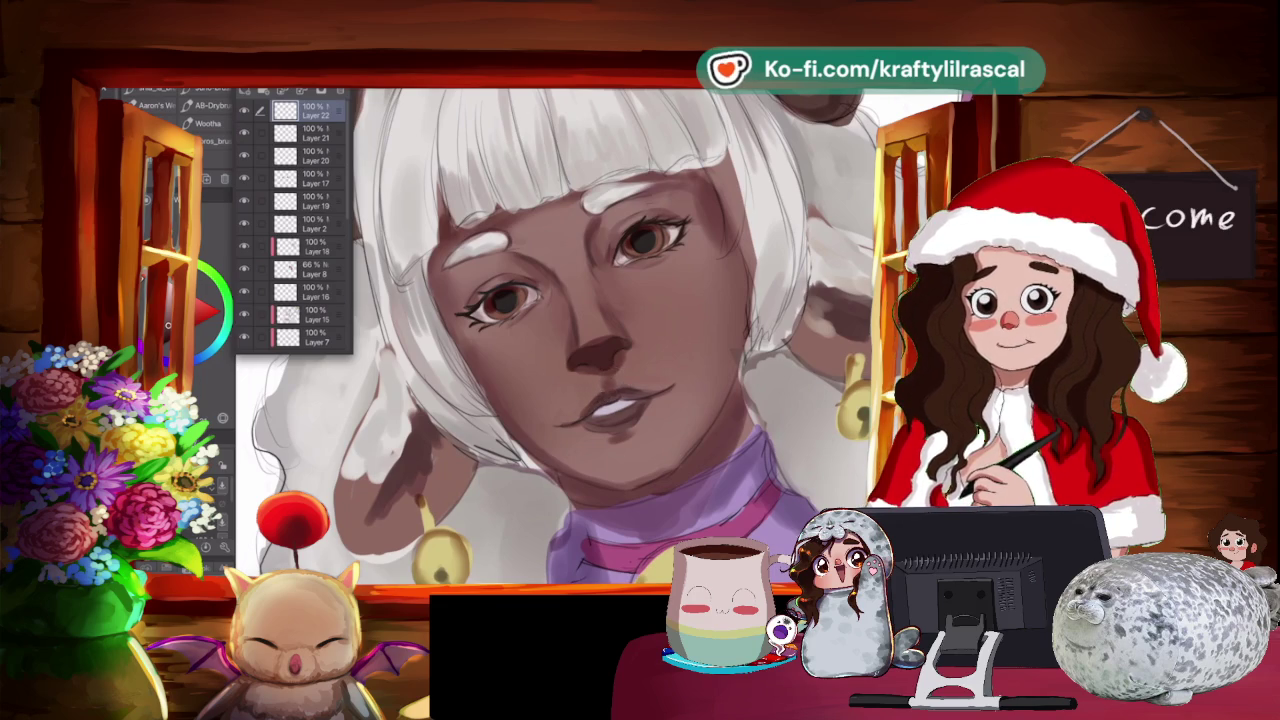
Smooth the skin tones around the nose, mouth and chin using brush, eraser and eyedropper.
key(ctrl+0)
scroll(560, 300, up, 2)
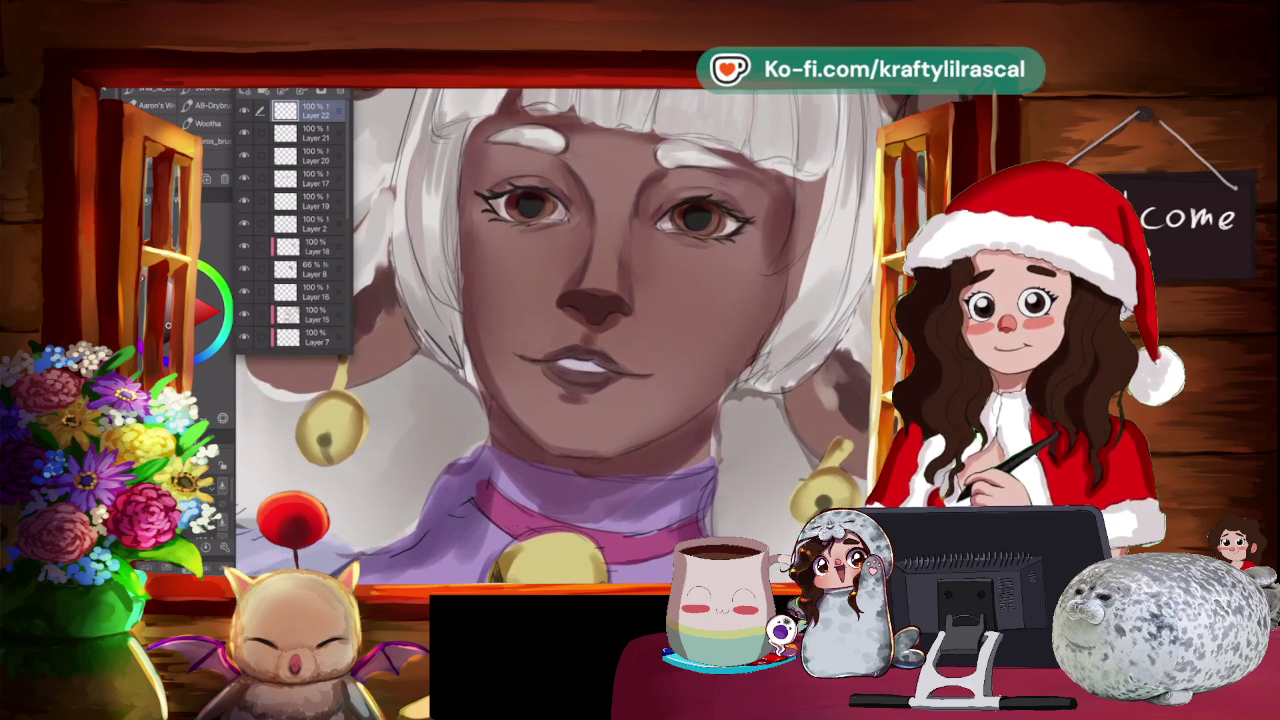
key(e)
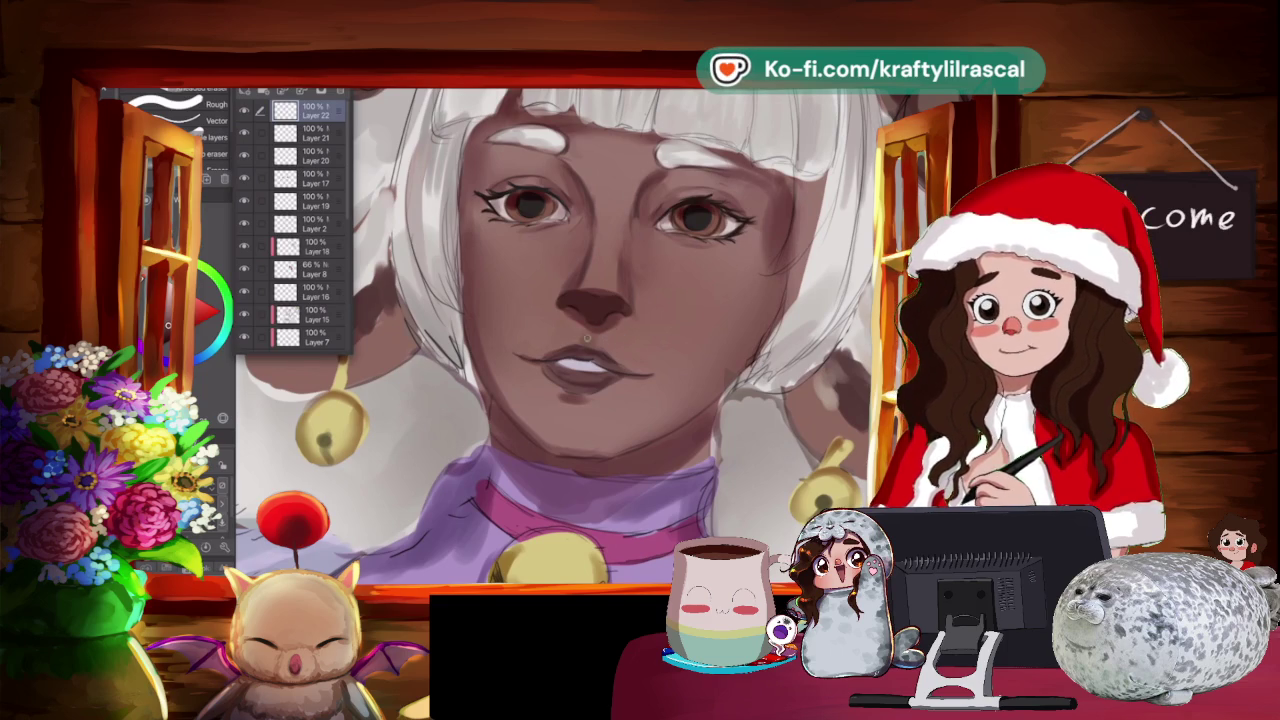
scroll(560, 330, down, 2)
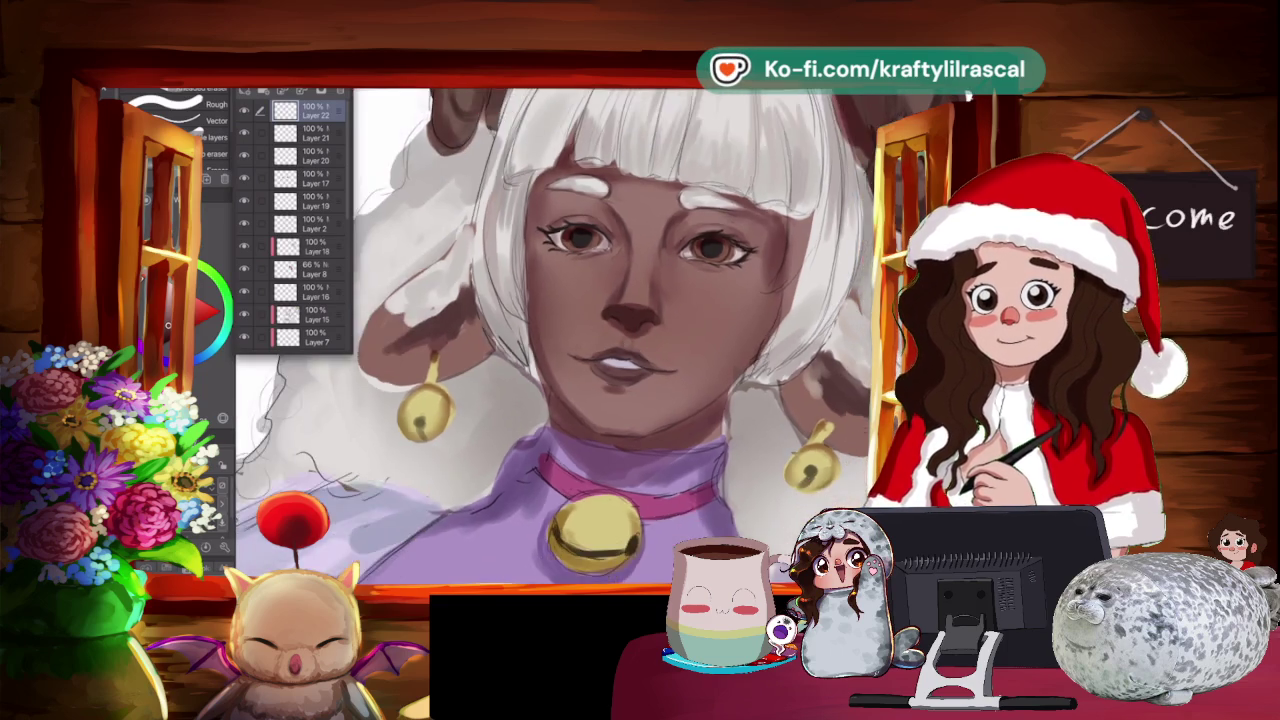
scroll(560, 330, up, 2)
mouse_move(560, 330)
mouse_down()
mouse_move(620, 400)
mouse_move(608, 396)
mouse_up()
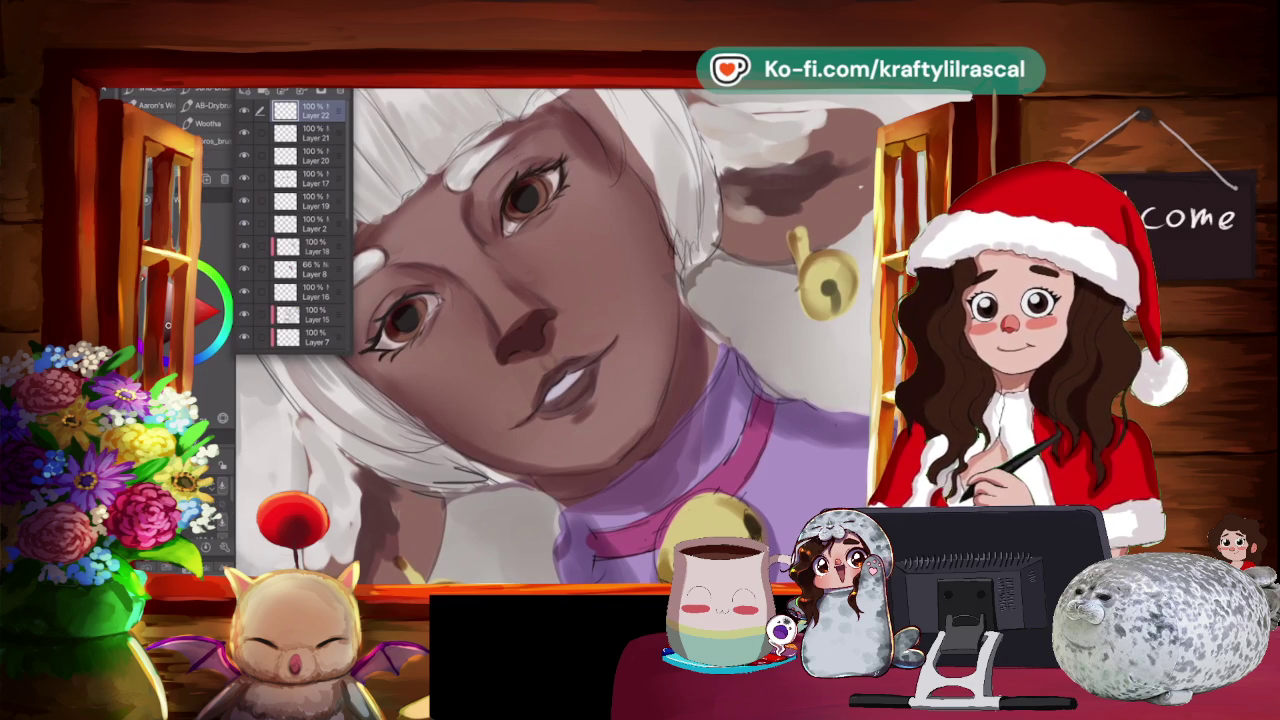
key(i)
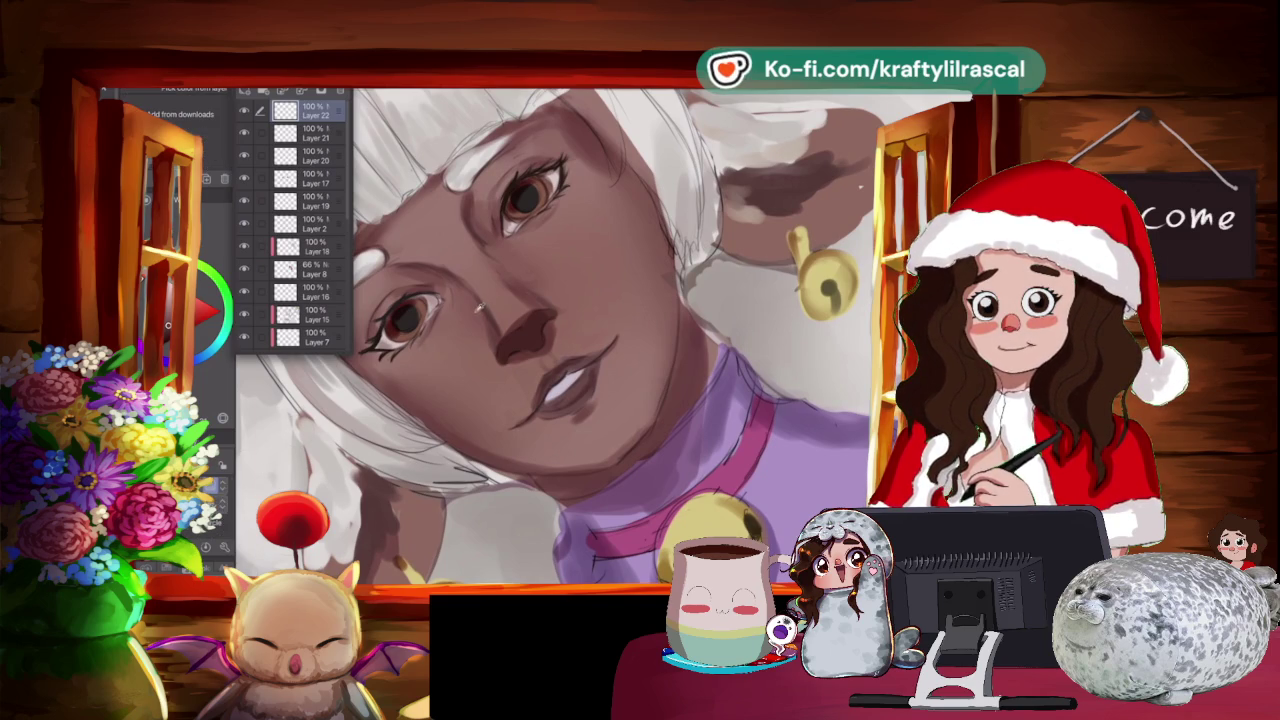
drag(600, 335, 650, 368)
key(b)
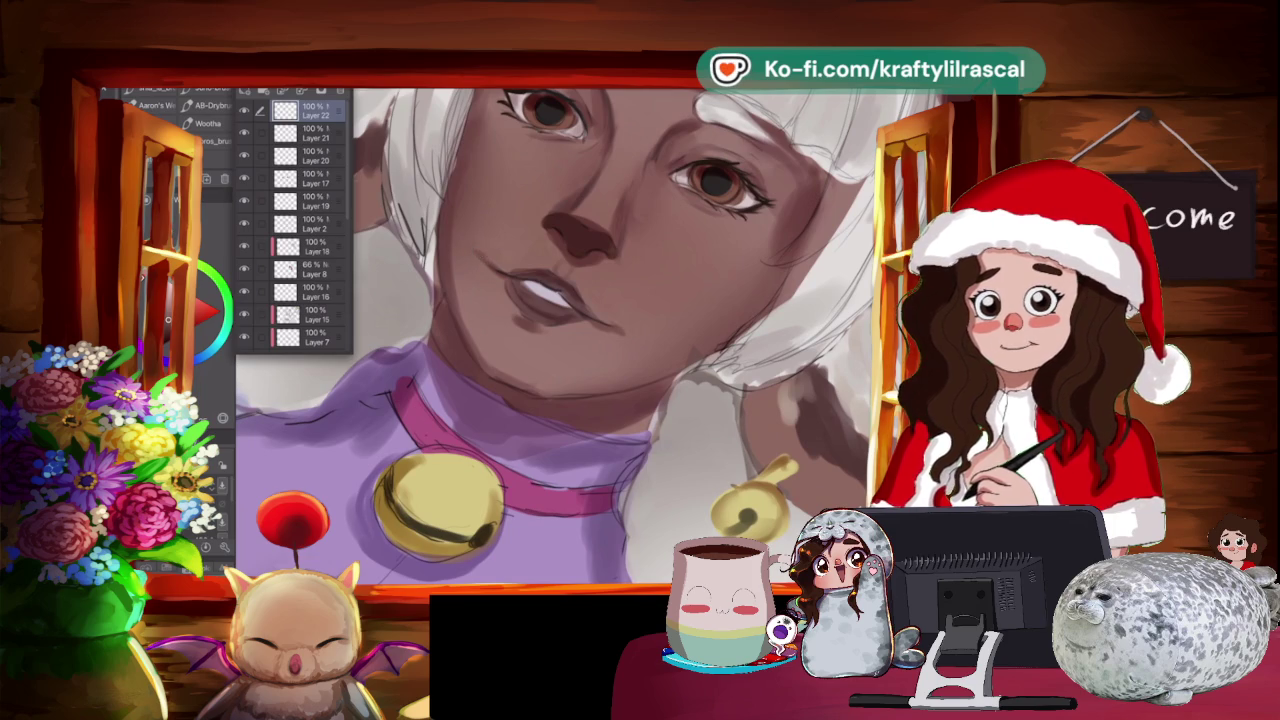
key(ctrl+minus)
key(minus)
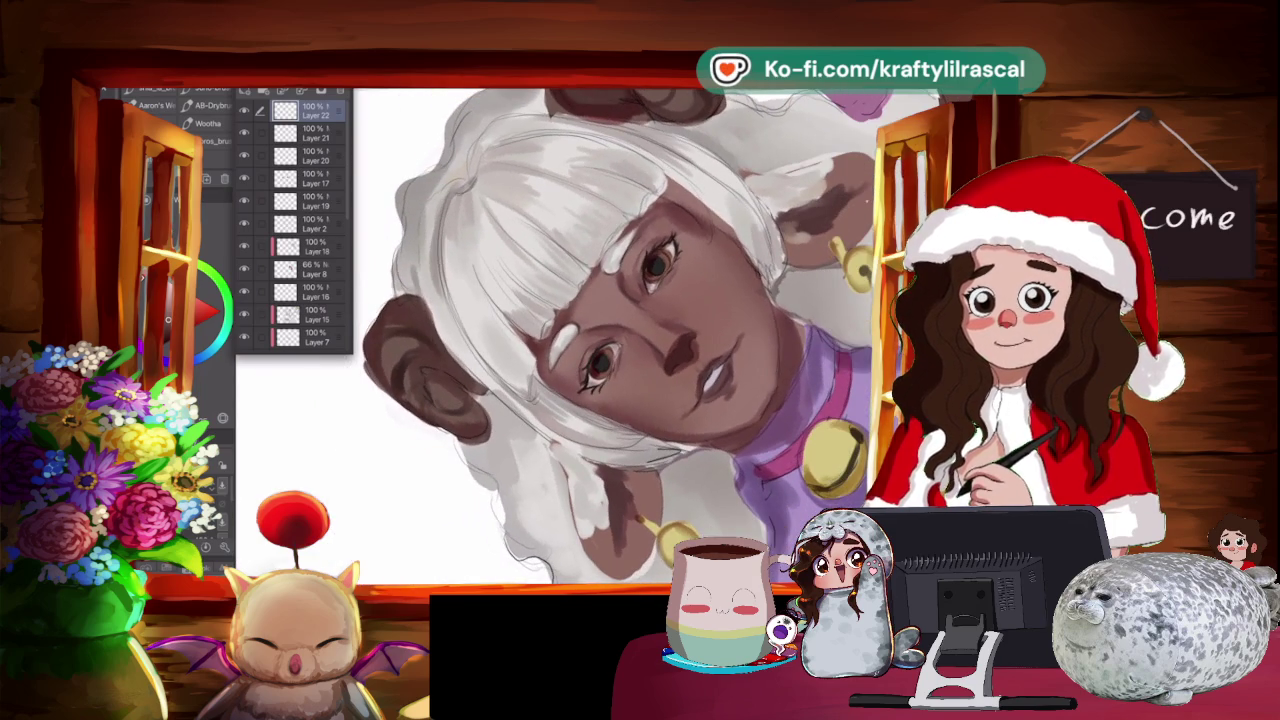
Zoom in on the face and choose a blending brush for the mouth-area skin.
key(ctrl+plus)
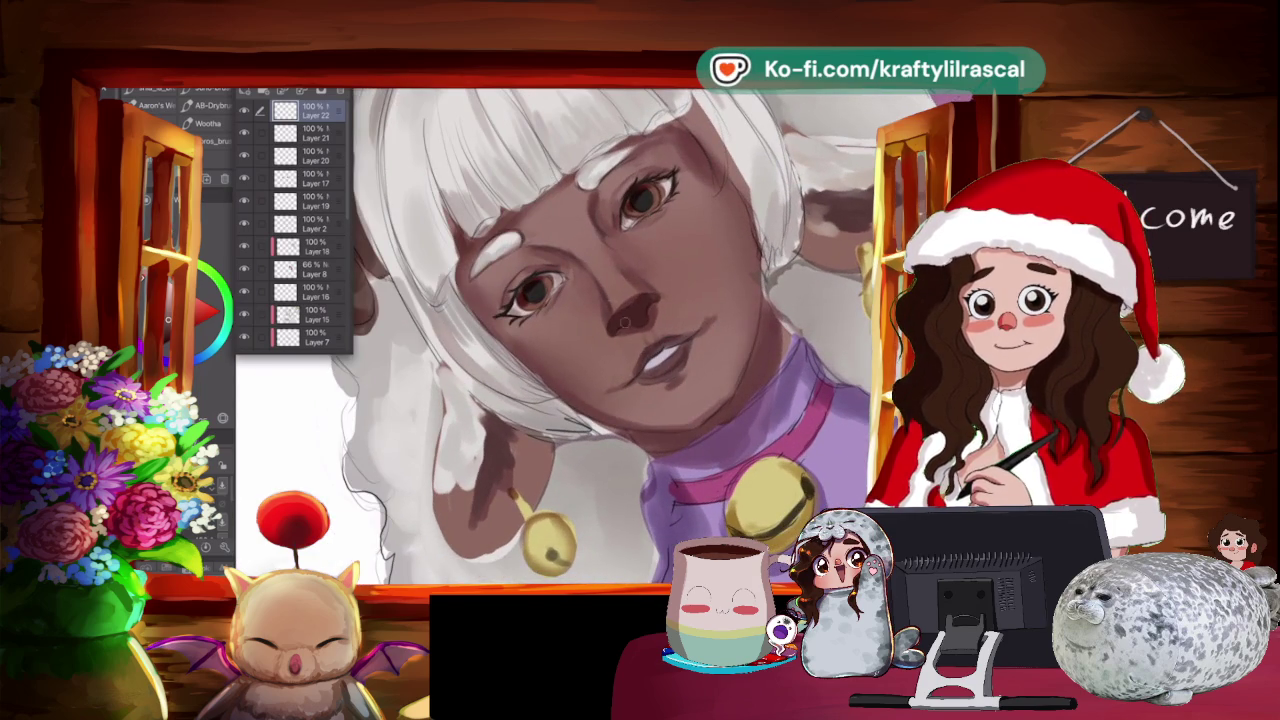
key(j)
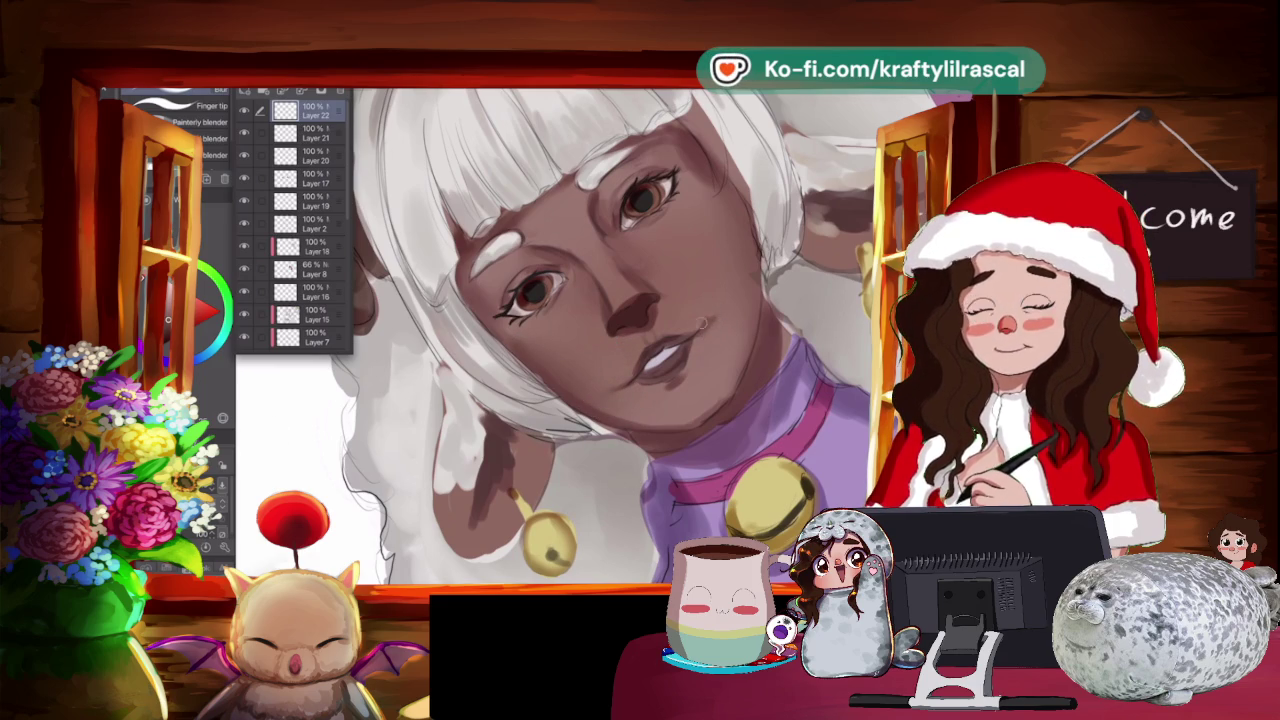
scroll(600, 340, up, 3)
scroll(600, 340, down, 2)
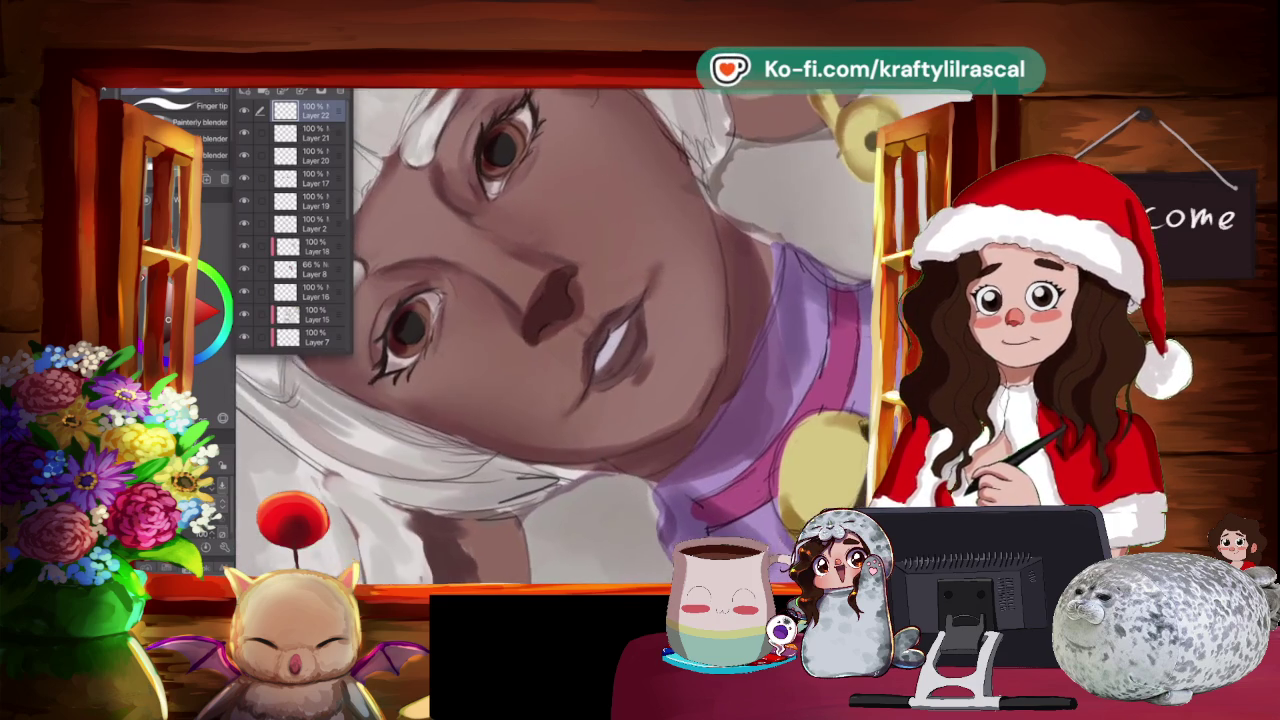
scroll(600, 340, up, 2)
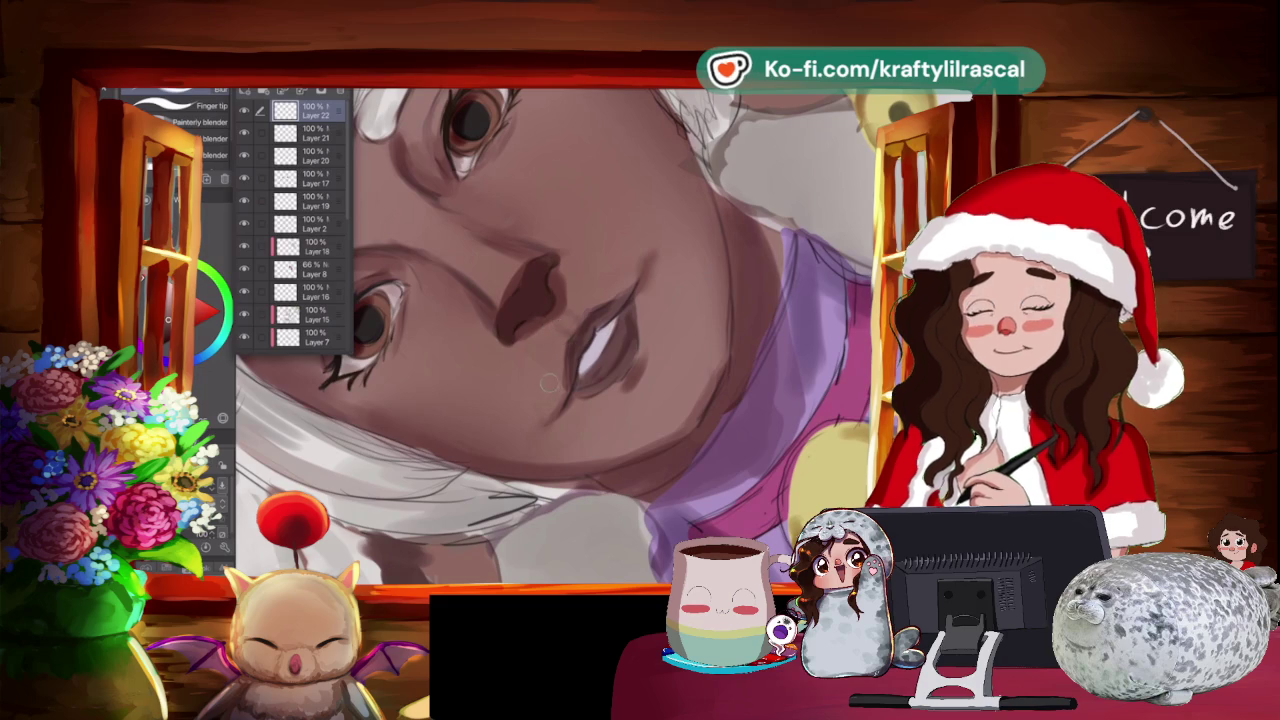
scroll(600, 340, down, 1)
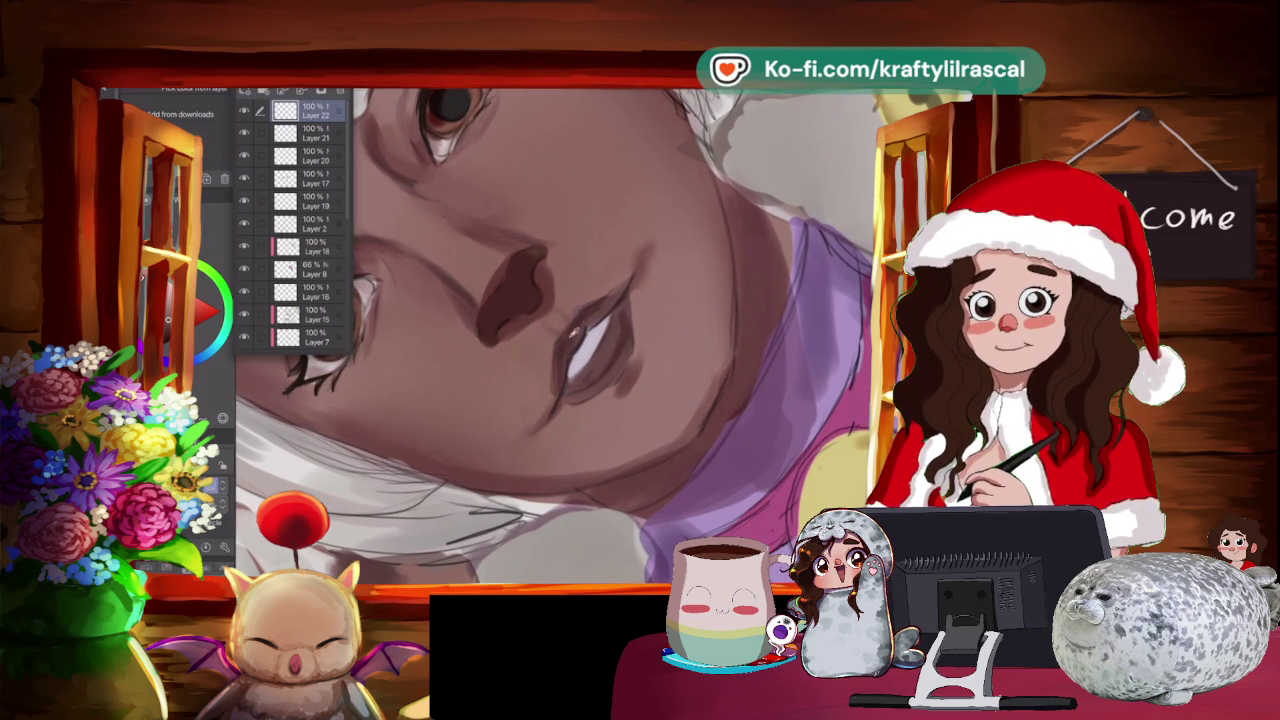
key(Escape)
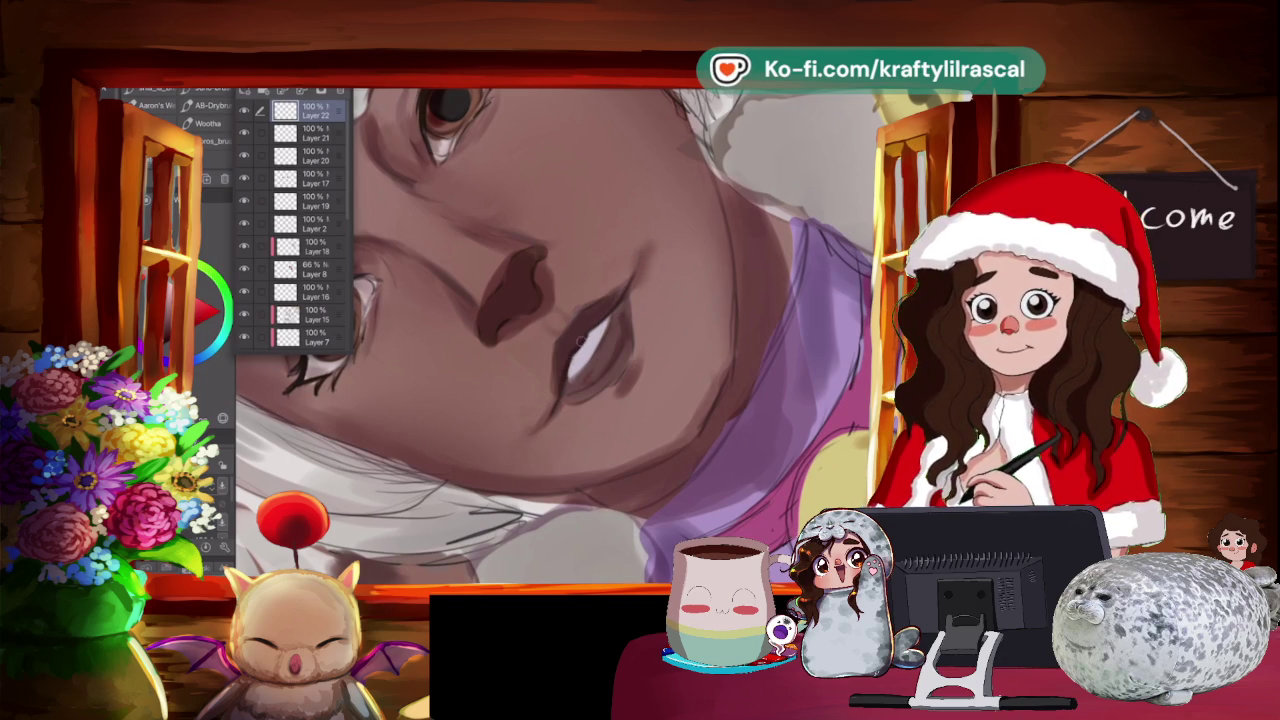
Rotate onto the mouth and soften the skin shading around the lips and nose.
drag(560, 330, 620, 300)
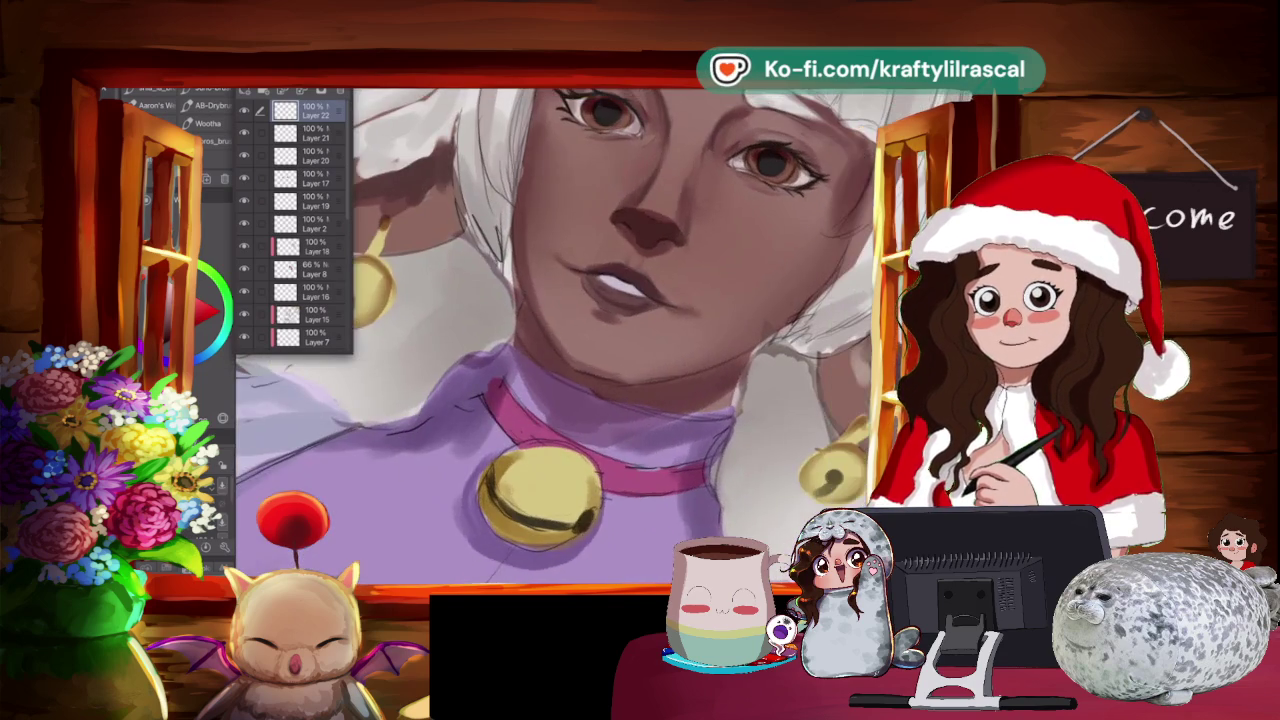
drag(560, 330, 588, 335)
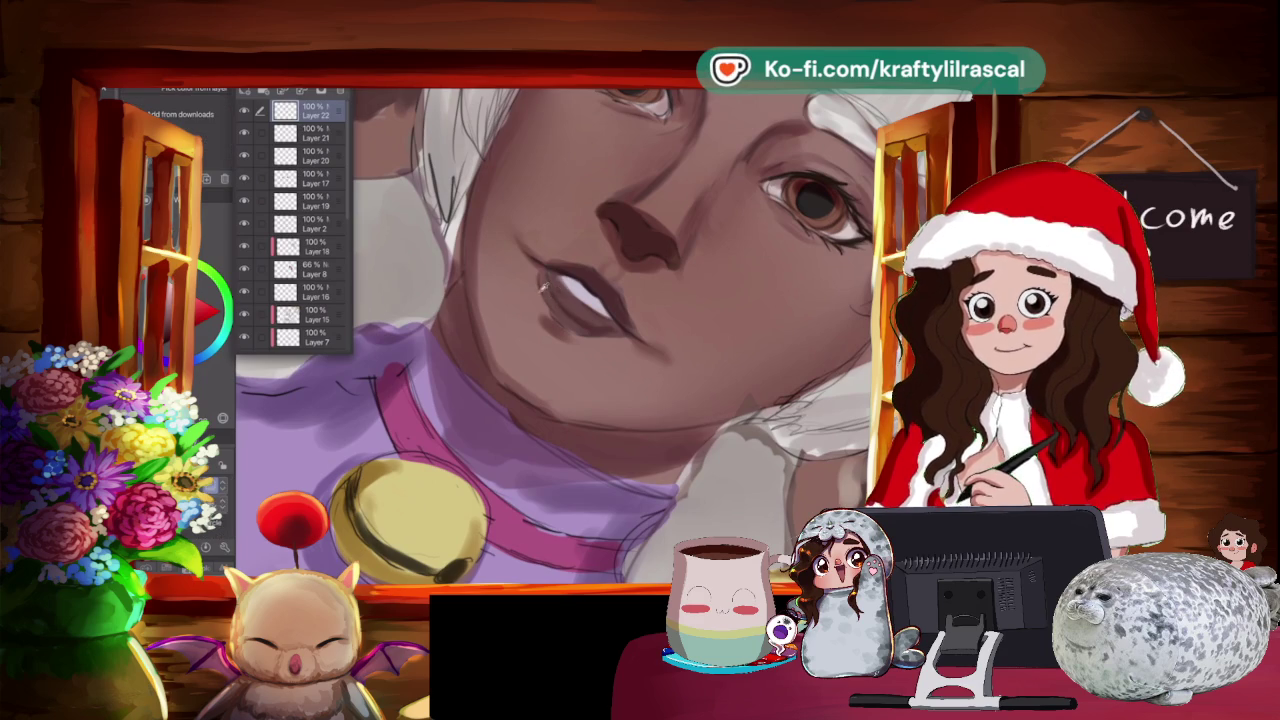
key(Escape)
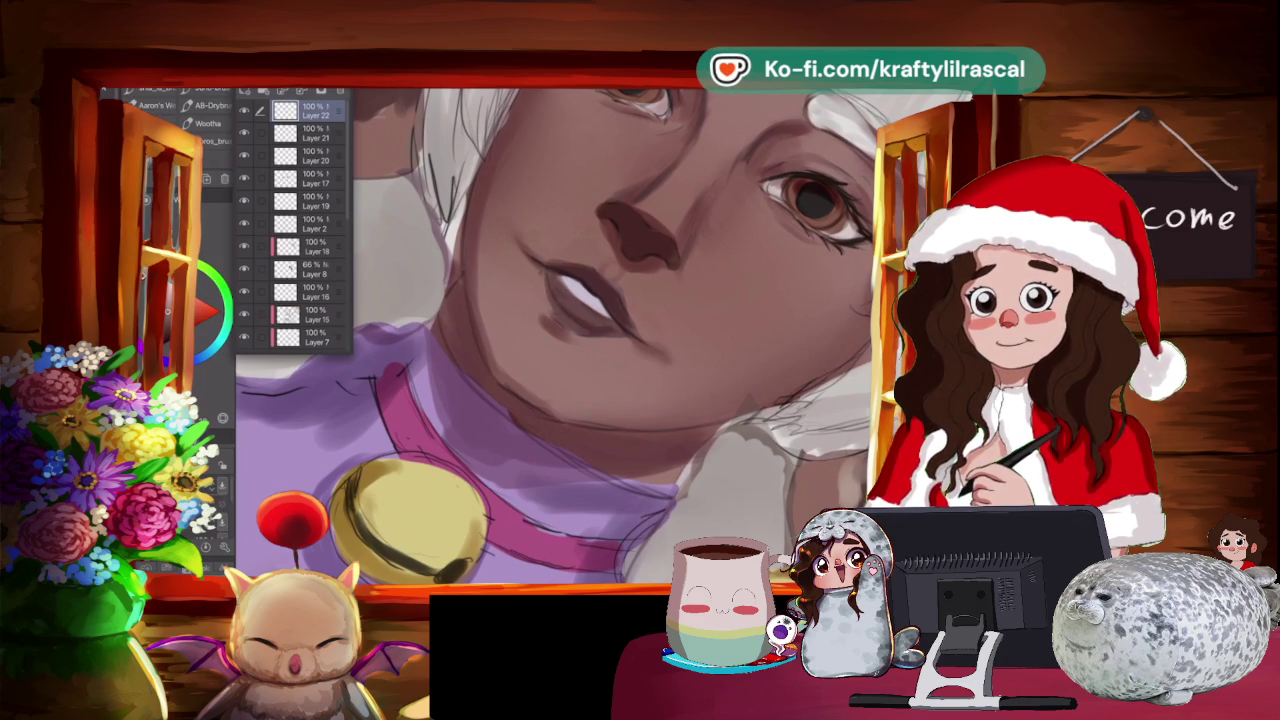
scroll(600, 335, down, 3)
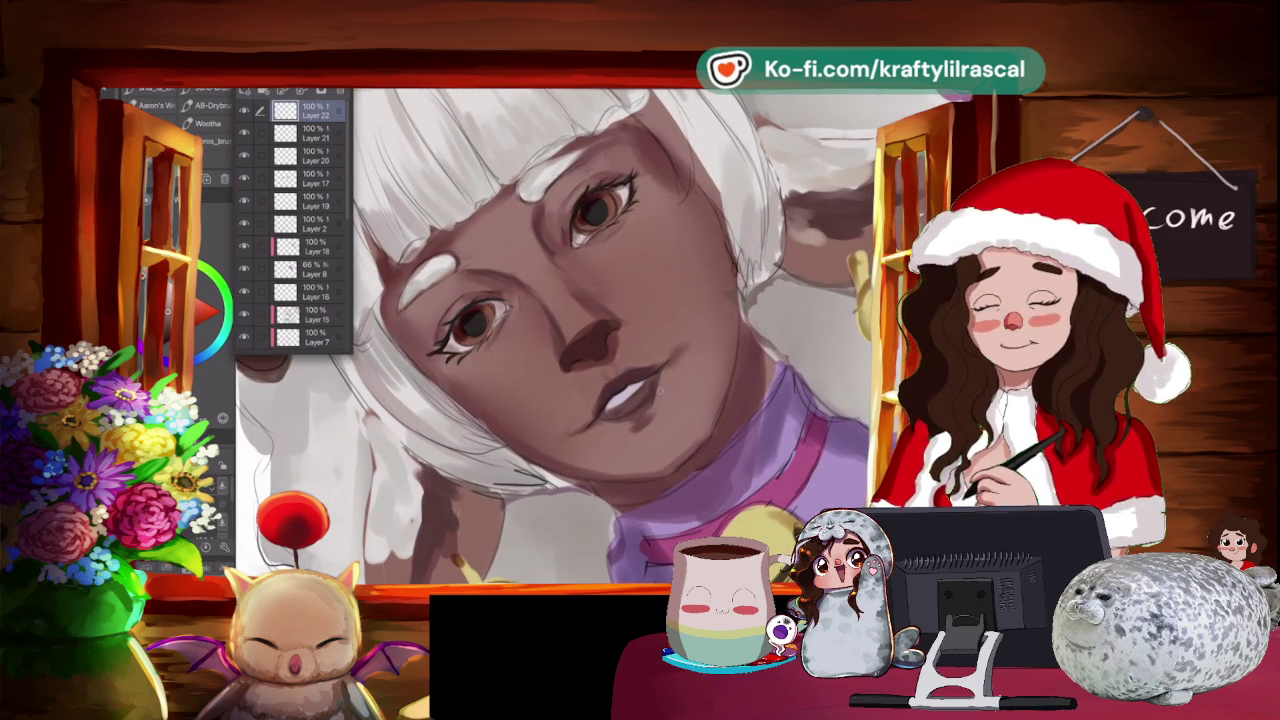
scroll(554, 336, up, 3)
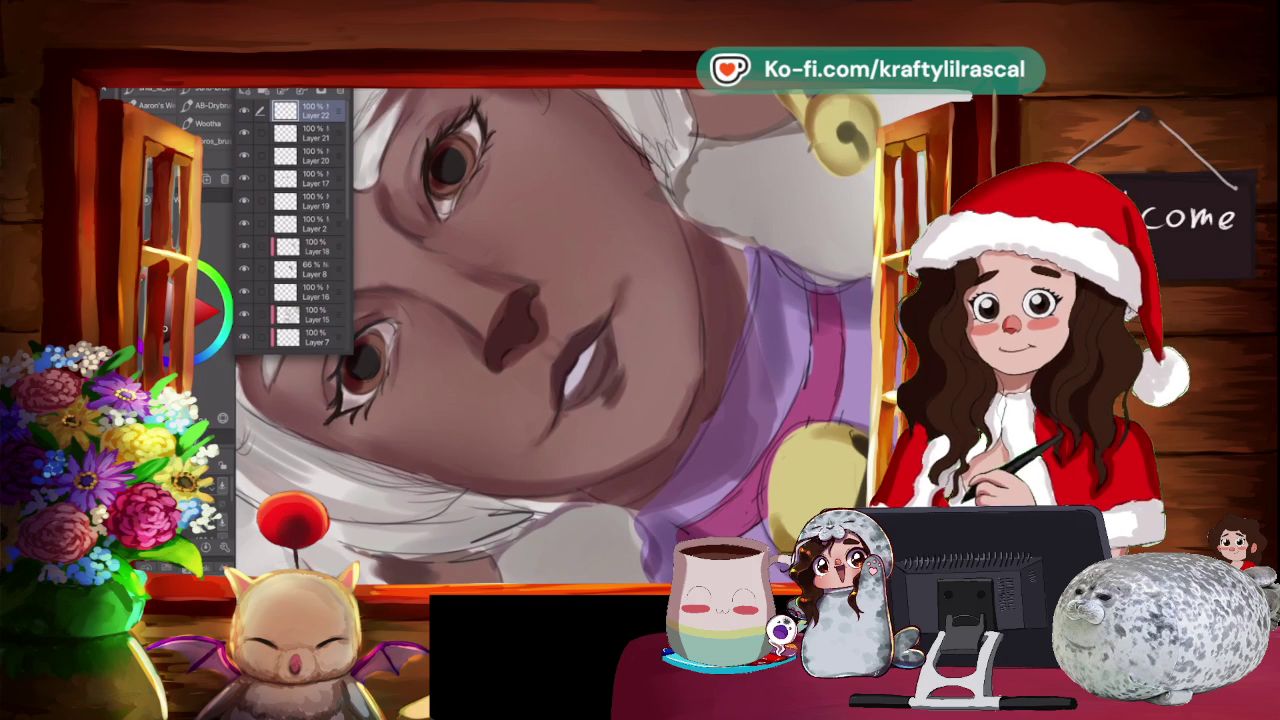
key(e)
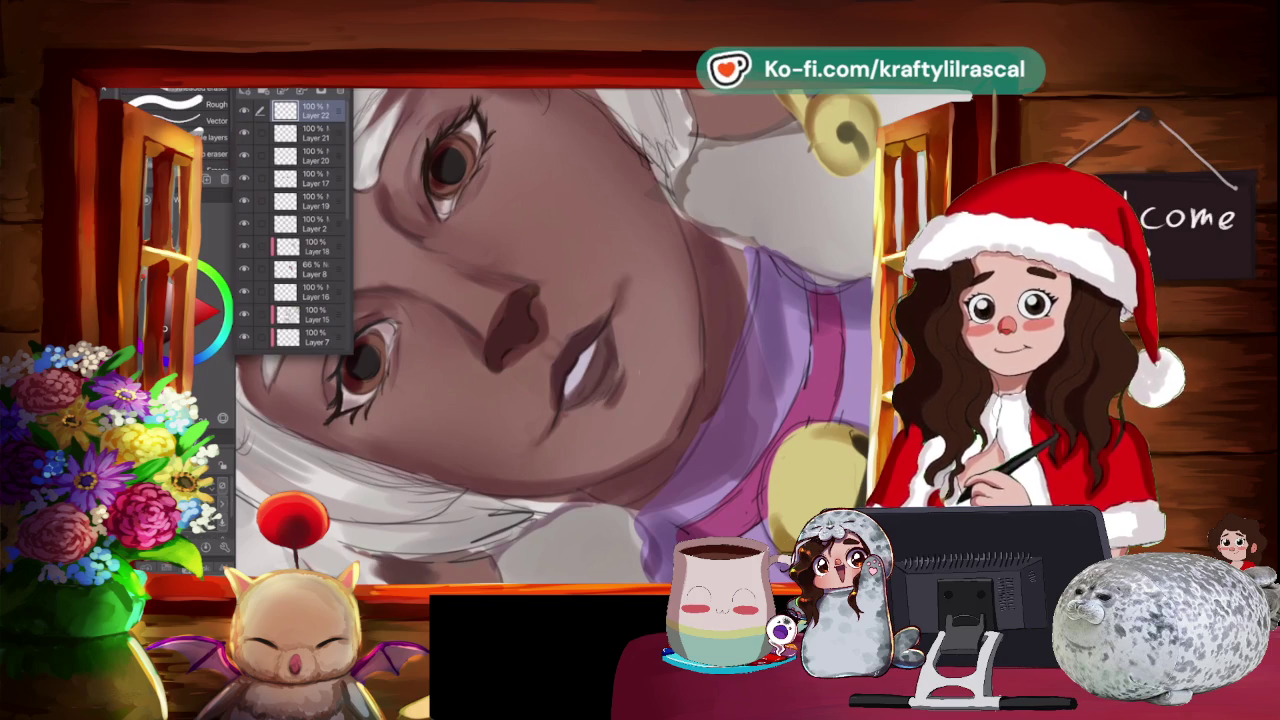
key(ctrl+0)
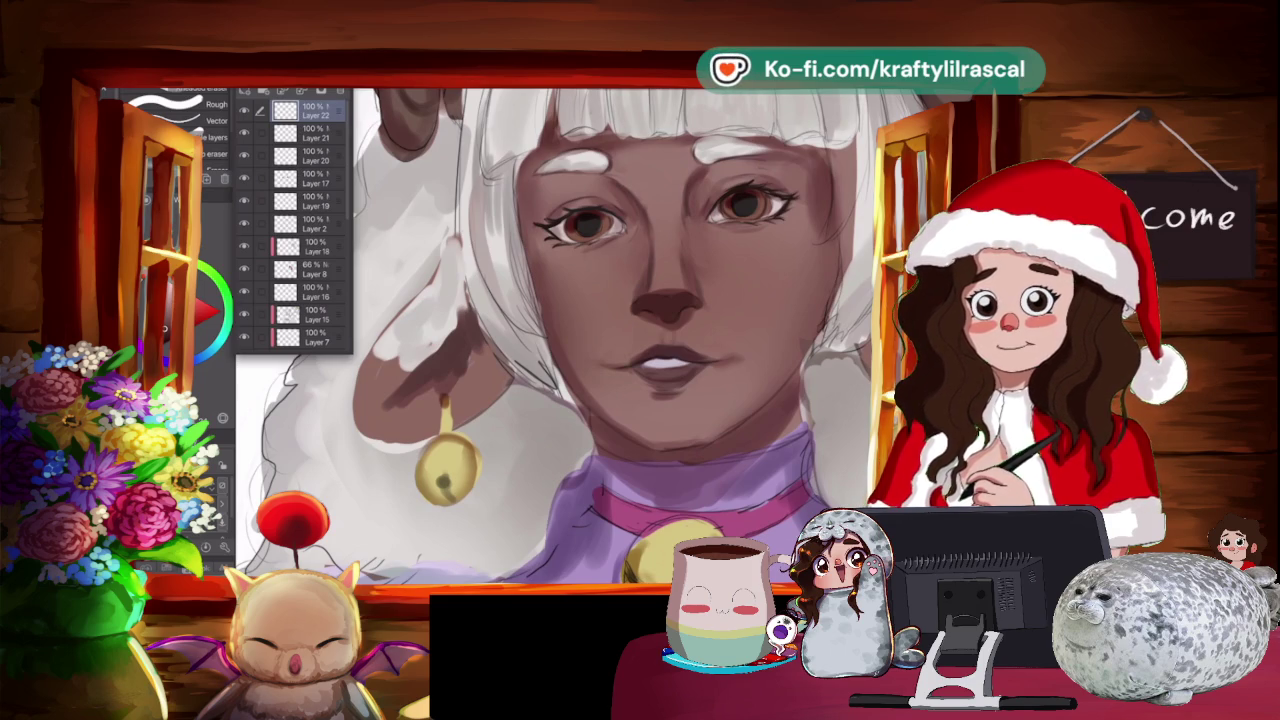
Zoom out from the face to show the full upper body holding the crook.
scroll(600, 340, down, 2)
scroll(600, 340, down, 2)
scroll(600, 340, down, 2)
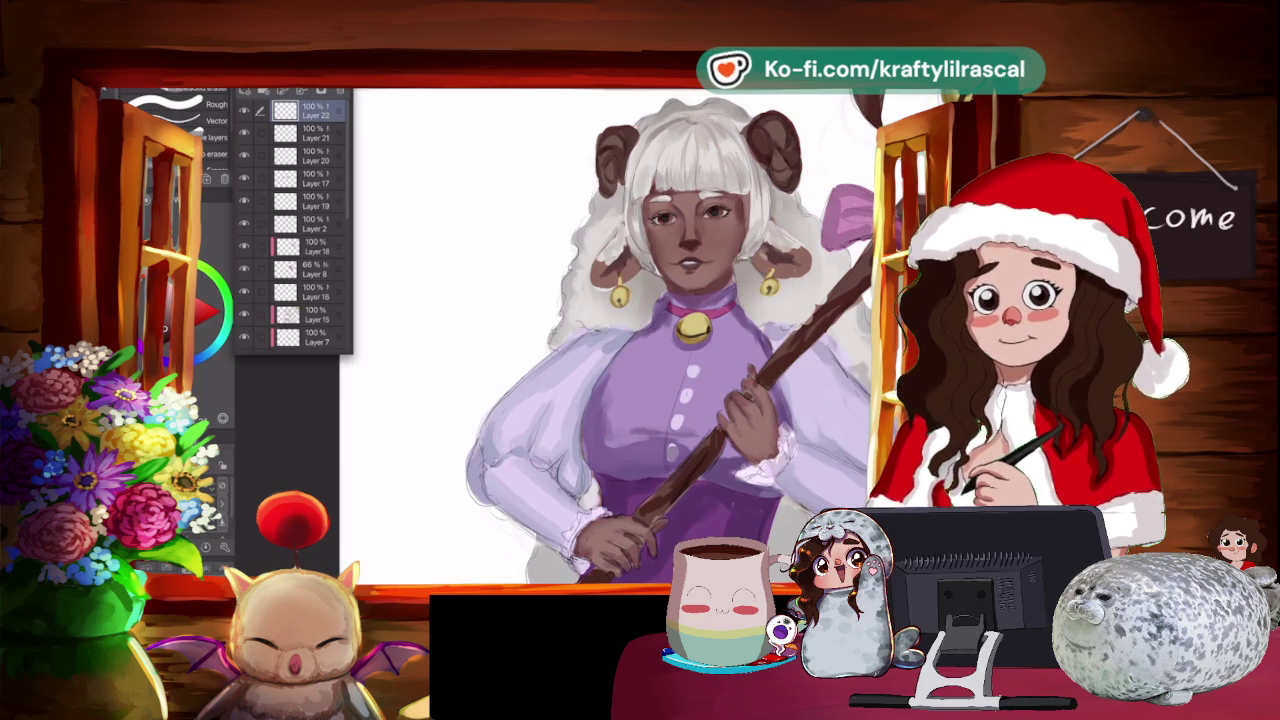
scroll(615, 340, up, 1)
scroll(615, 340, up, 1)
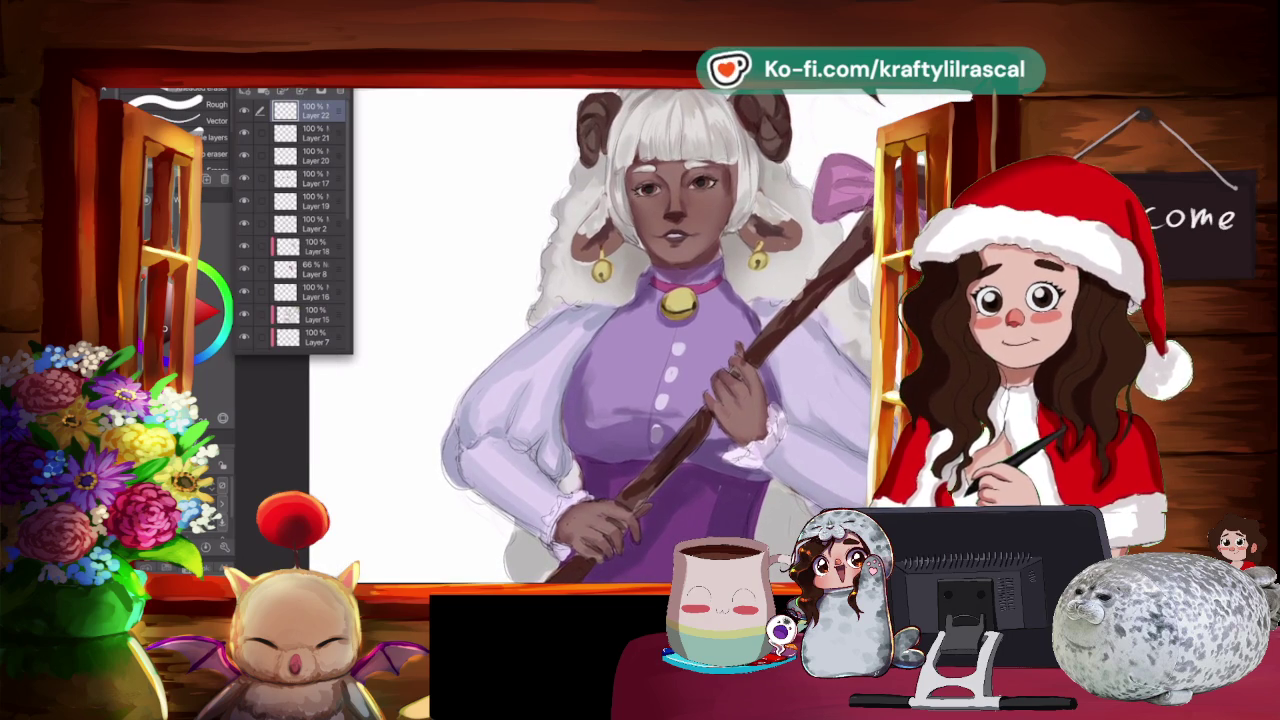
Tilt the view toward the hair and horns and move Layer 2 below Layer 19.
scroll(830, 281, up, 3)
drag(500, 200, 600, 300)
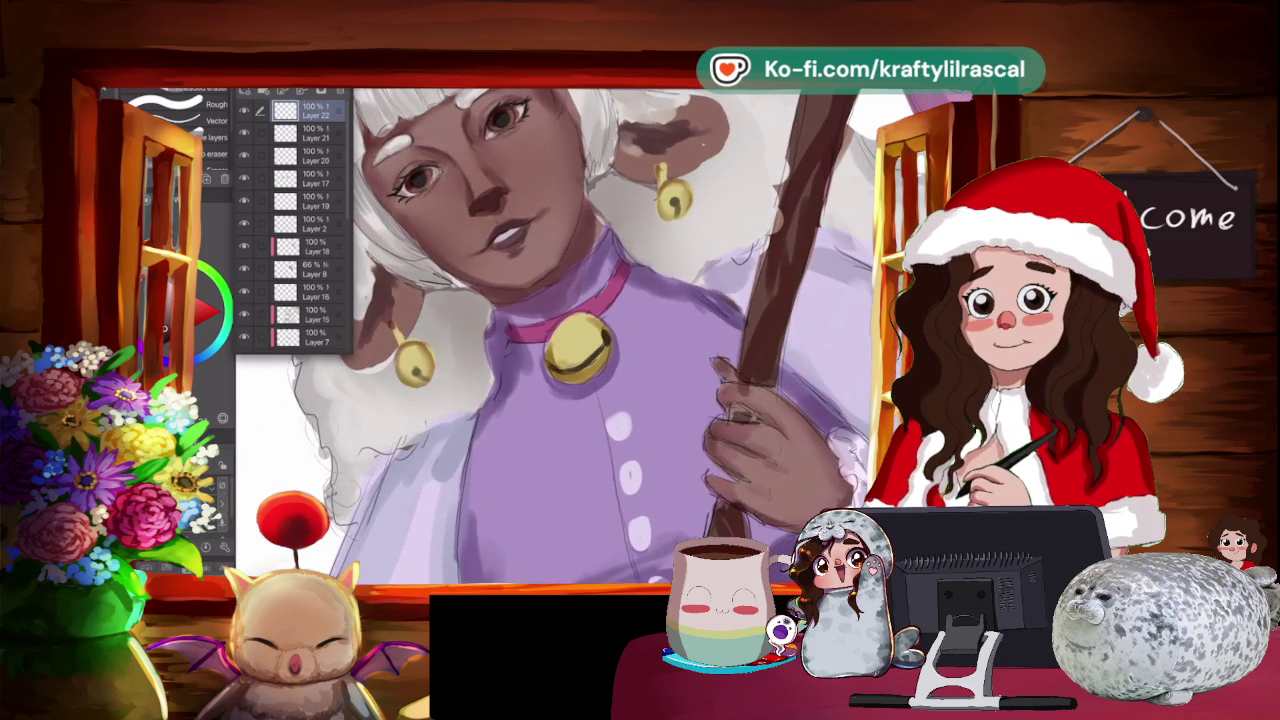
scroll(604, 376, up, 2)
scroll(604, 376, up, 2)
scroll(604, 376, up, 1)
mouse_move(604, 376)
mouse_down()
mouse_move(640, 330)
mouse_move(640, 346)
mouse_up()
drag(300, 212, 300, 224)
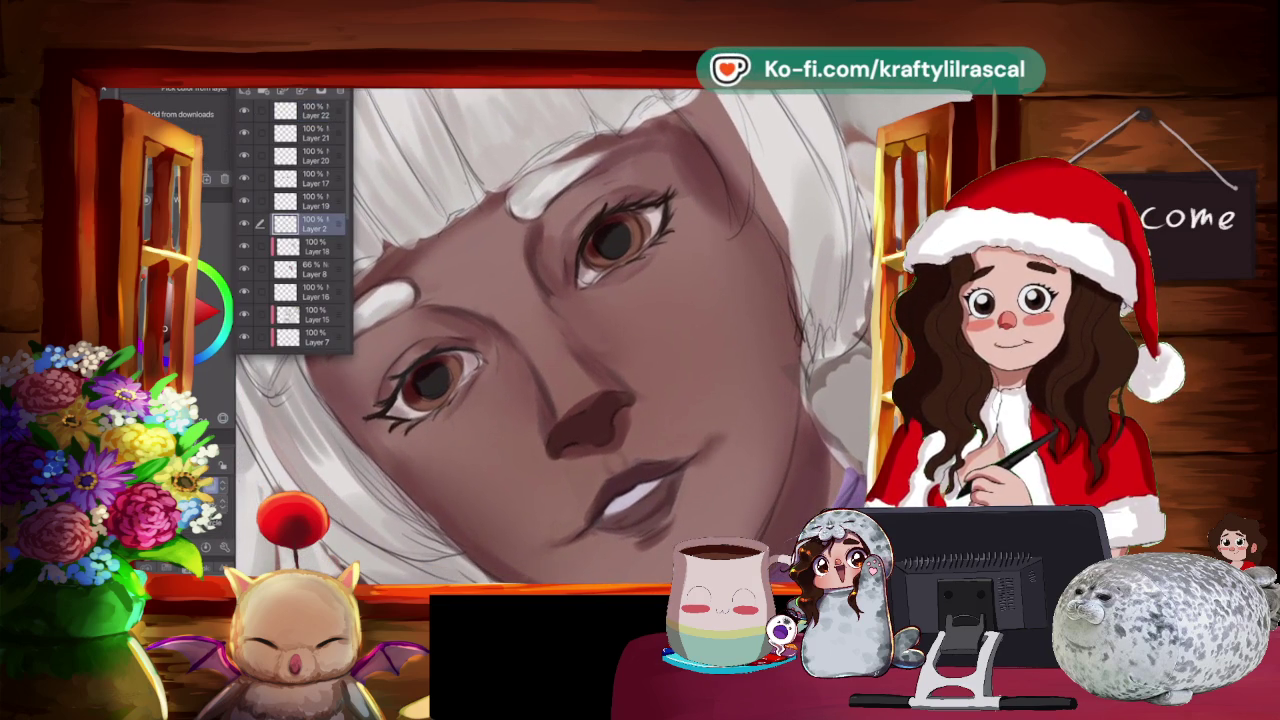
Return to the brush and make the top layer, Layer 22, active.
drag(640, 346, 658, 358)
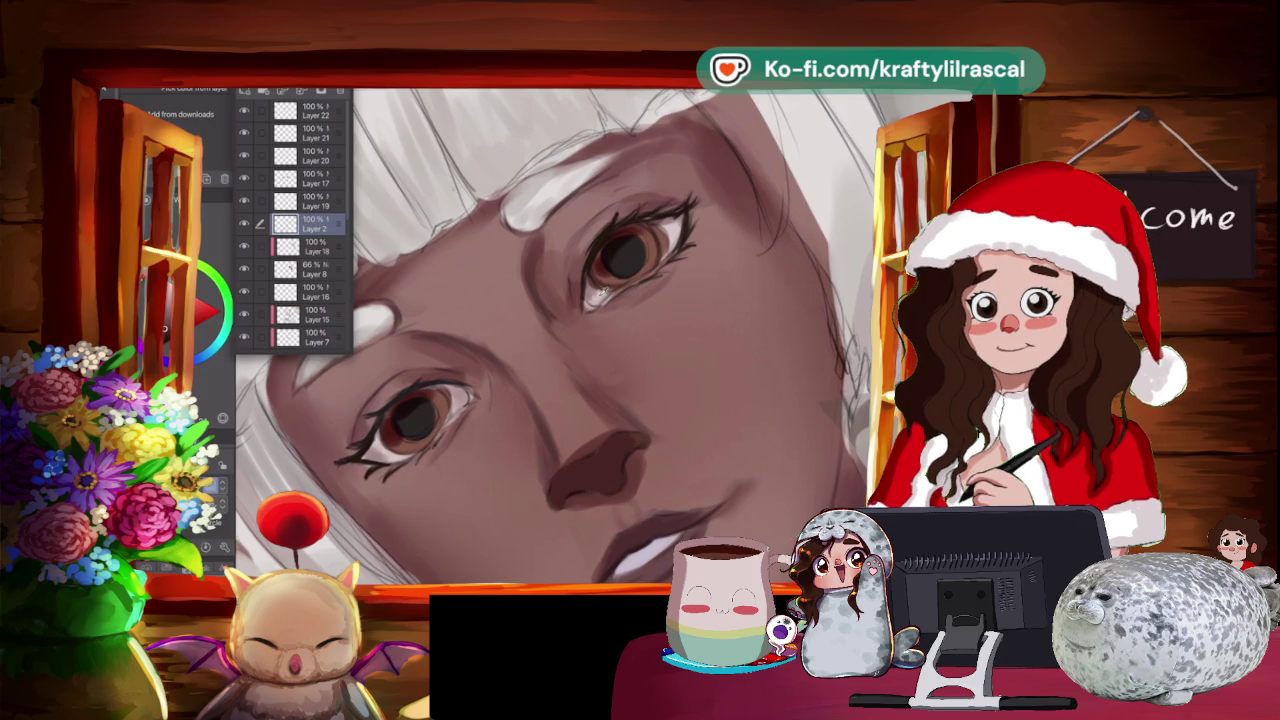
key(Escape)
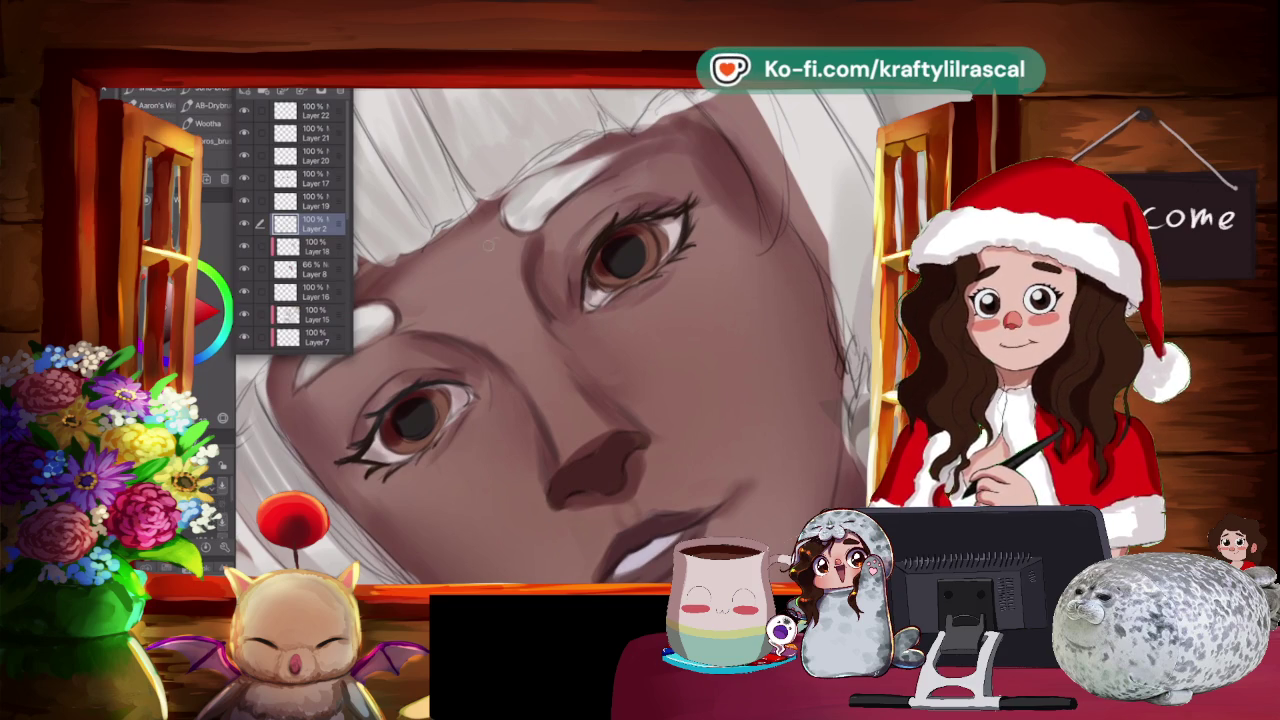
click(310, 110)
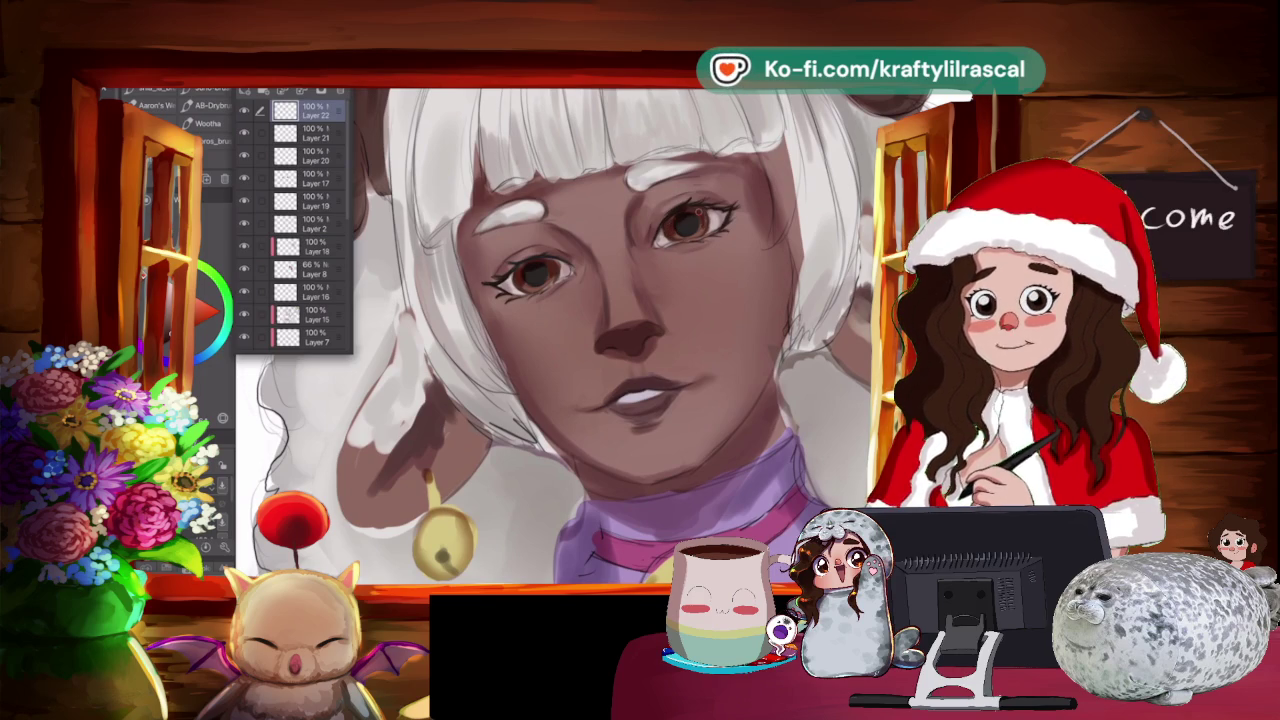
mouse_move(560, 340)
mouse_down()
mouse_move(642, 338)
mouse_move(560, 345)
mouse_move(545, 330)
mouse_up()
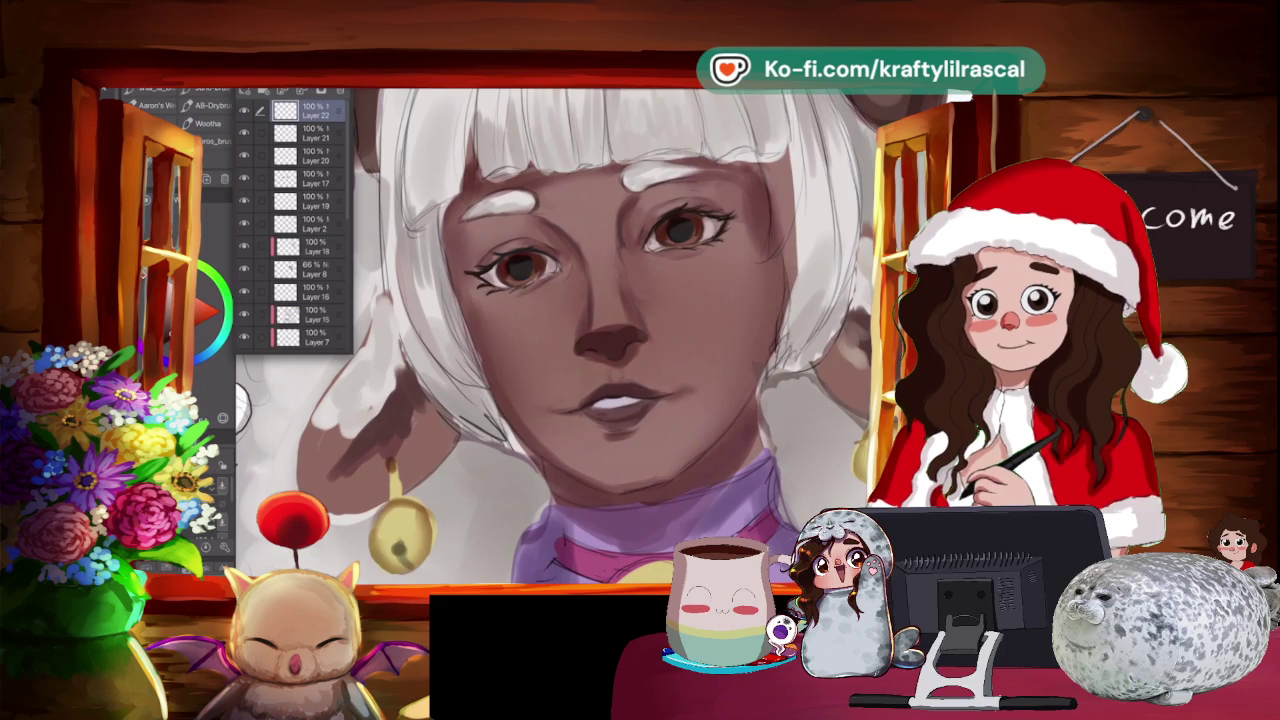
scroll(560, 340, down, 2)
scroll(560, 340, up, 3)
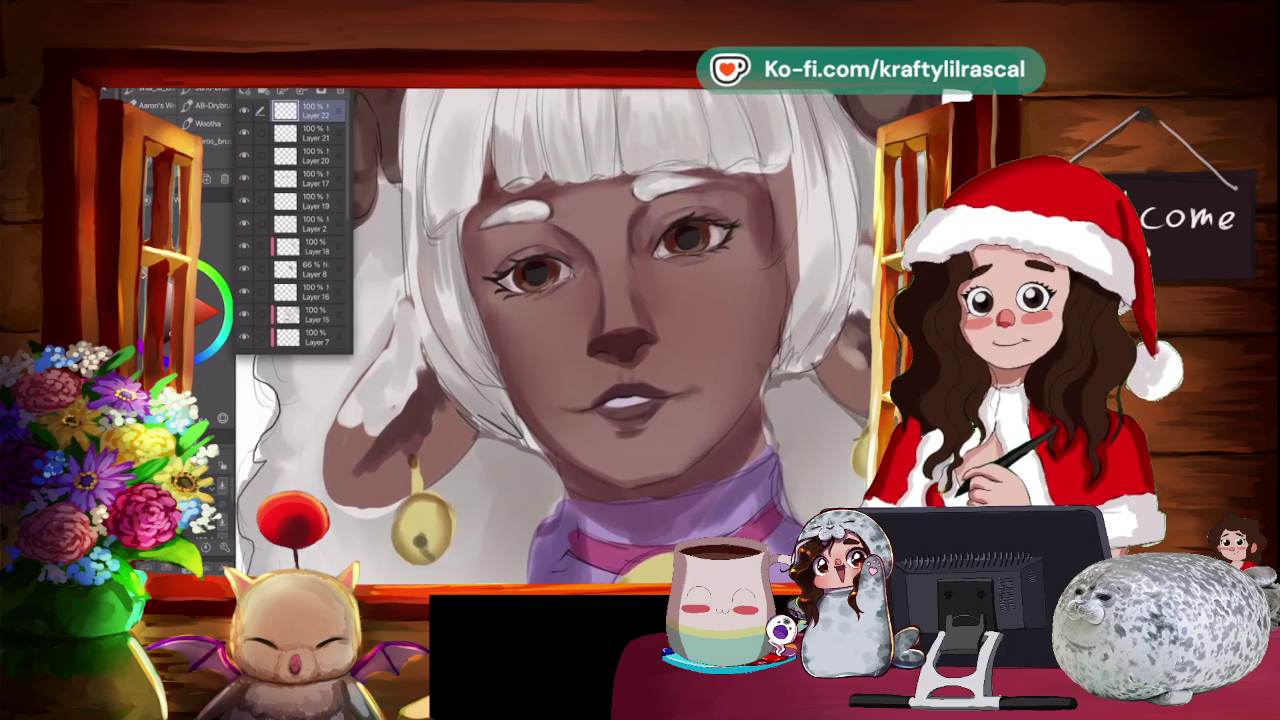
scroll(560, 340, down, 1)
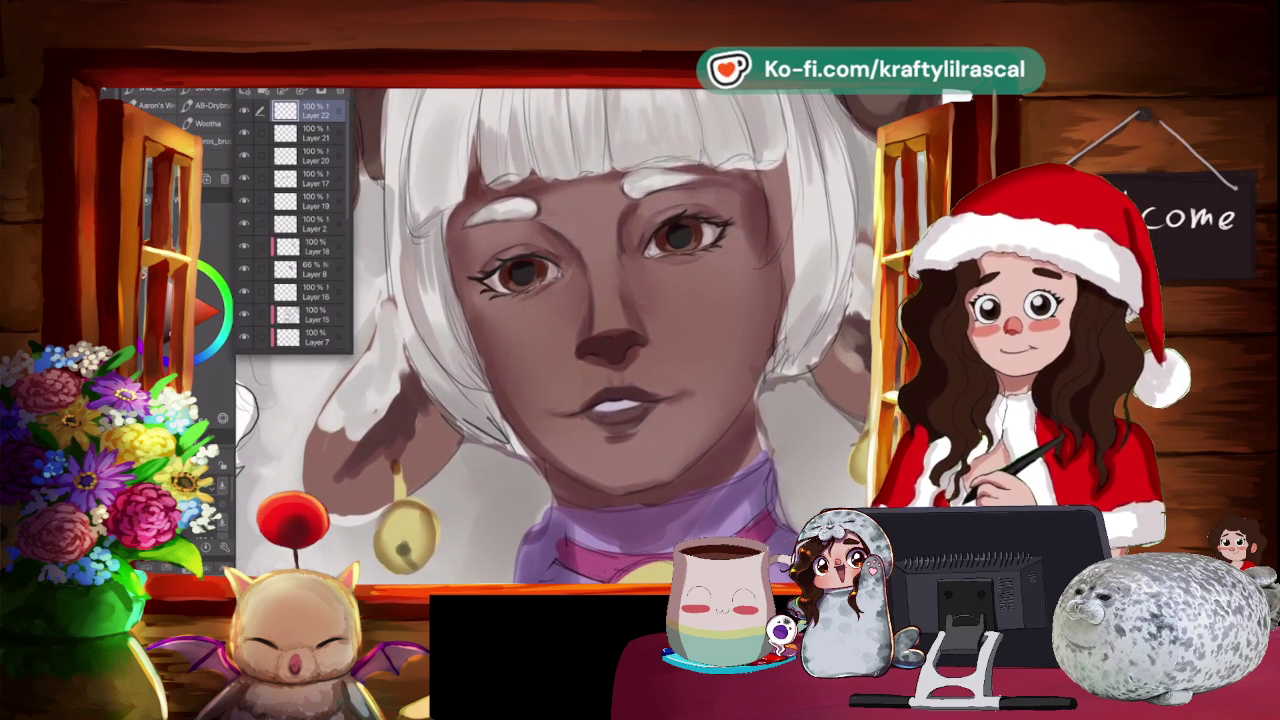
scroll(560, 340, down, 2)
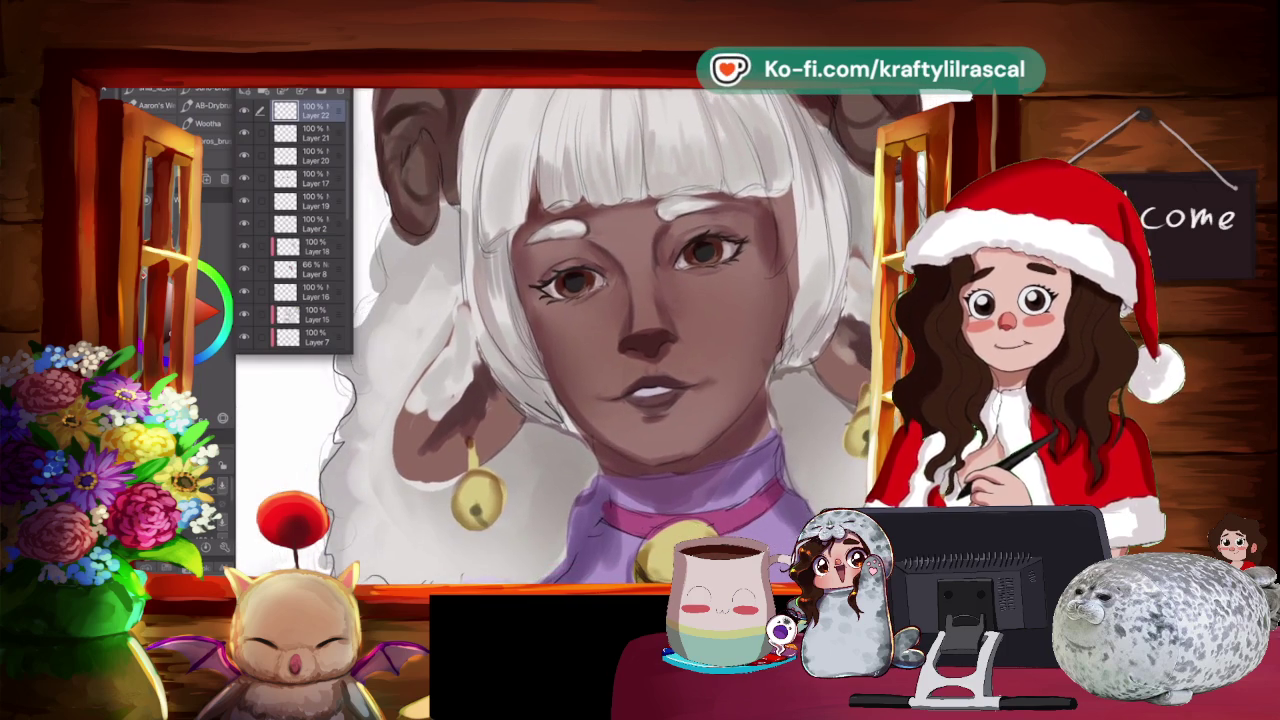
scroll(560, 340, up, 1)
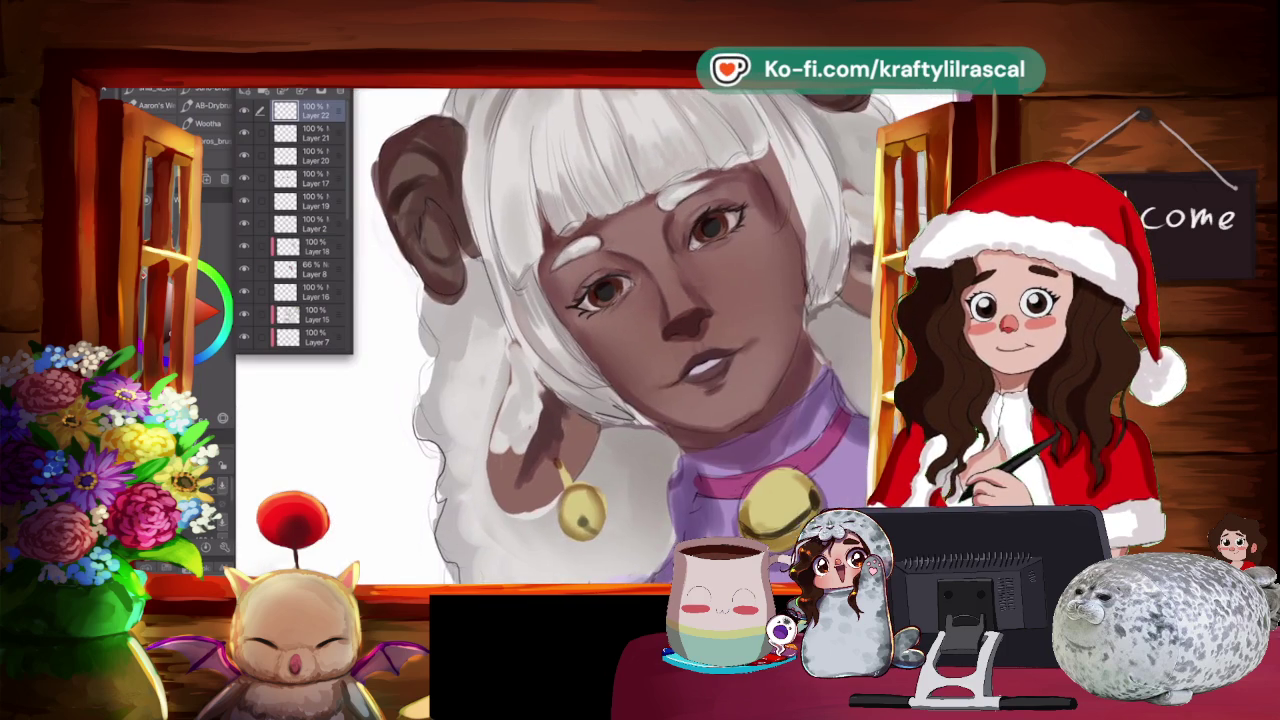
drag(700, 200, 560, 300)
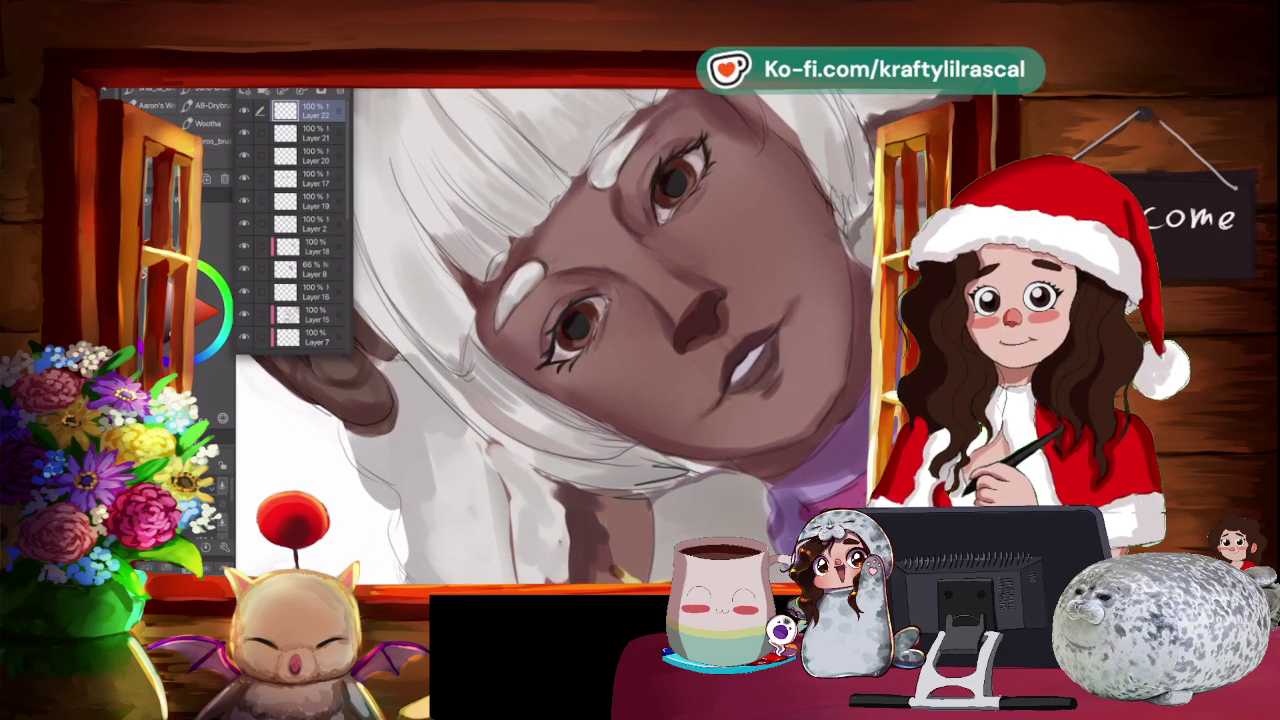
mouse_move(760, 340)
mouse_down()
mouse_move(620, 290)
mouse_move(665, 340)
mouse_up()
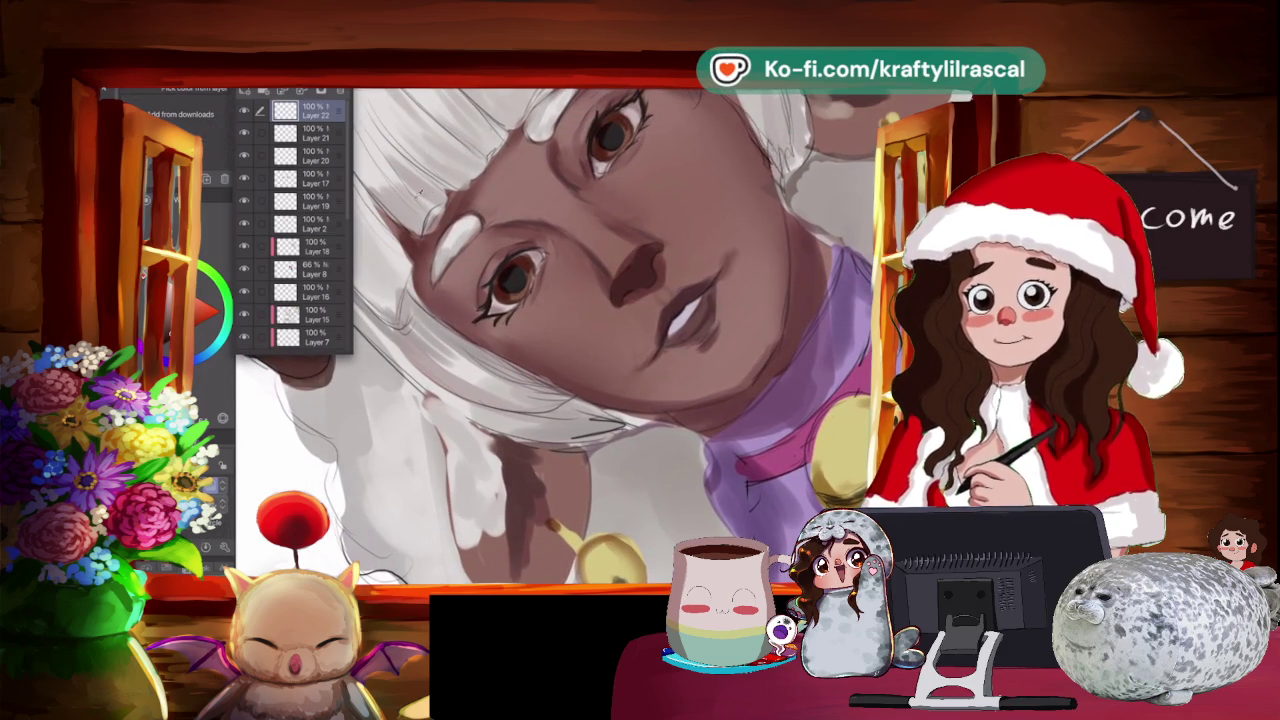
key(b)
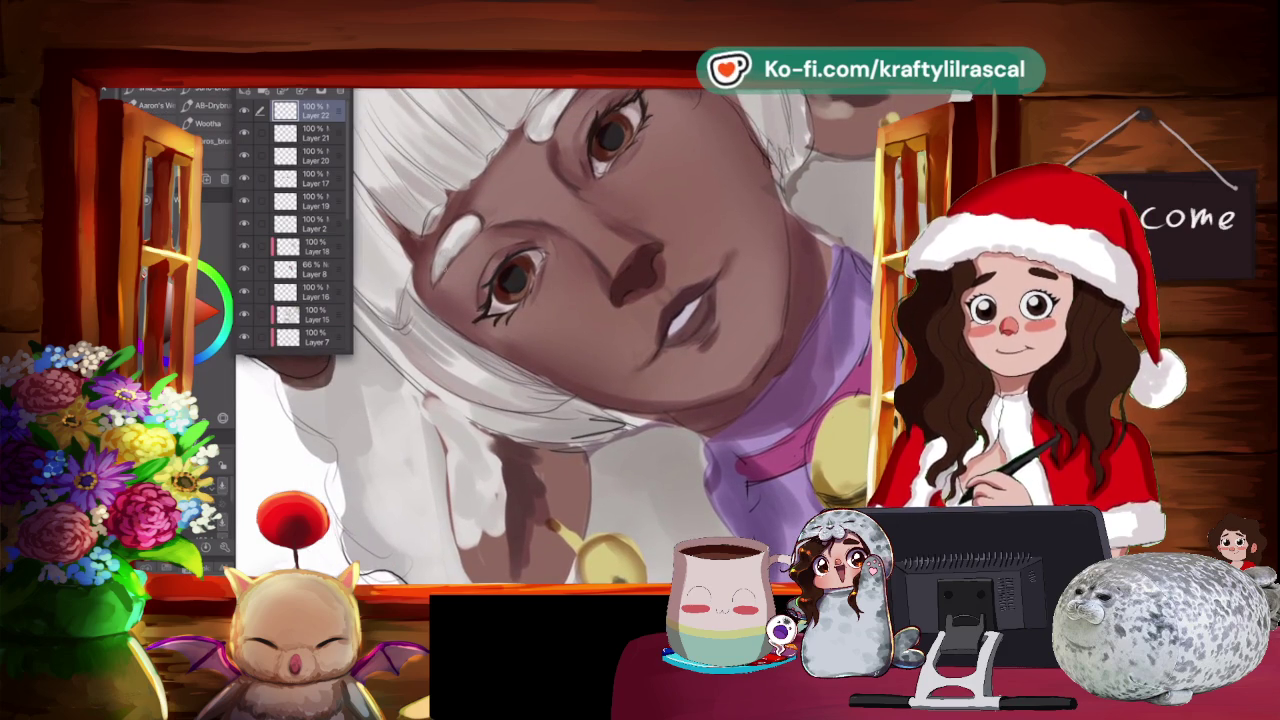
key(alt)
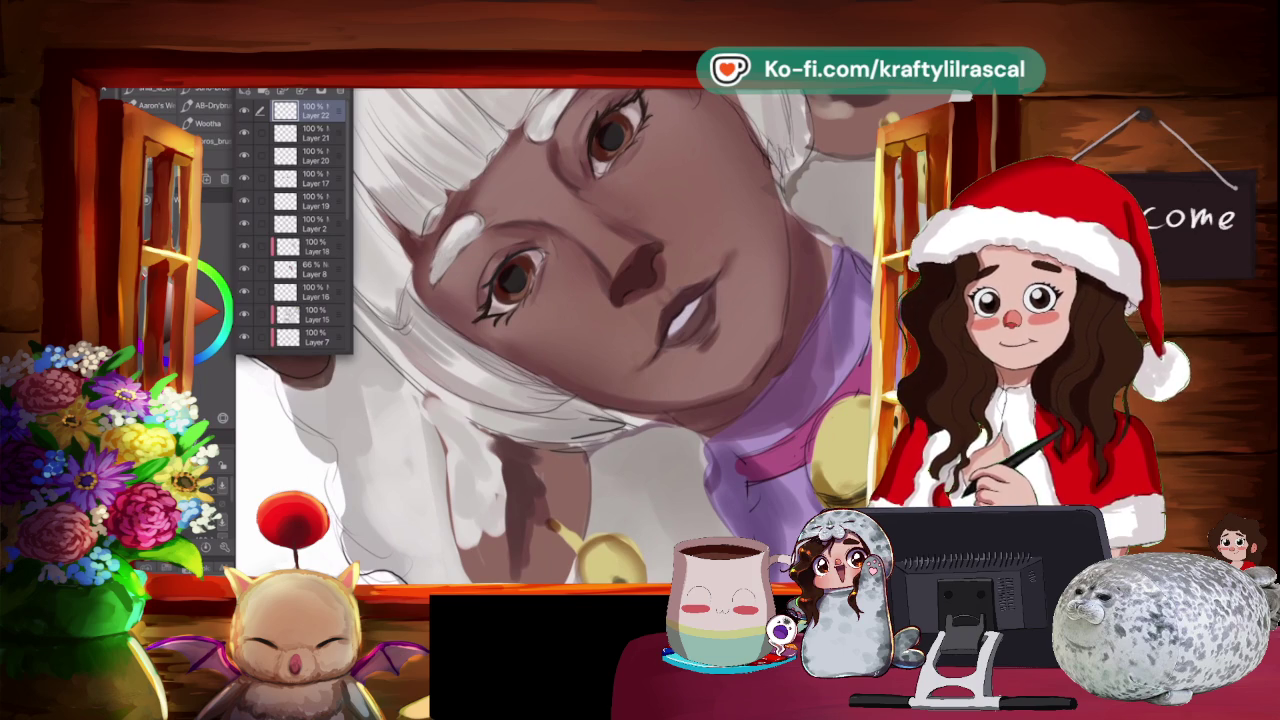
drag(550, 330, 600, 250)
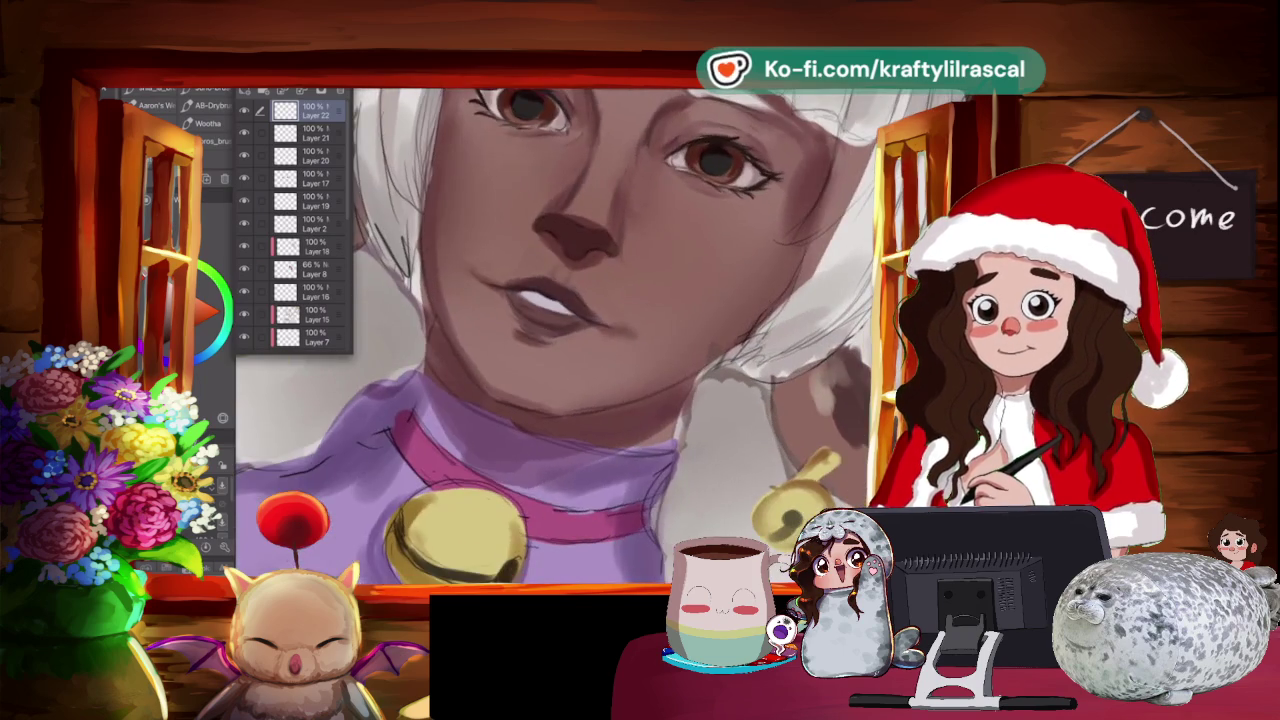
drag(550, 330, 520, 380)
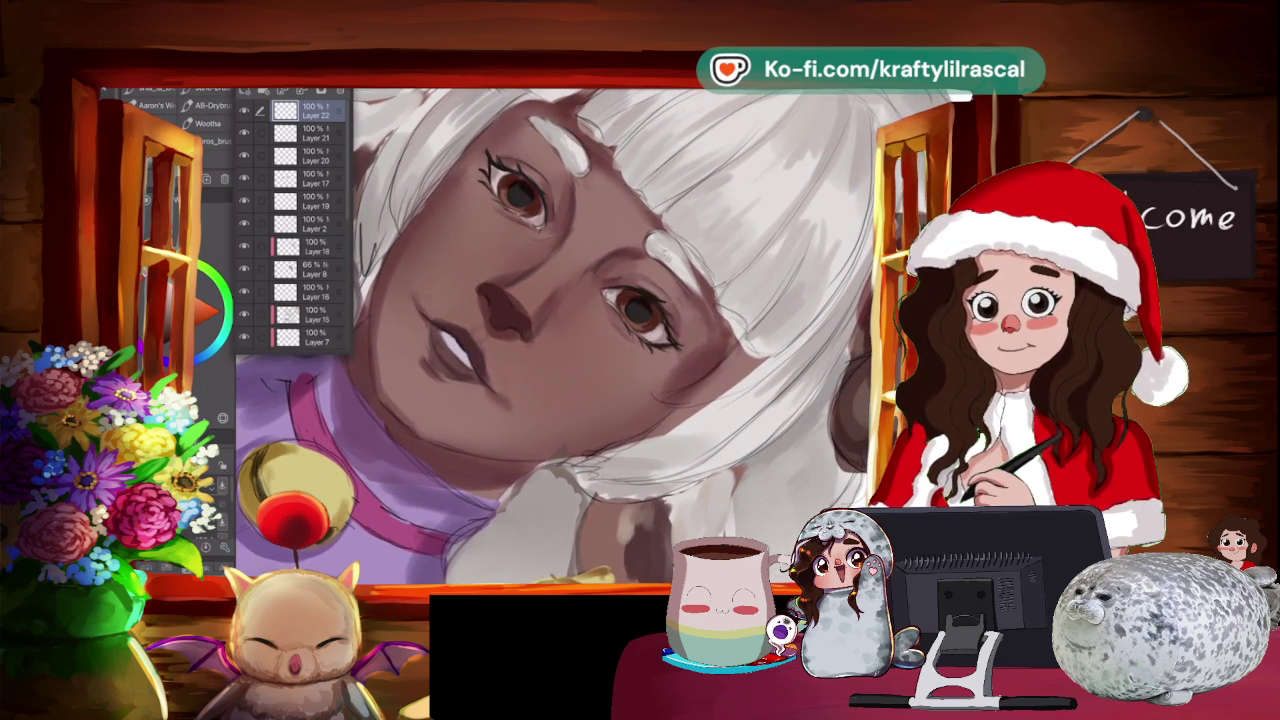
drag(550, 330, 520, 380)
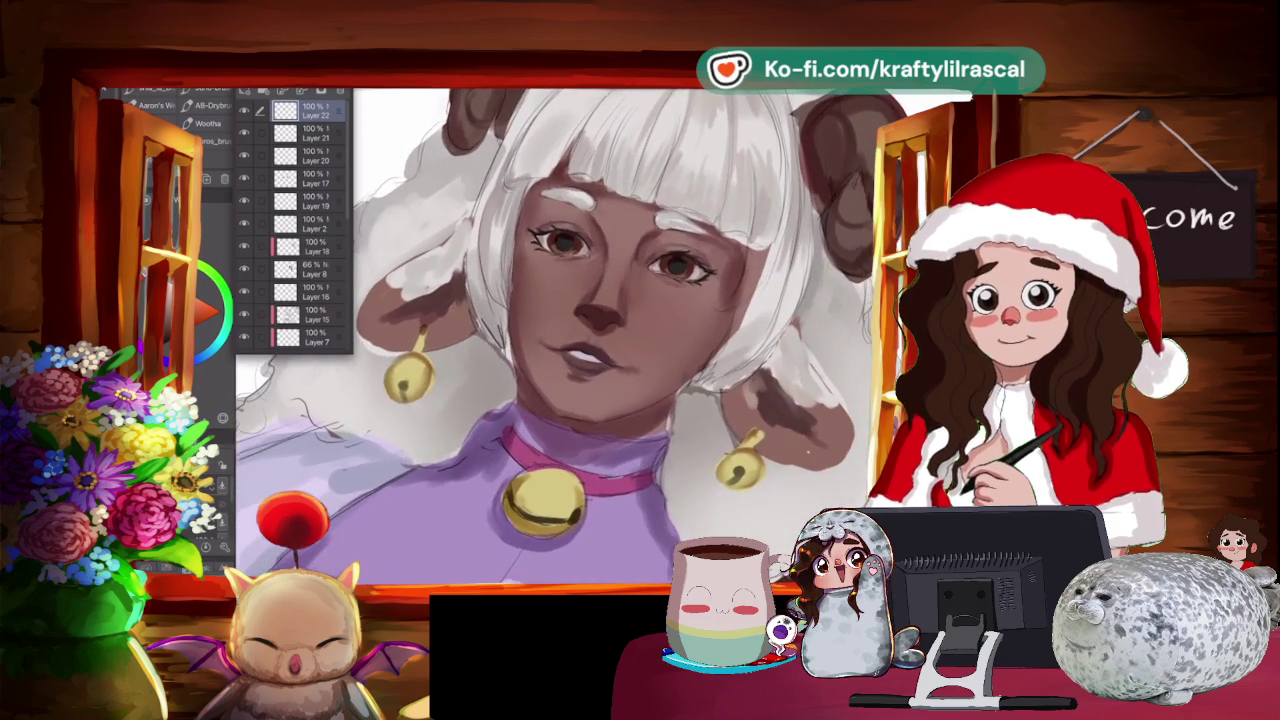
scroll(550, 330, up, 5)
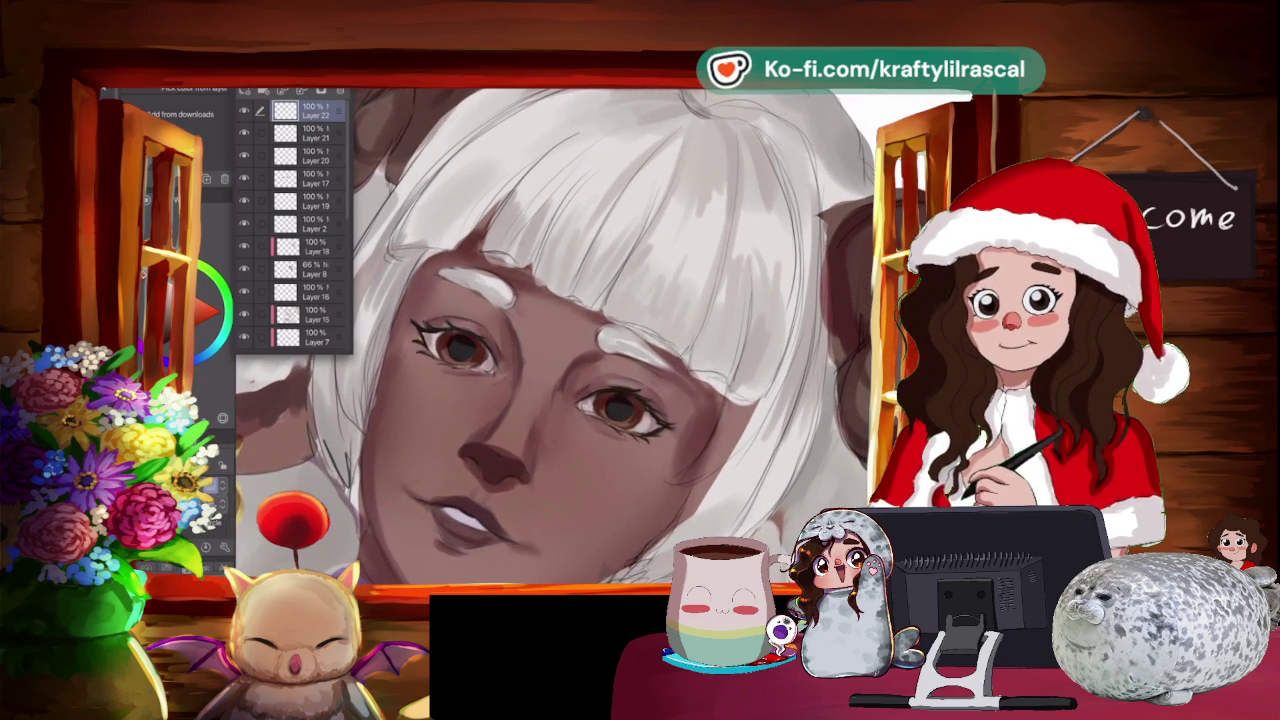
key(Escape)
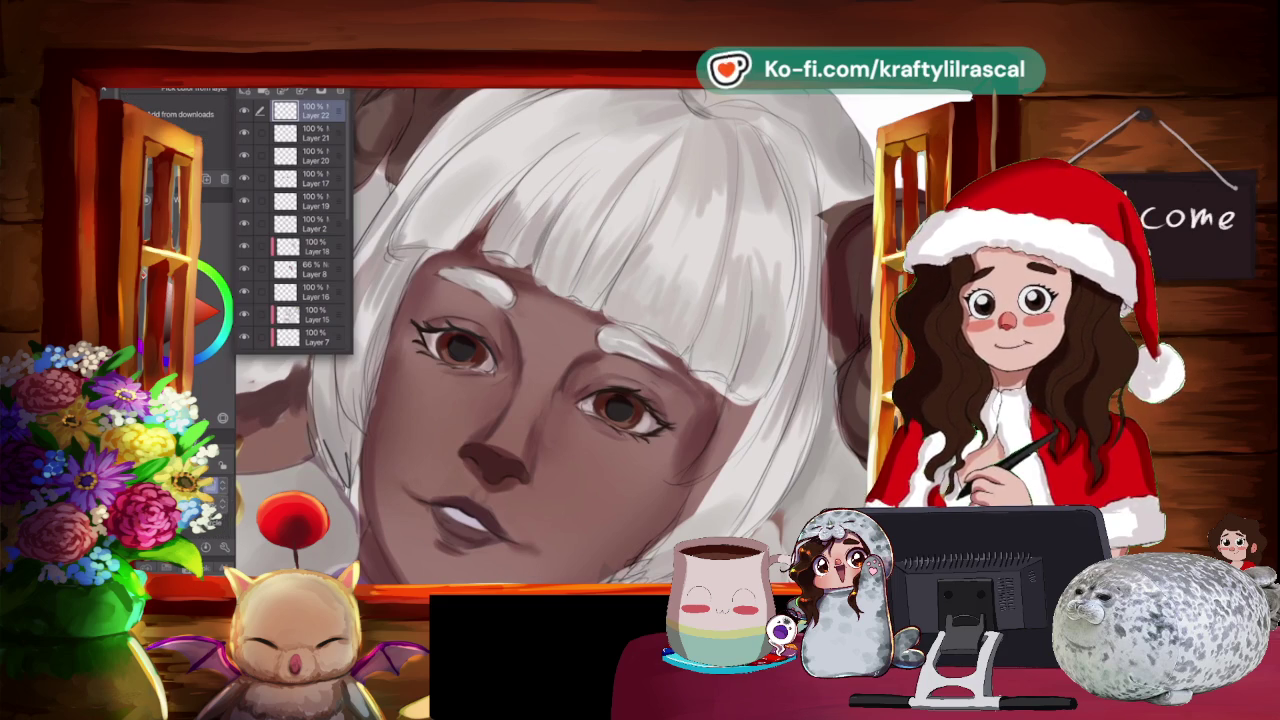
key(Escape)
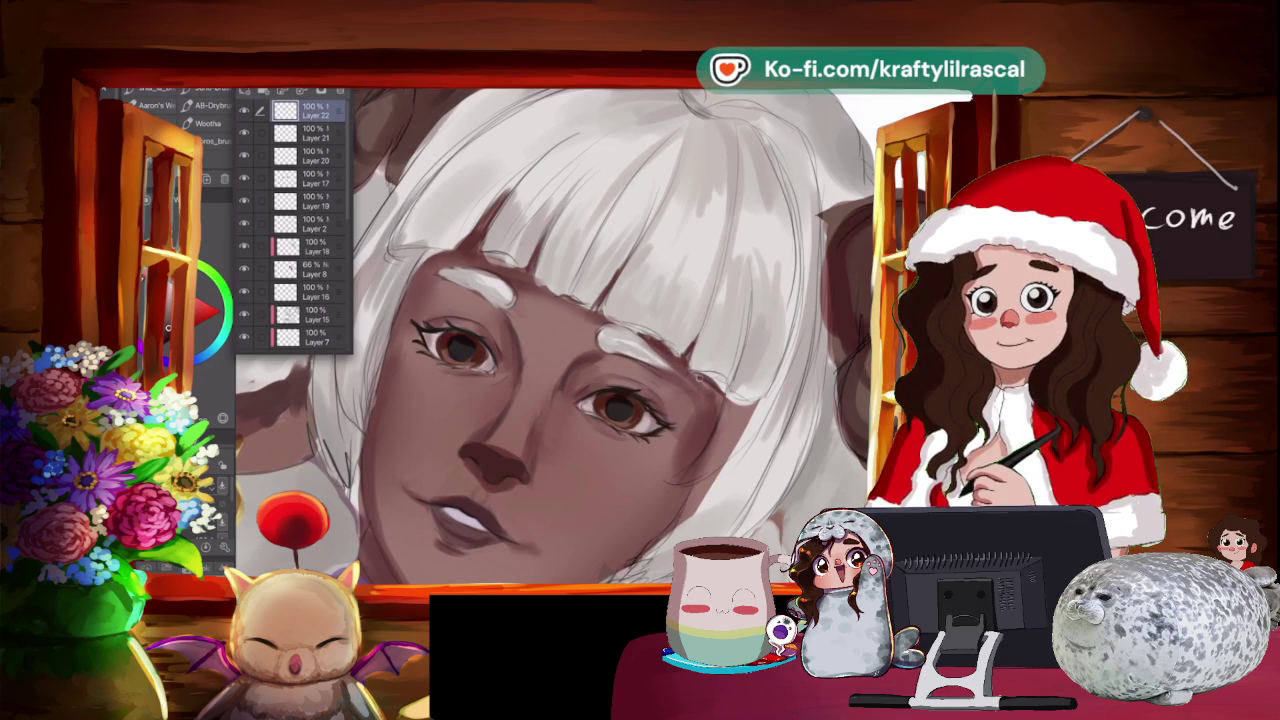
scroll(555, 337, down, 5)
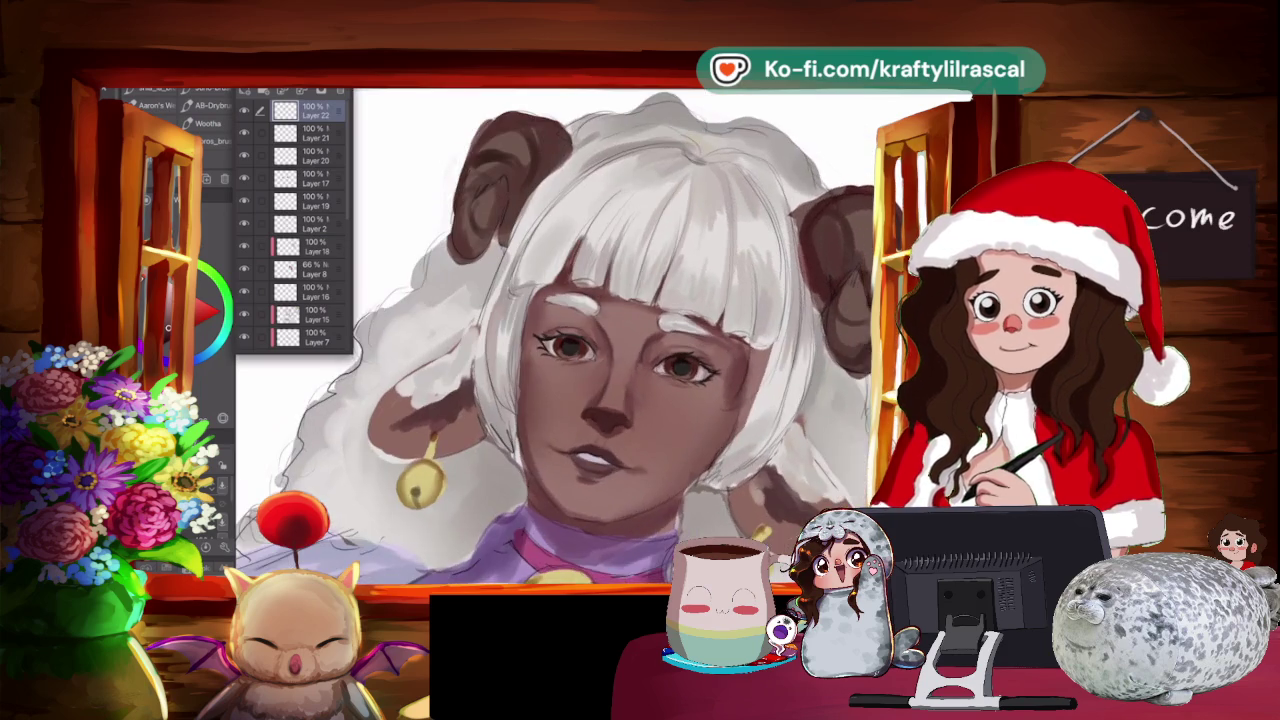
Paint white highlight strokes on the right side of the hair.
scroll(555, 337, up, 5)
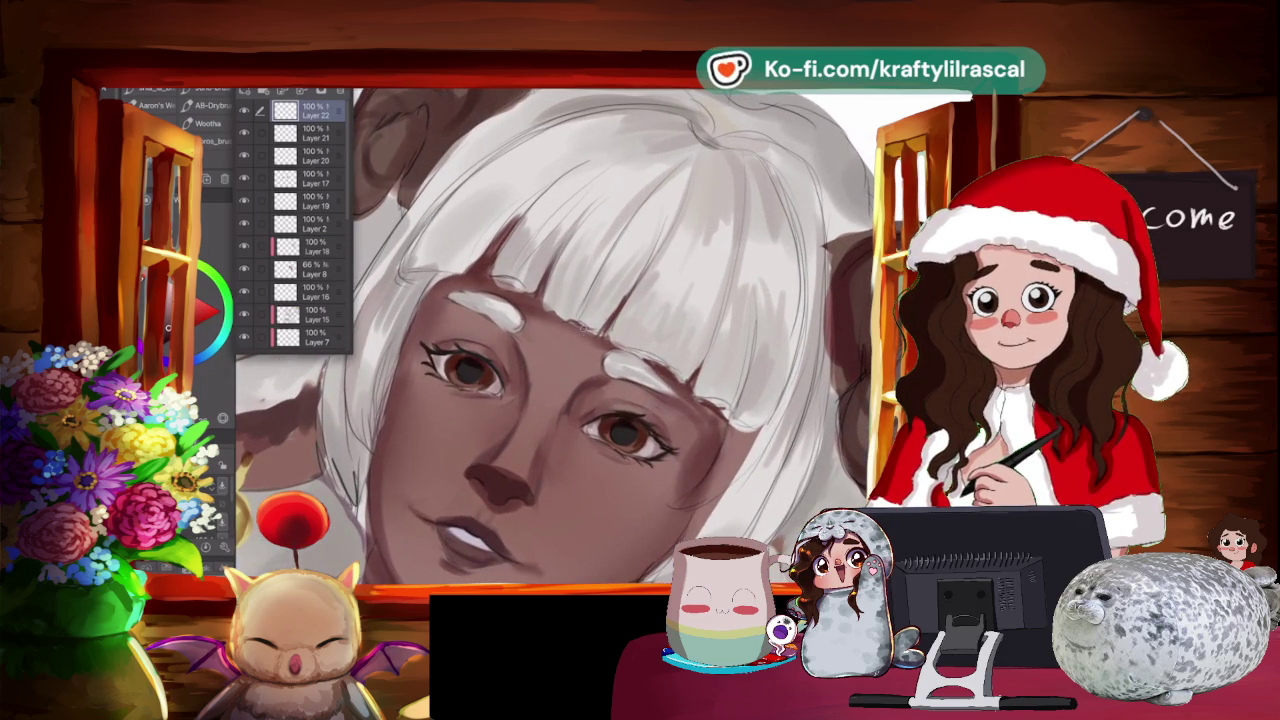
key(j)
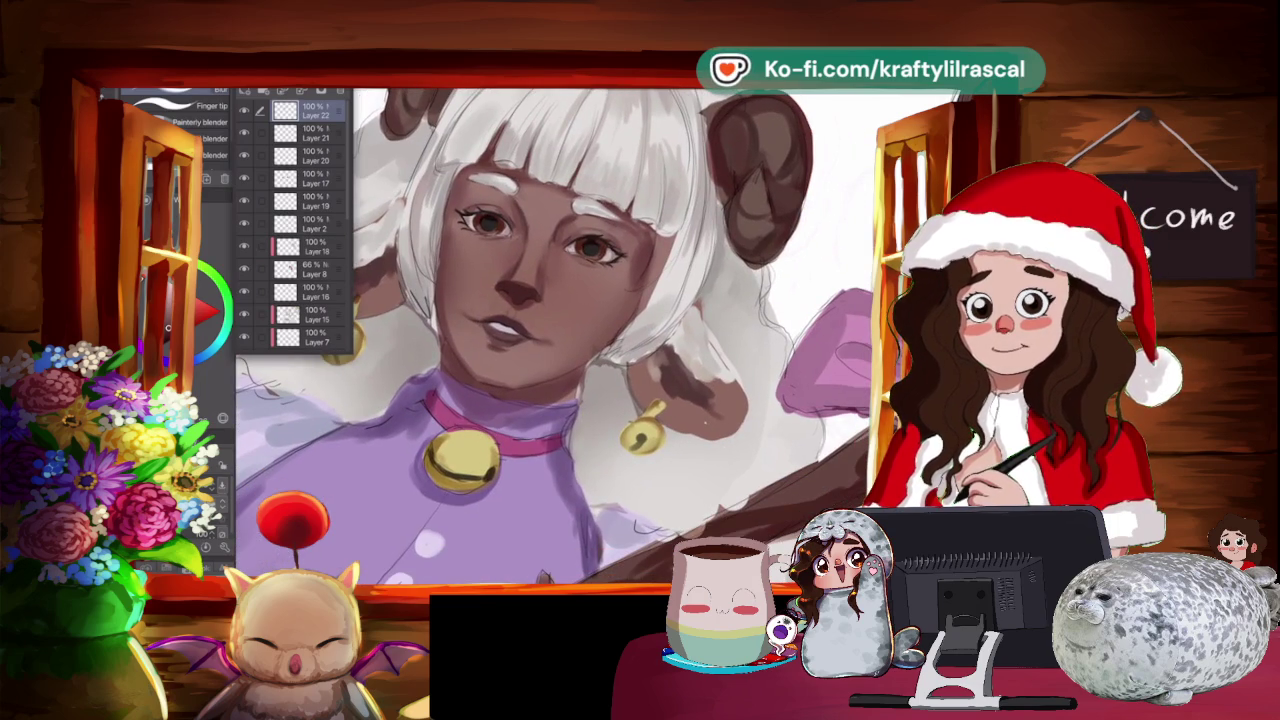
key(i)
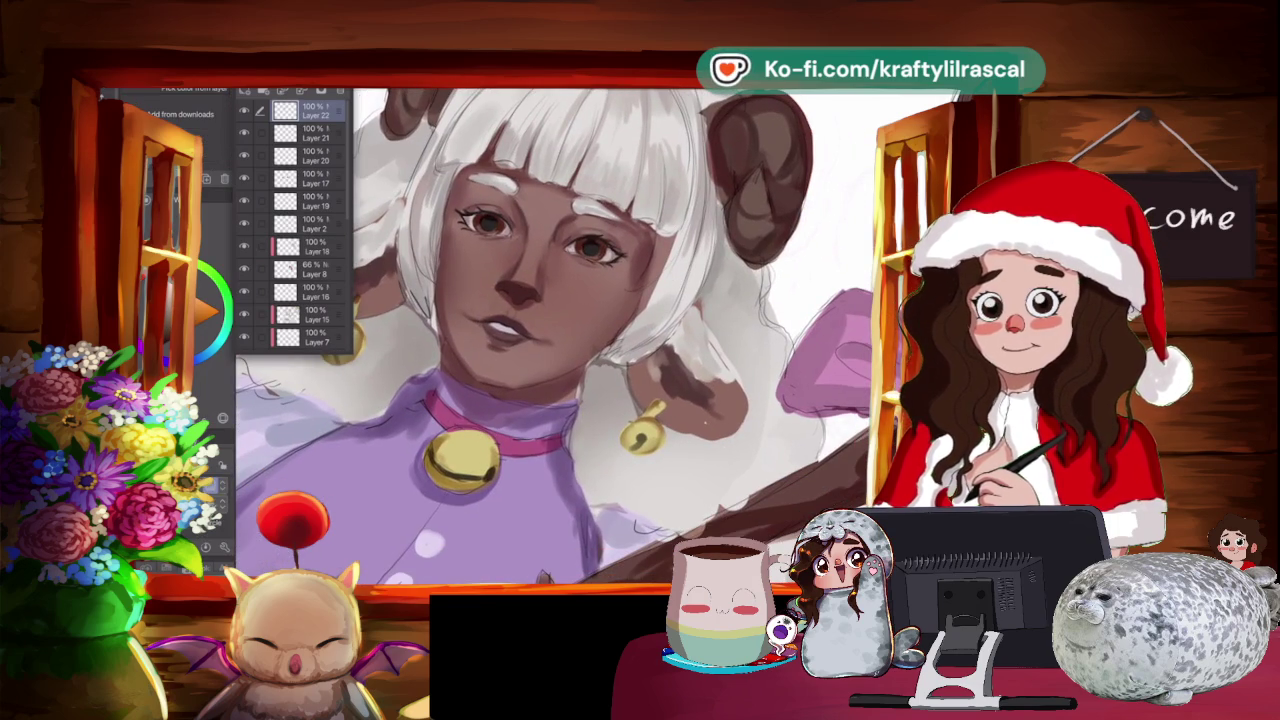
key(b)
mouse_move(662, 240)
mouse_down()
mouse_move(630, 292)
mouse_move(648, 272)
mouse_up()
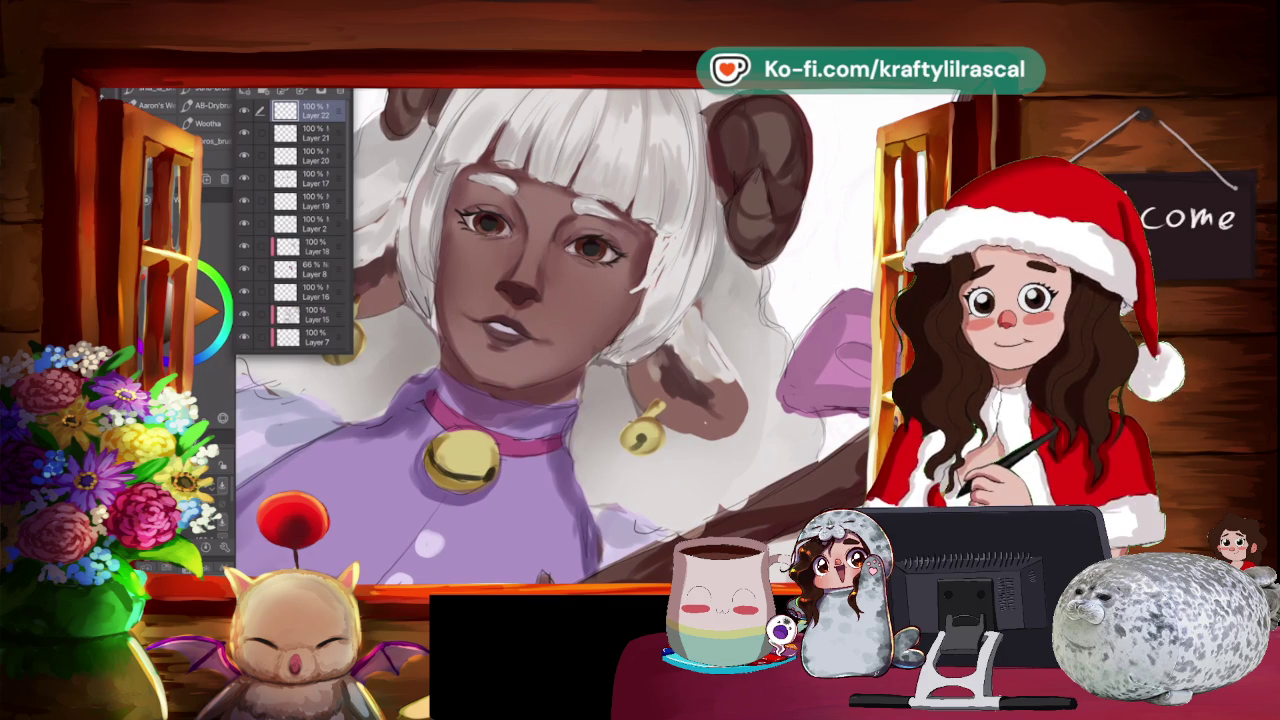
Zoom and pan around the face close-up to inspect the hair highlights.
scroll(555, 335, down, 1)
scroll(555, 335, down, 2)
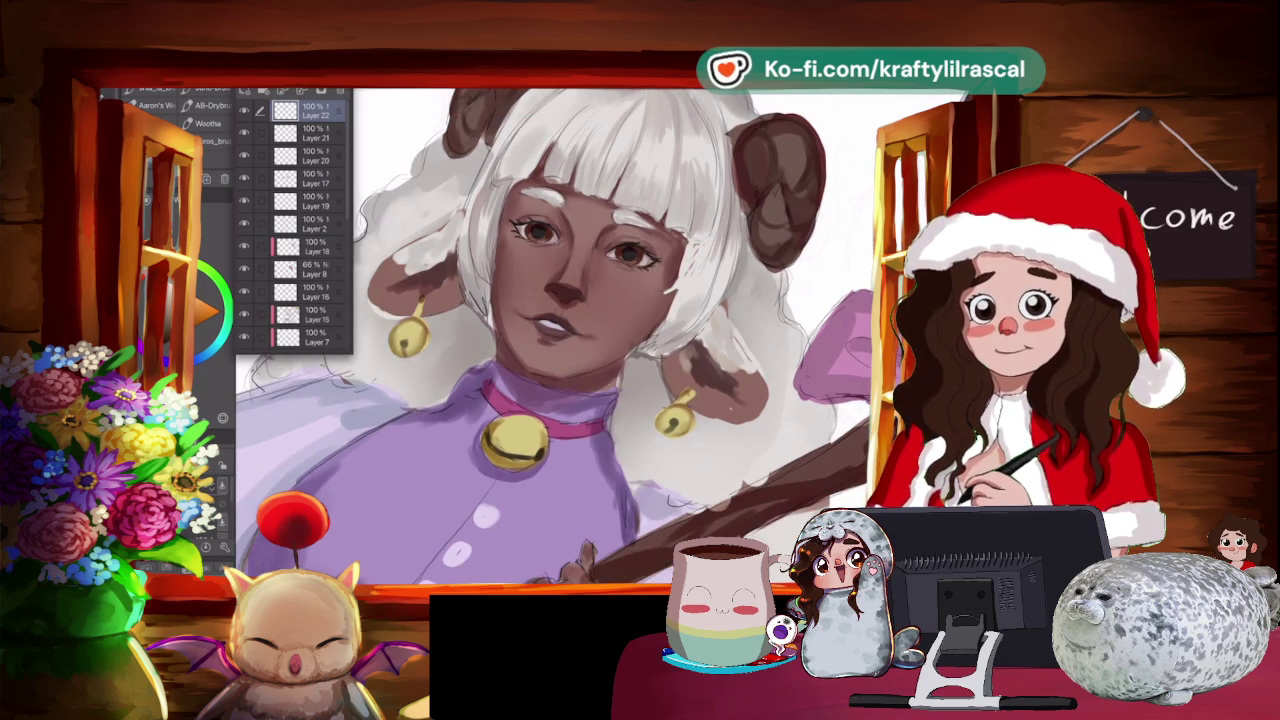
scroll(555, 335, down, 2)
scroll(630, 300, up, 2)
scroll(630, 300, up, 1)
scroll(630, 300, up, 2)
scroll(600, 330, up, 1)
scroll(600, 330, up, 1)
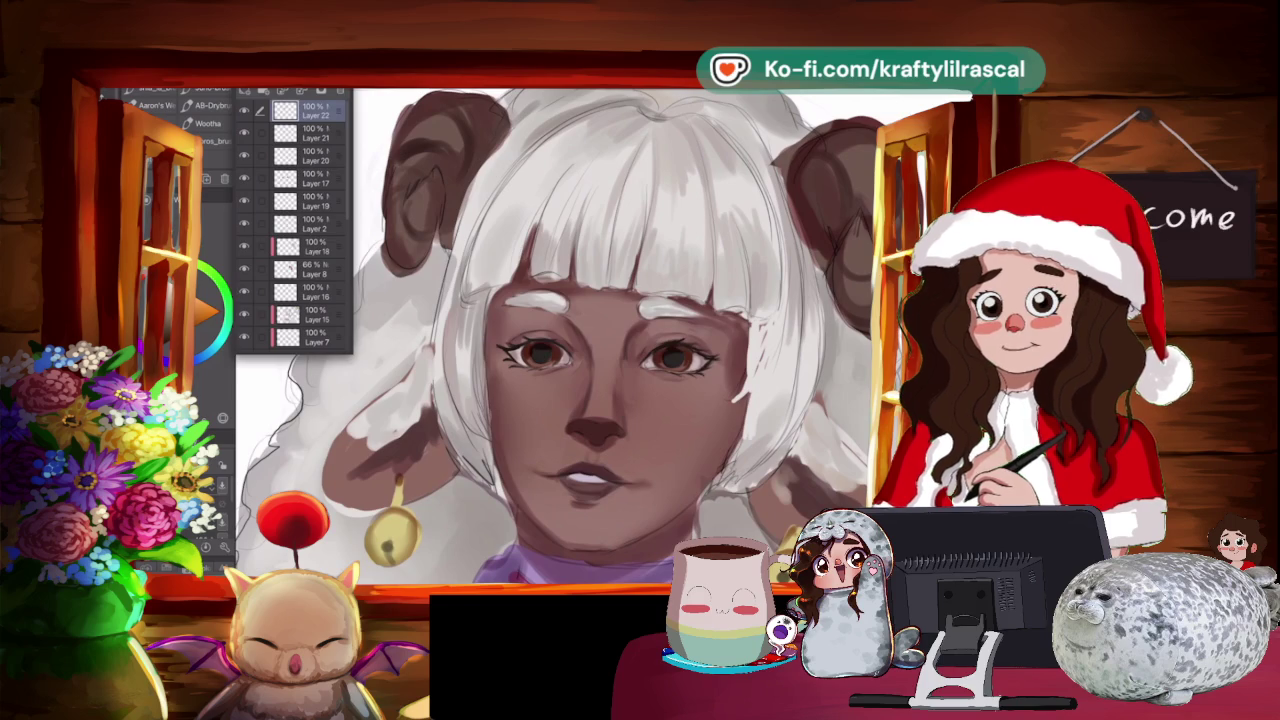
scroll(628, 336, left, 1)
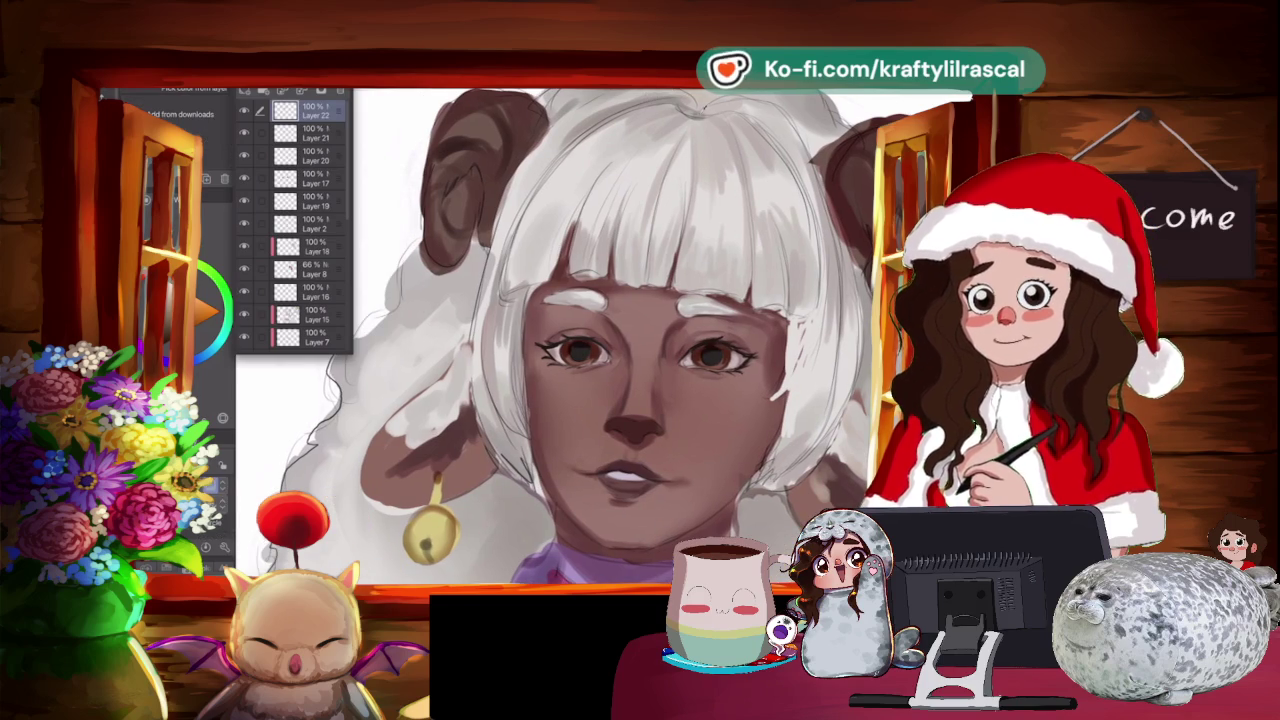
scroll(581, 336, right, 1)
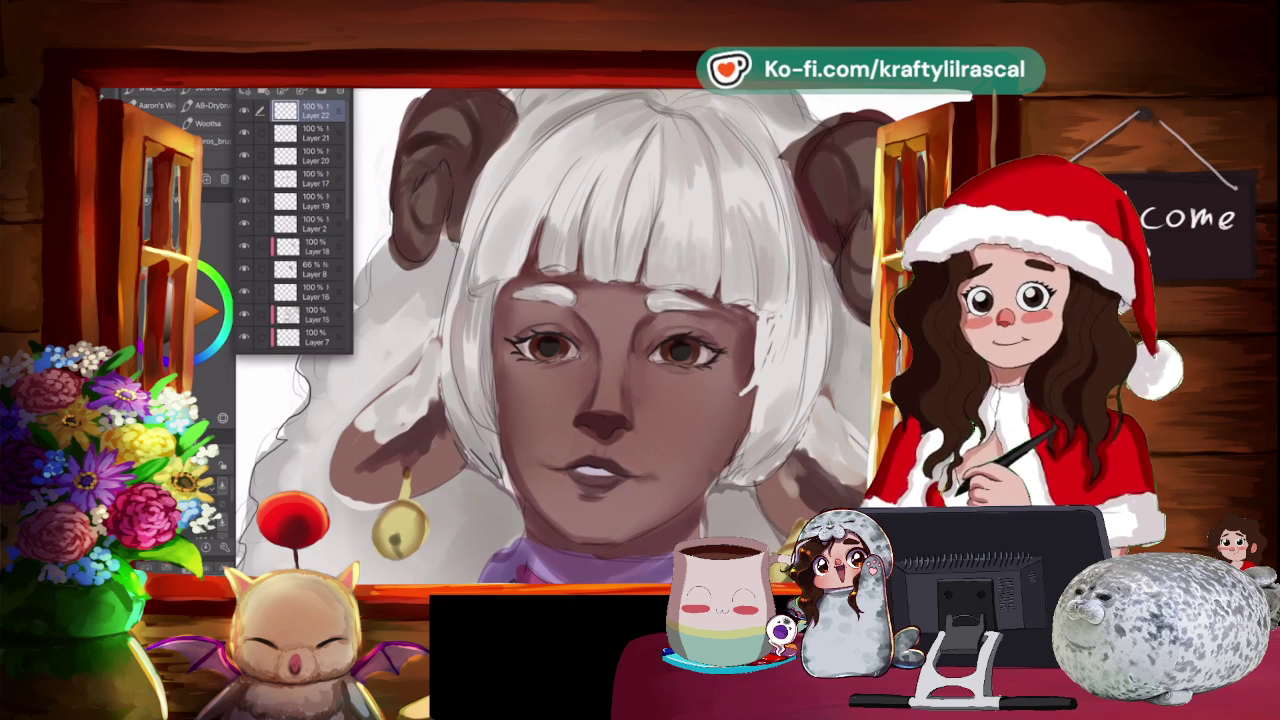
Dismiss the colour-picking popup and zoom out to review the whole character.
key(e)
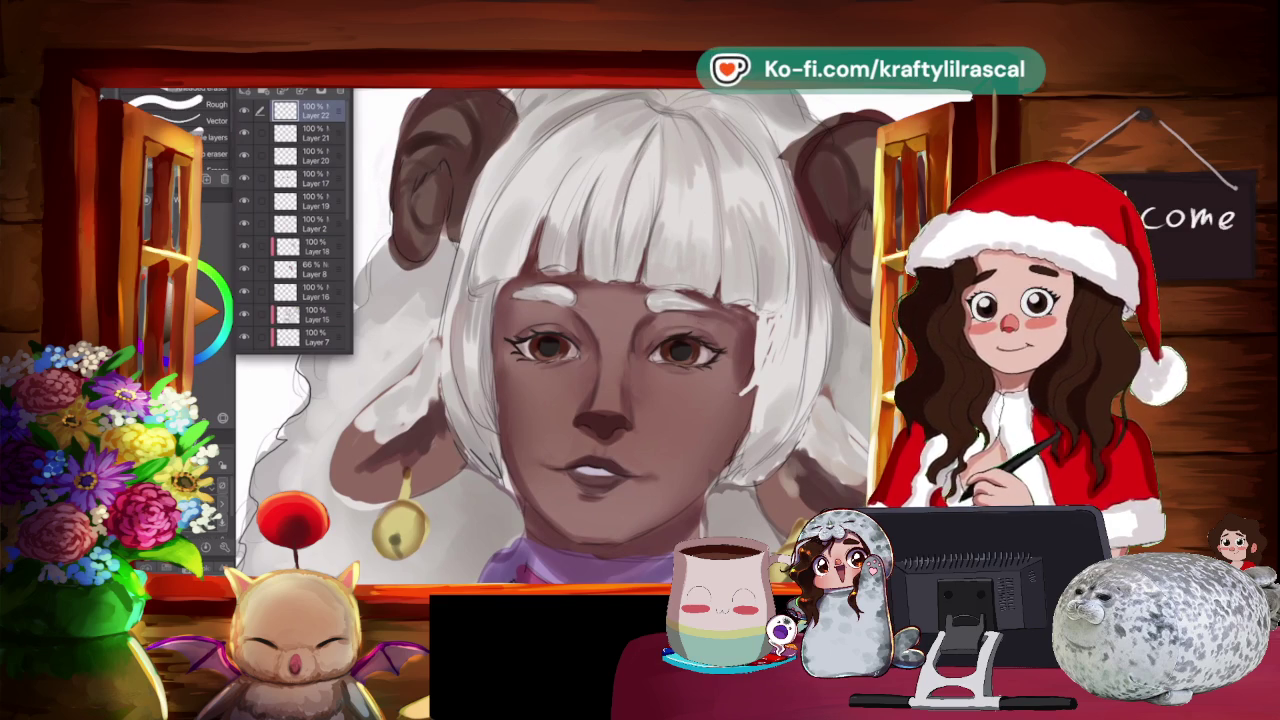
key(b)
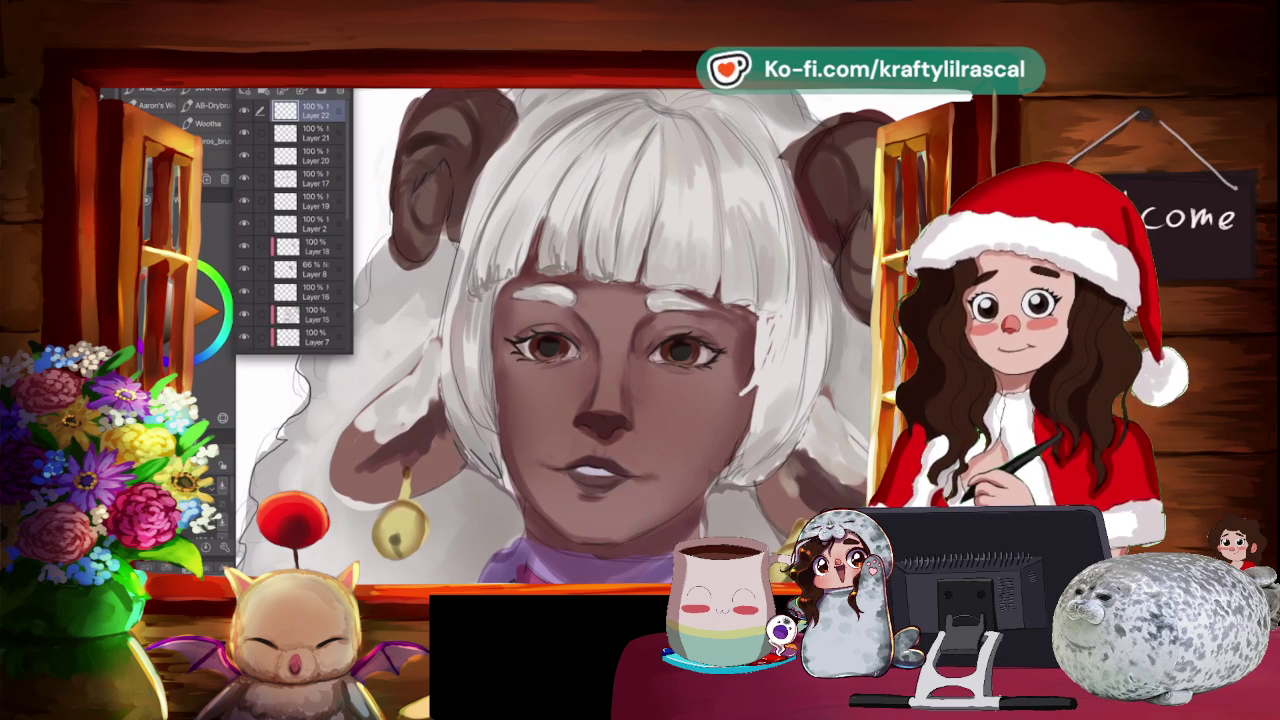
scroll(555, 336, down, 3)
scroll(520, 380, up, 3)
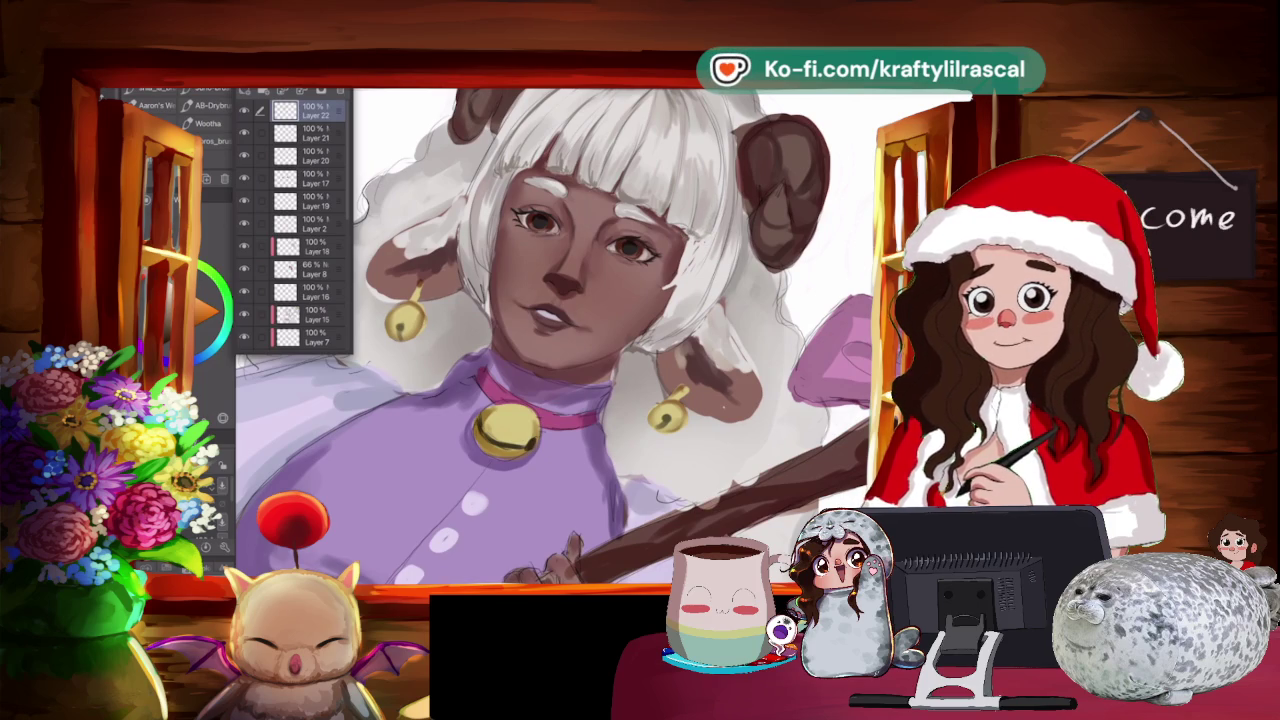
key(Escape)
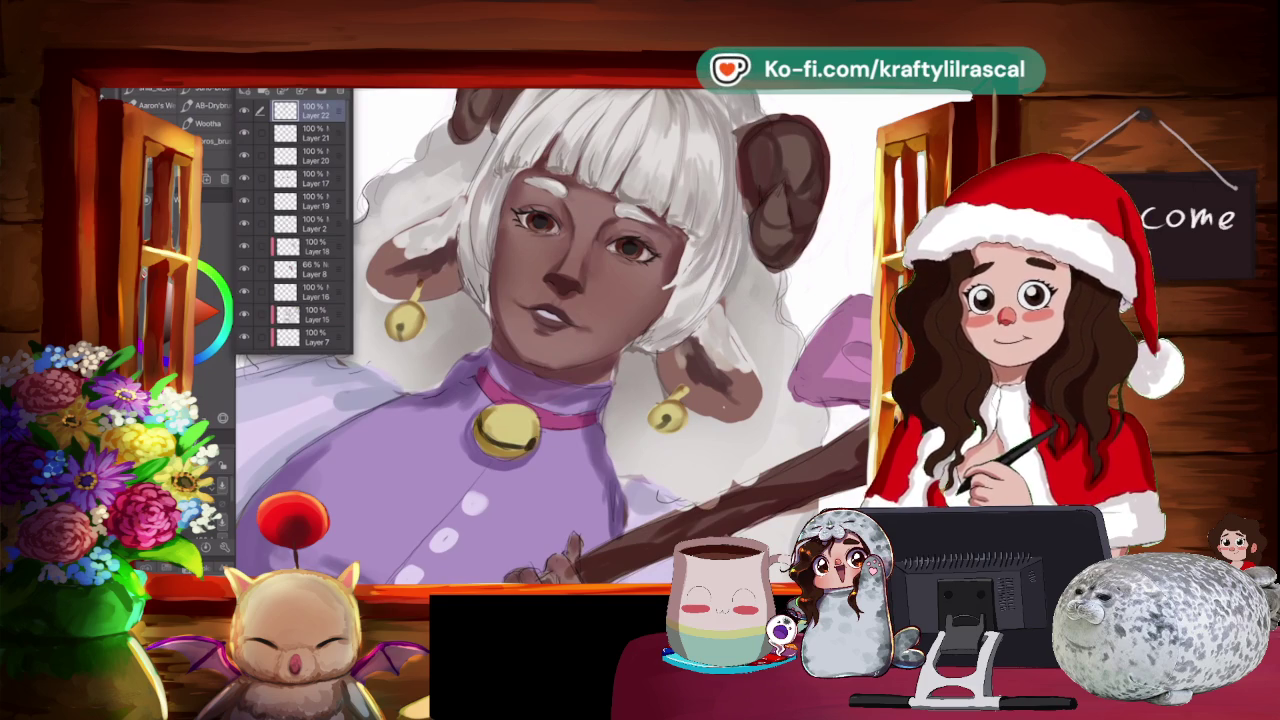
key(ctrl+minus)
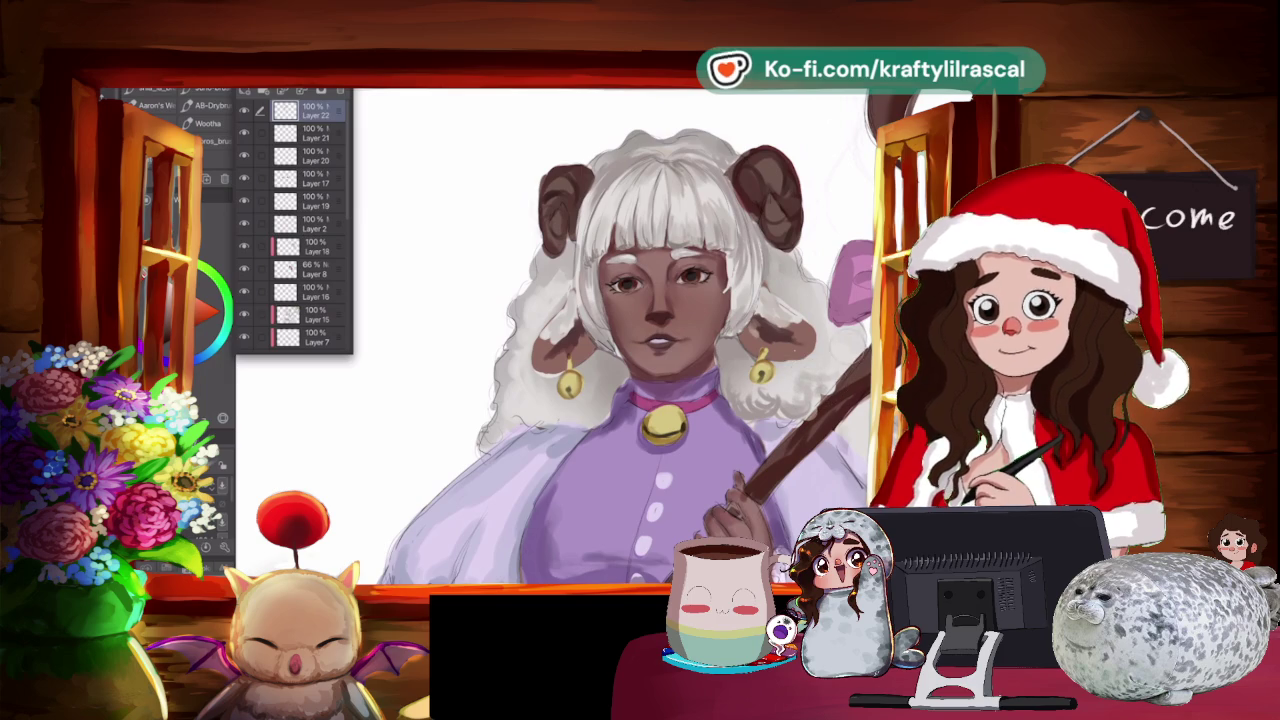
key(ctrl+minus)
key(asciicircum)
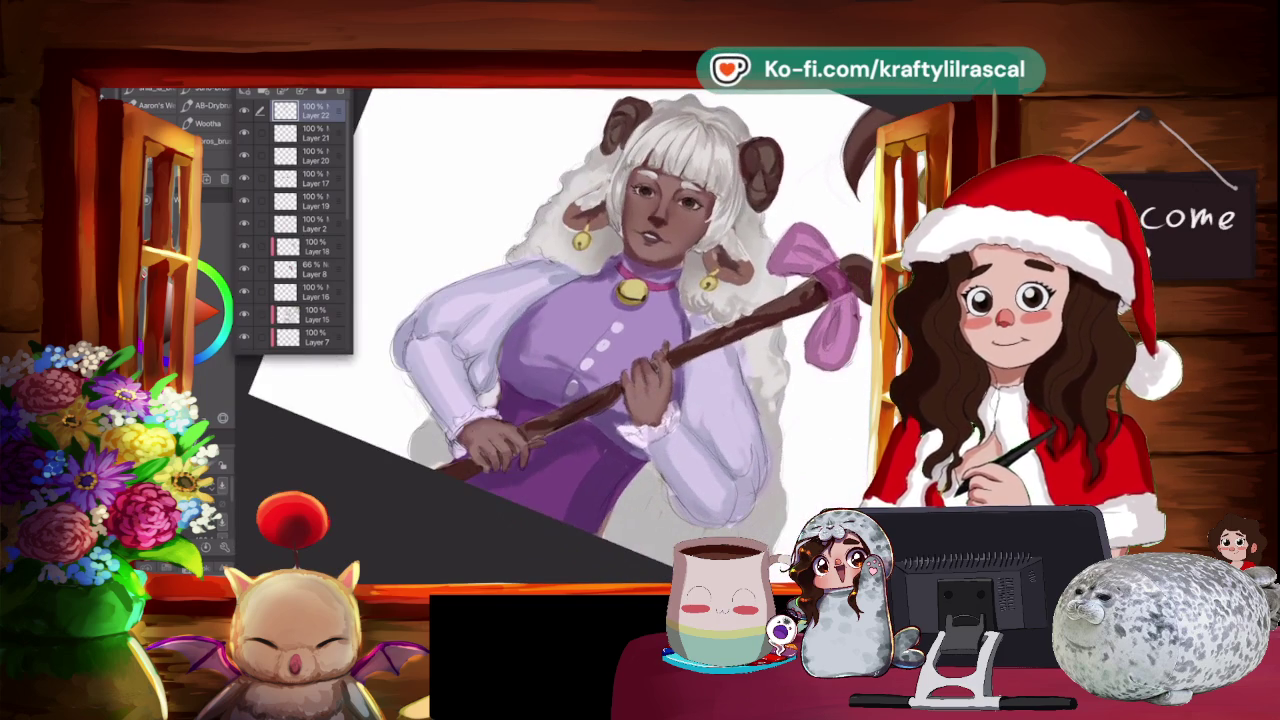
key(minus)
key(minus)
key(minus)
key(ctrl+plus)
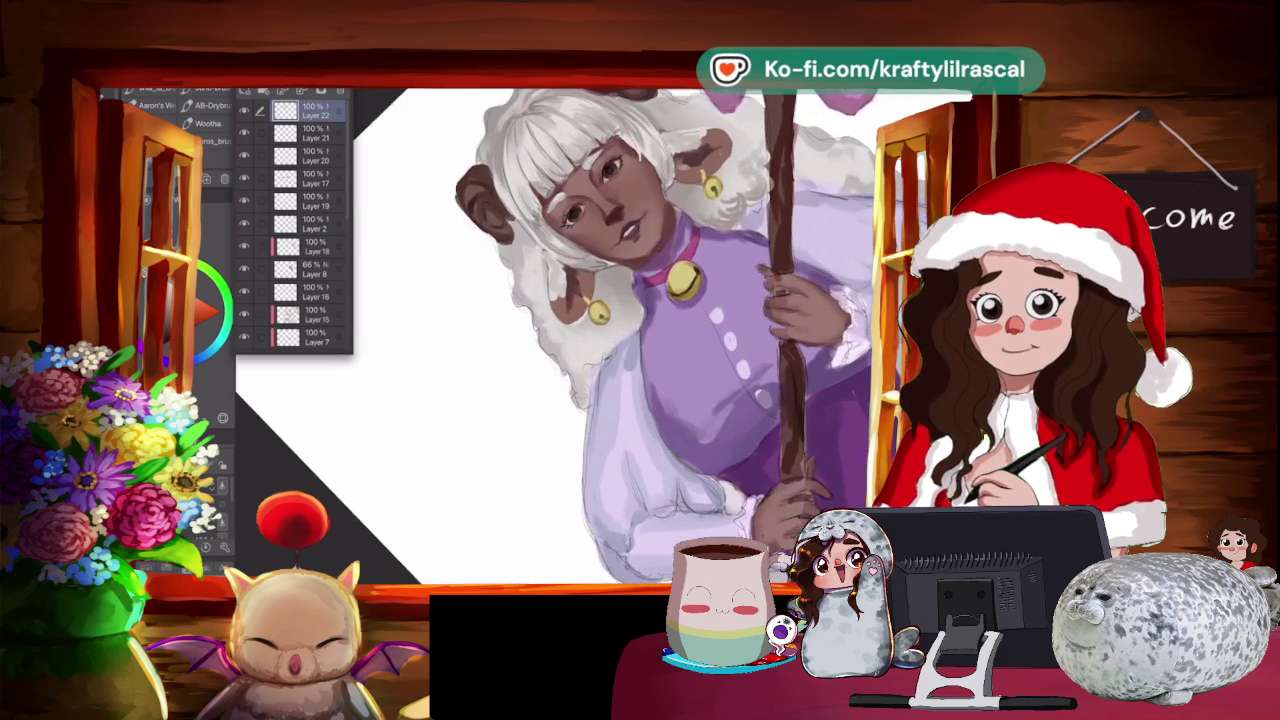
drag(620, 300, 560, 270)
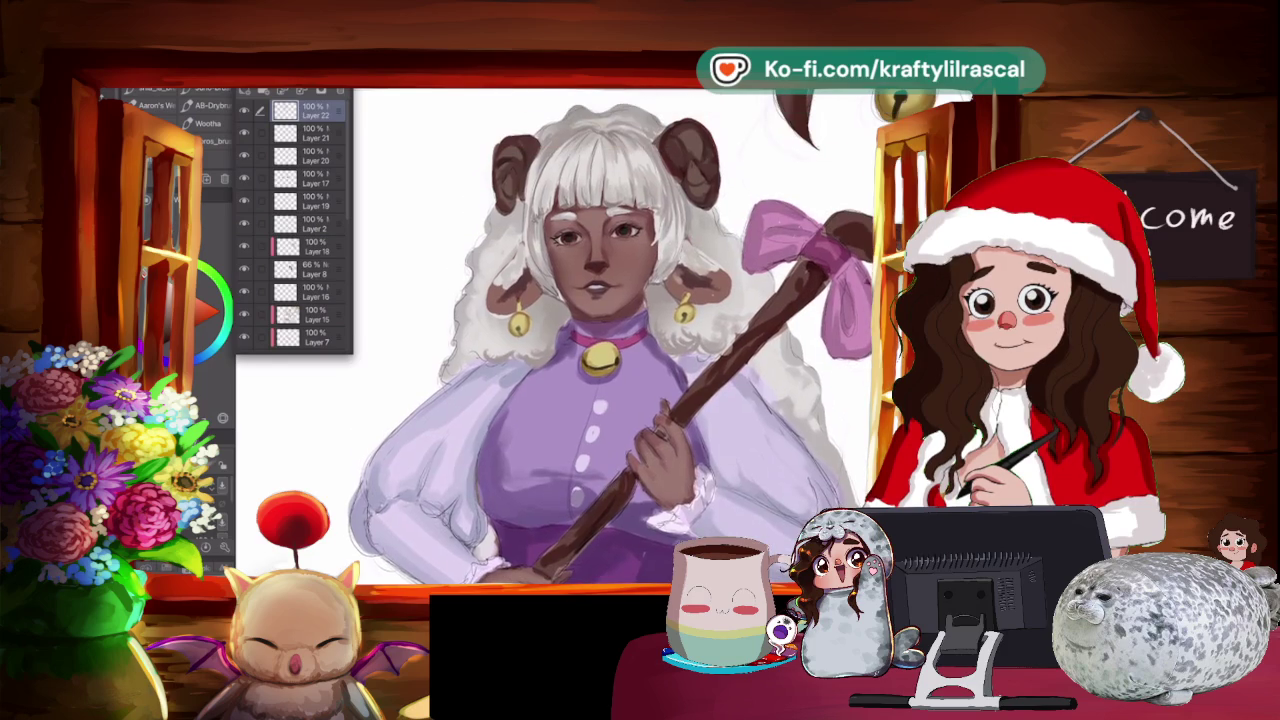
scroll(586, 342, up, 2)
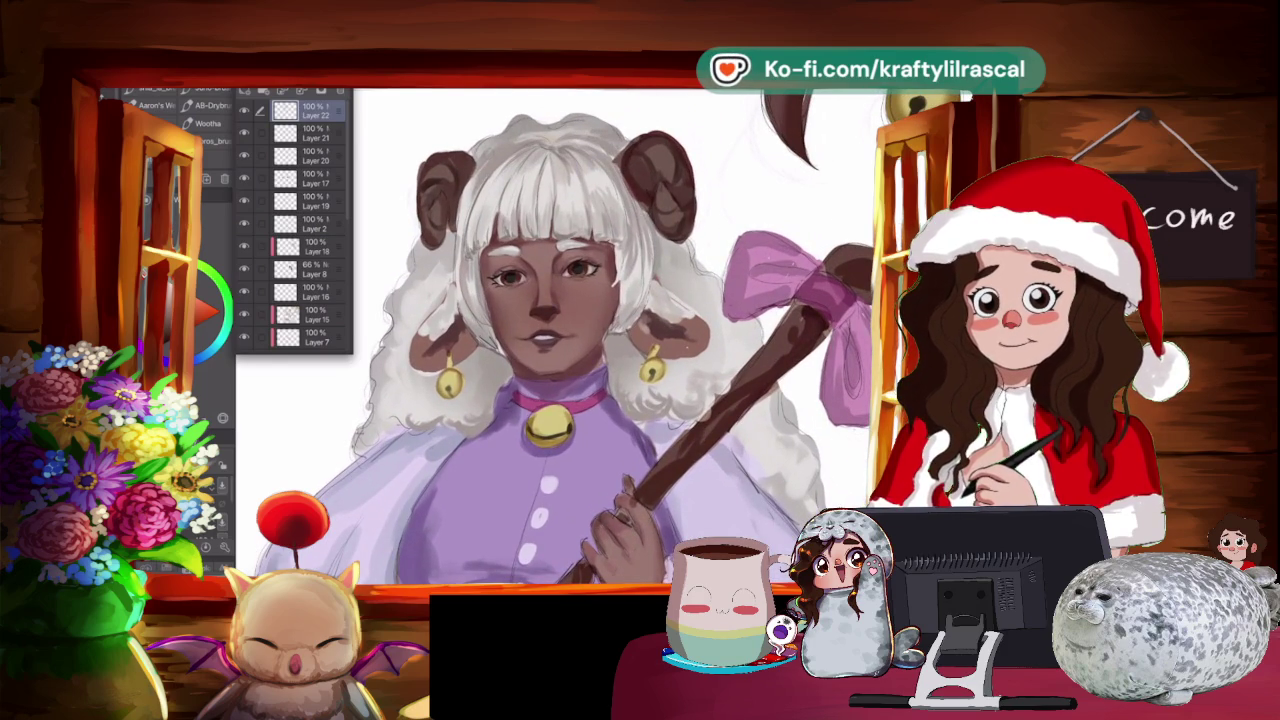
scroll(566, 335, down, 2)
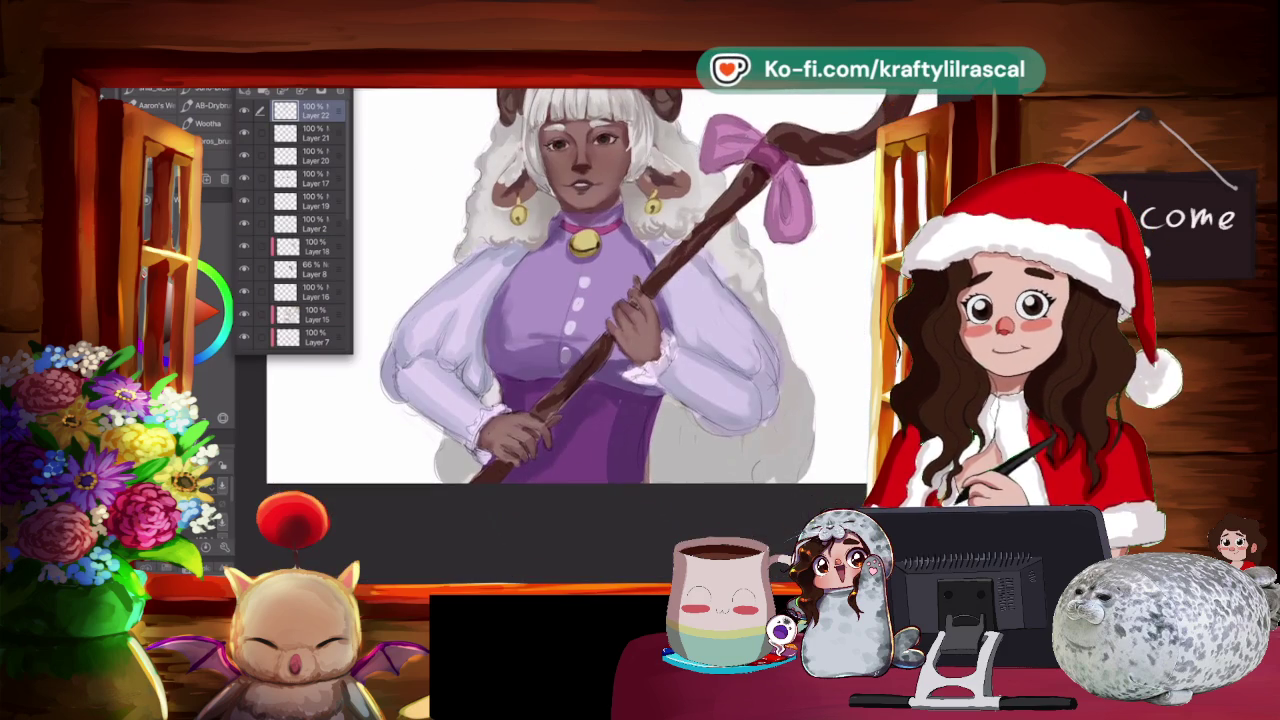
scroll(566, 335, up, 1)
scroll(566, 335, up, 1)
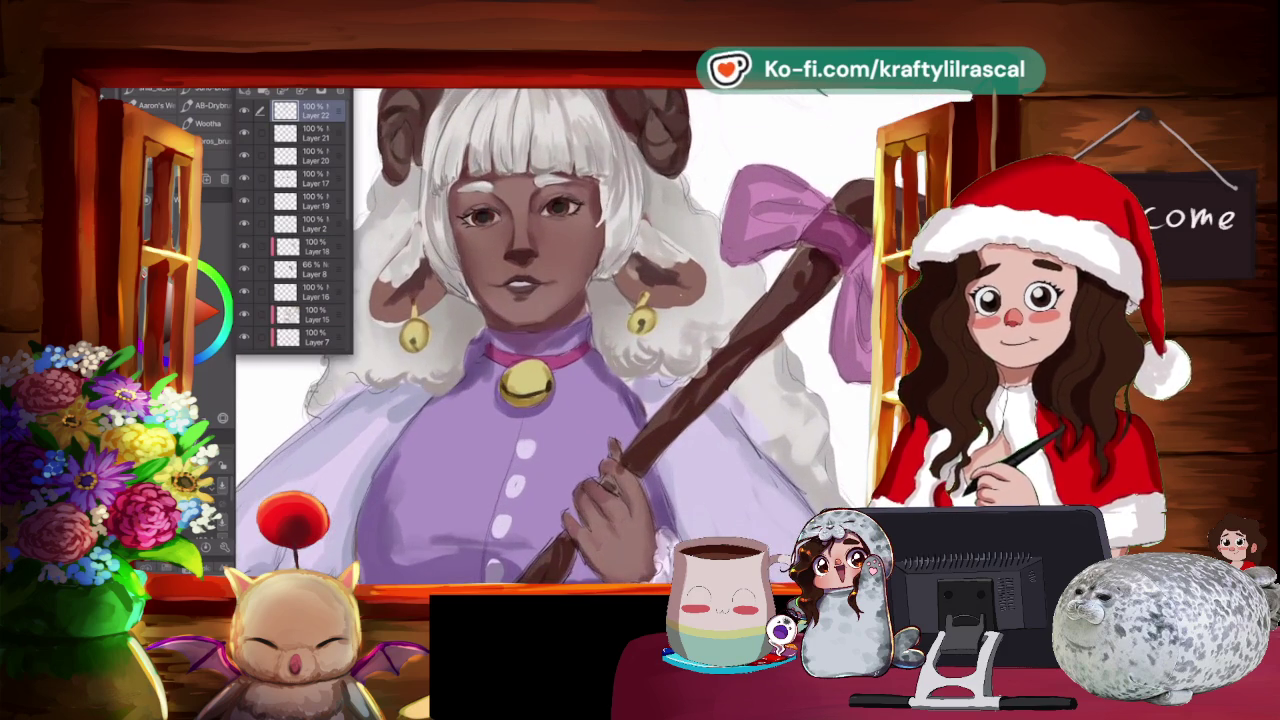
drag(566, 335, 600, 300)
scroll(600, 300, up, 2)
scroll(600, 300, up, 2)
scroll(600, 300, up, 1)
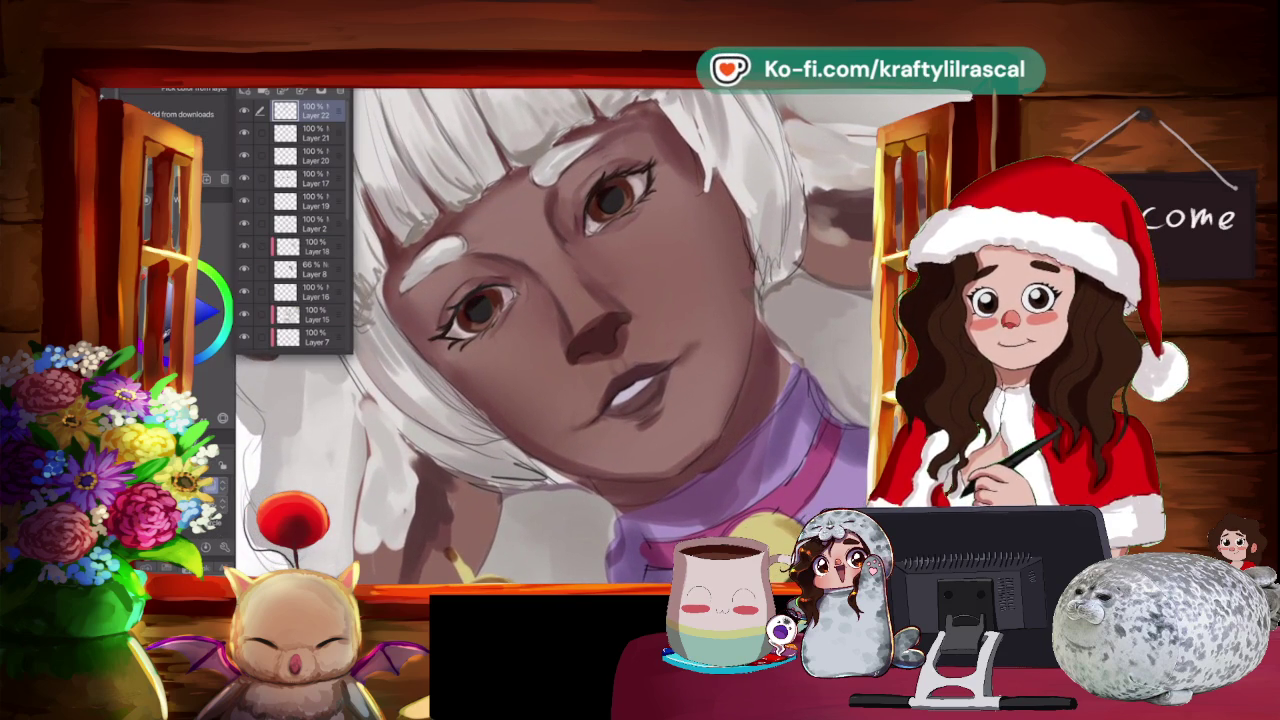
Darken the left pupil and the right iris, adding a highlight to the right iris.
drag(475, 300, 495, 322)
drag(605, 178, 624, 214)
mouse_move(600, 300)
mouse_down()
mouse_move(655, 345)
mouse_move(657, 323)
mouse_up()
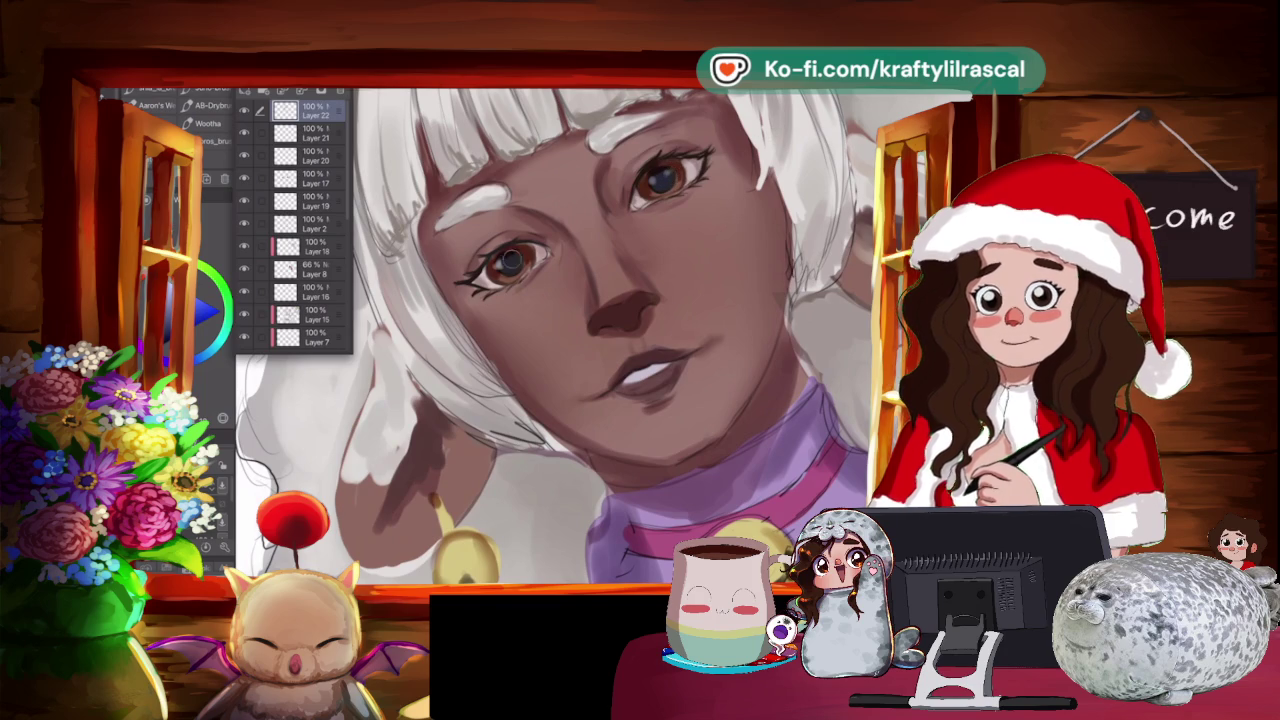
Zoom back in and add small bright highlights to the right iris.
key(ctrl+0)
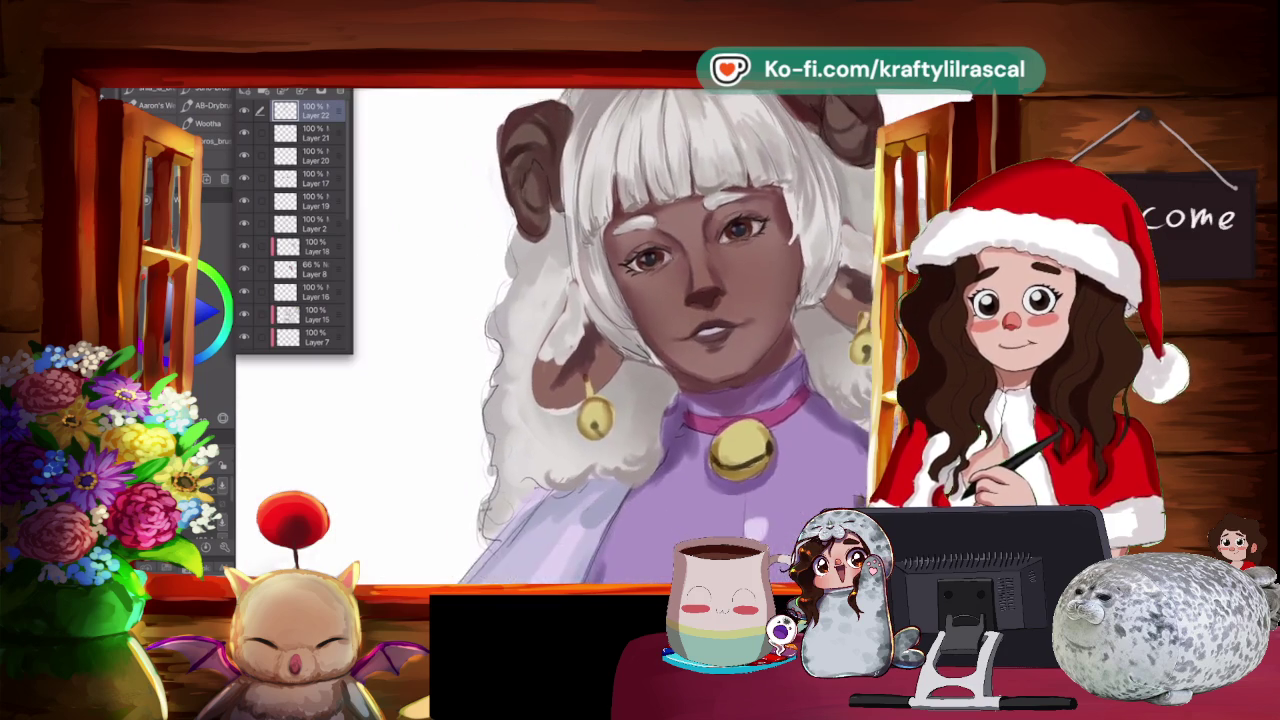
scroll(620, 330, up, 2)
scroll(620, 330, up, 3)
scroll(560, 330, up, 2)
scroll(560, 330, up, 2)
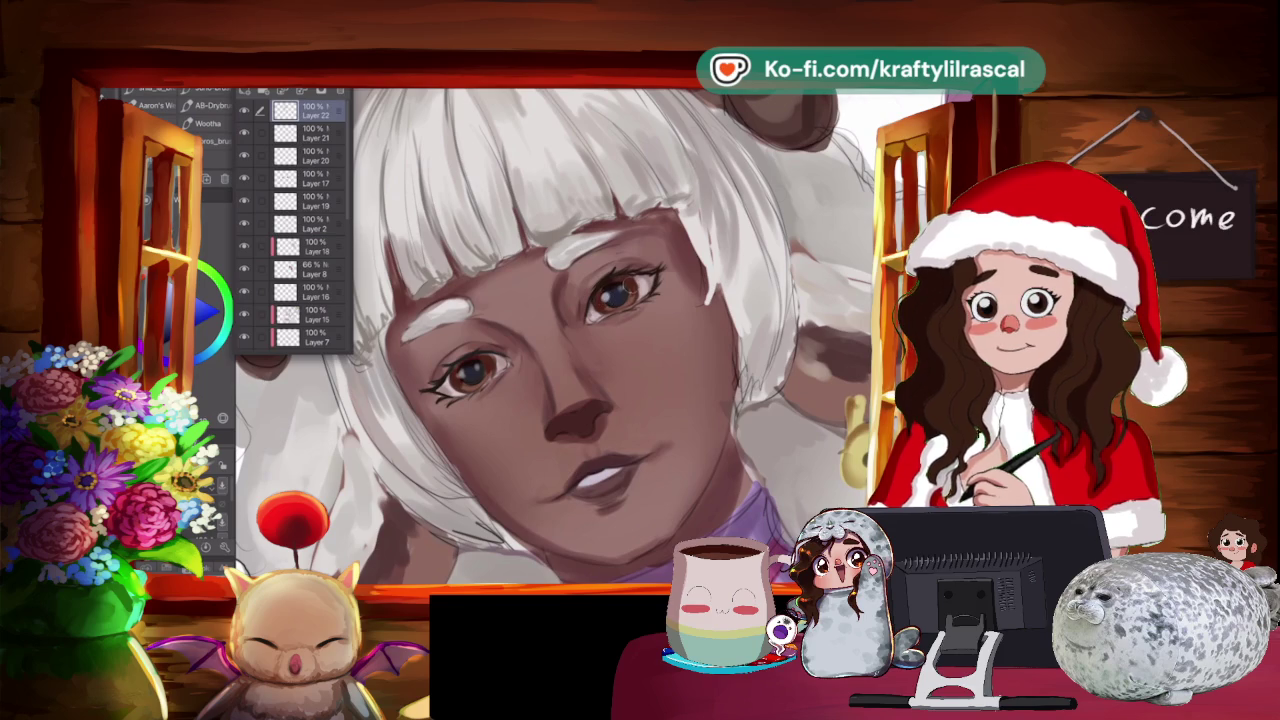
drag(616, 290, 630, 284)
Frame an upright face close-up and dismiss the colour-picking options popup.
key(ctrl+0)
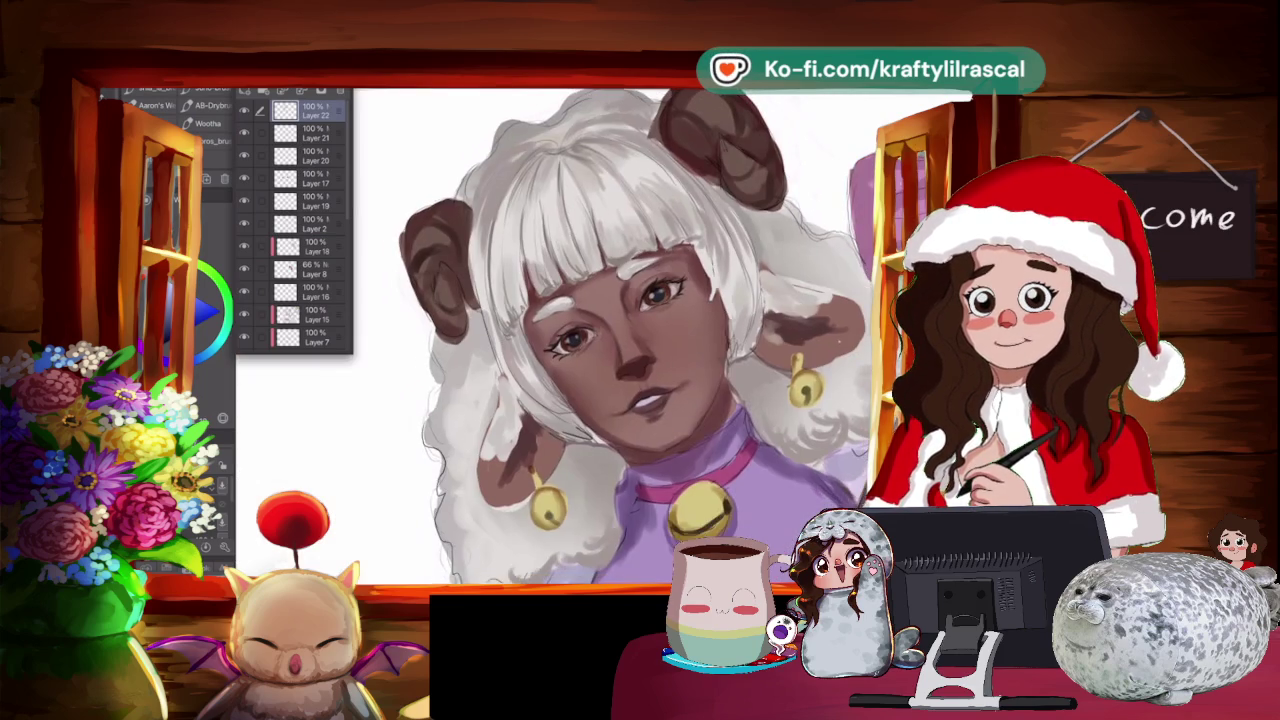
scroll(560, 330, up, 2)
scroll(560, 330, up, 2)
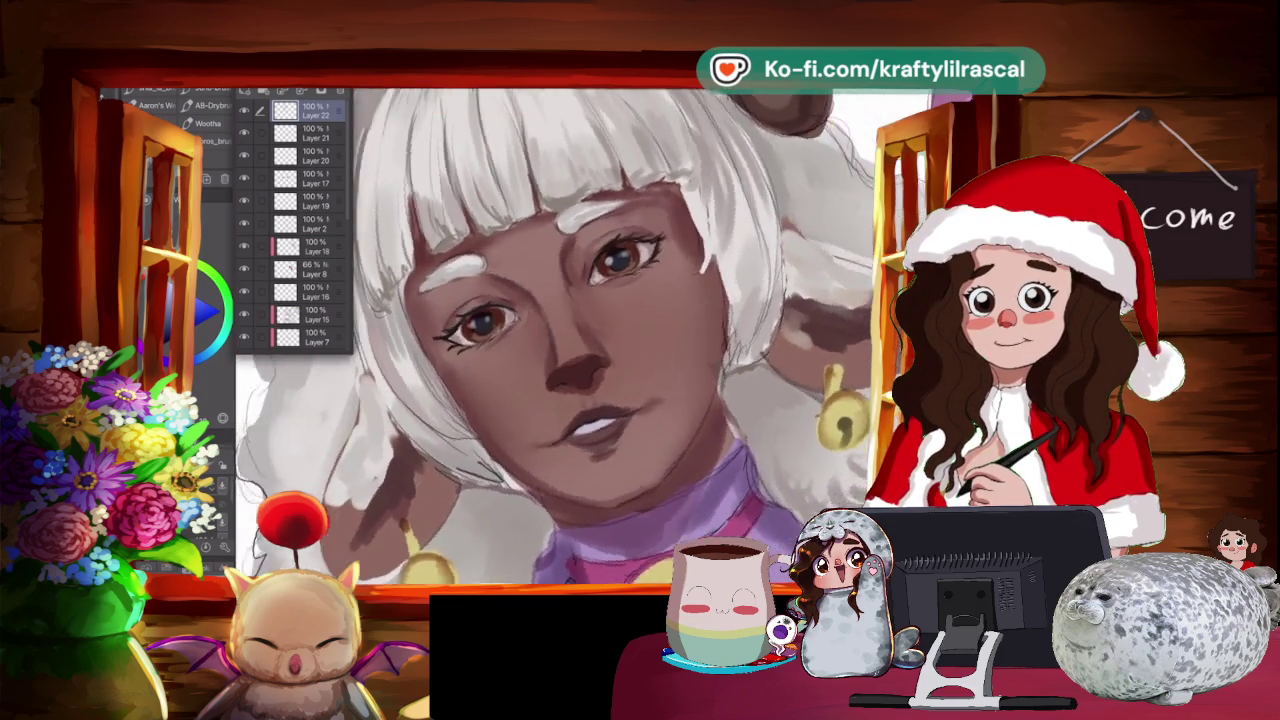
scroll(600, 330, down, 2)
scroll(600, 330, up, 1)
scroll(600, 330, up, 1)
scroll(600, 330, up, 2)
scroll(600, 330, up, 1)
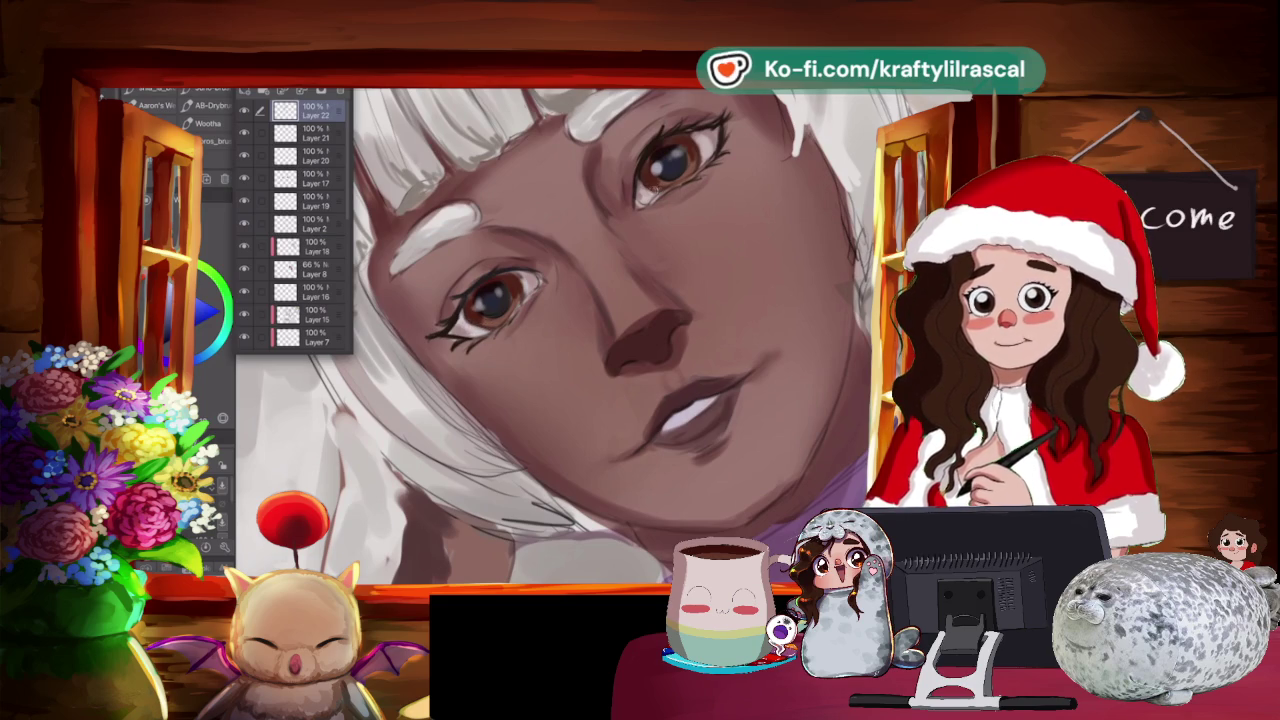
scroll(553, 335, down, 3)
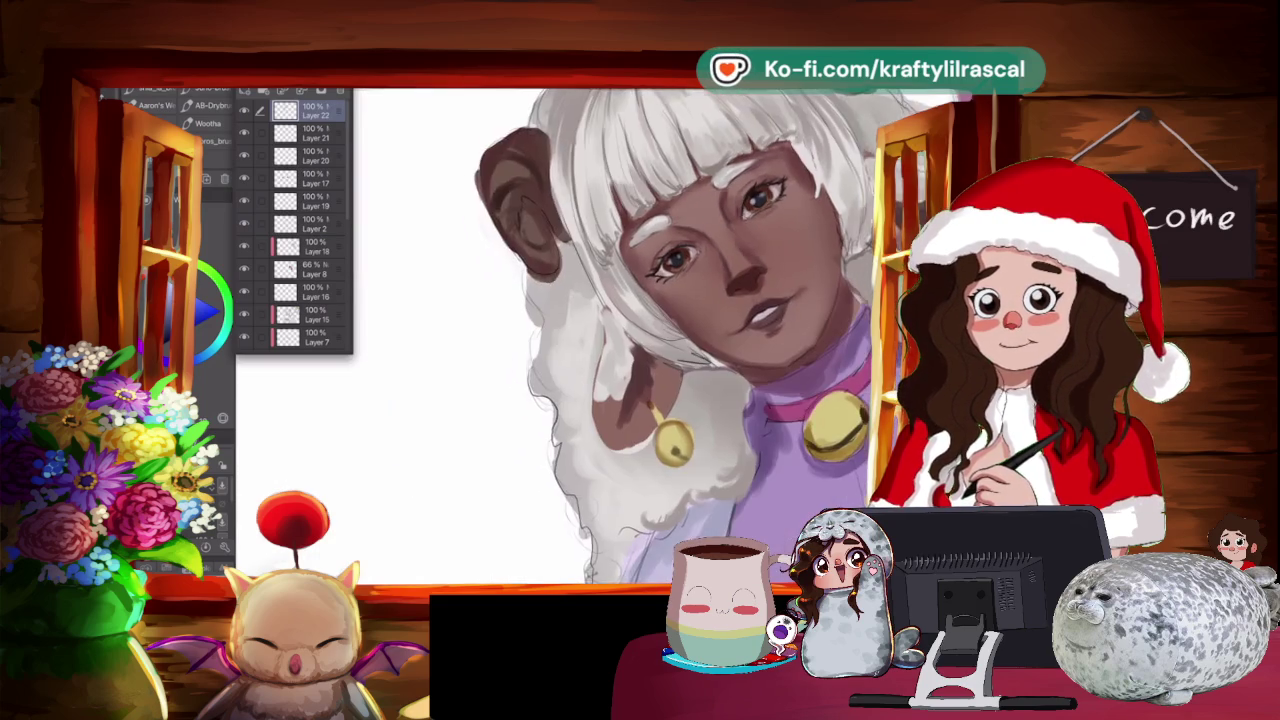
scroll(553, 335, up, 2)
scroll(553, 335, up, 2)
scroll(553, 335, up, 2)
scroll(553, 335, up, 2)
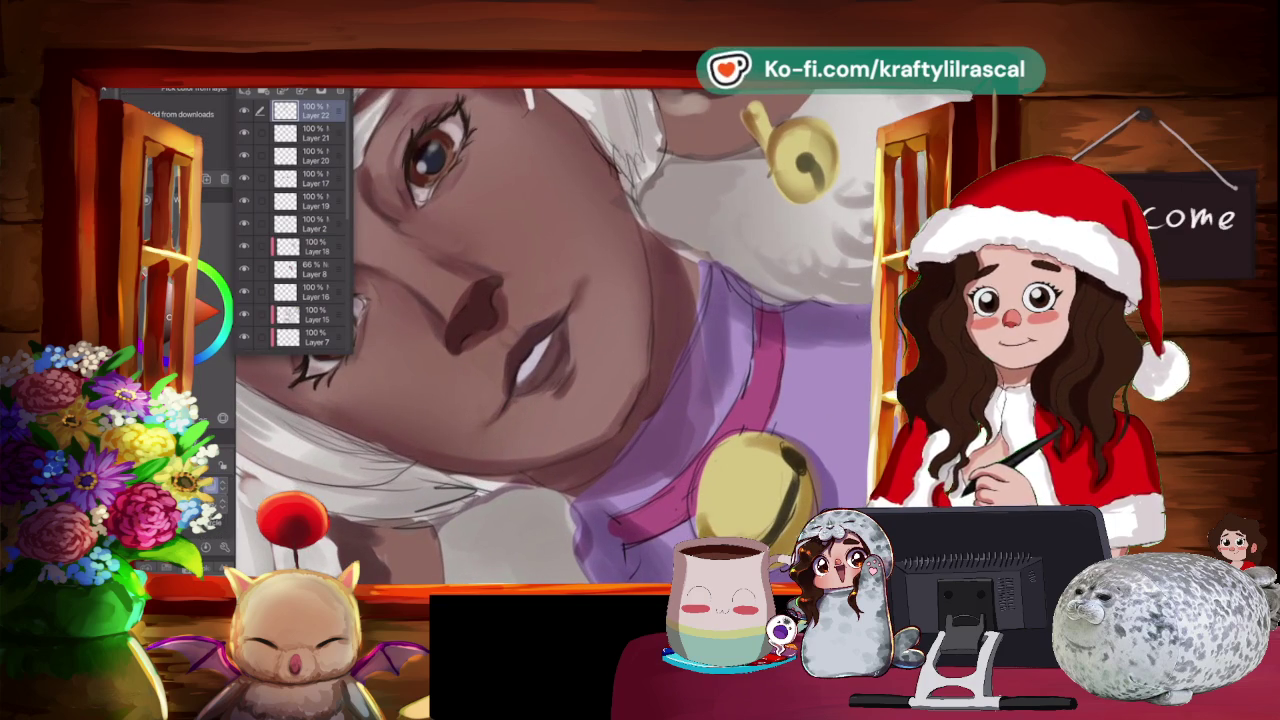
click(549, 357)
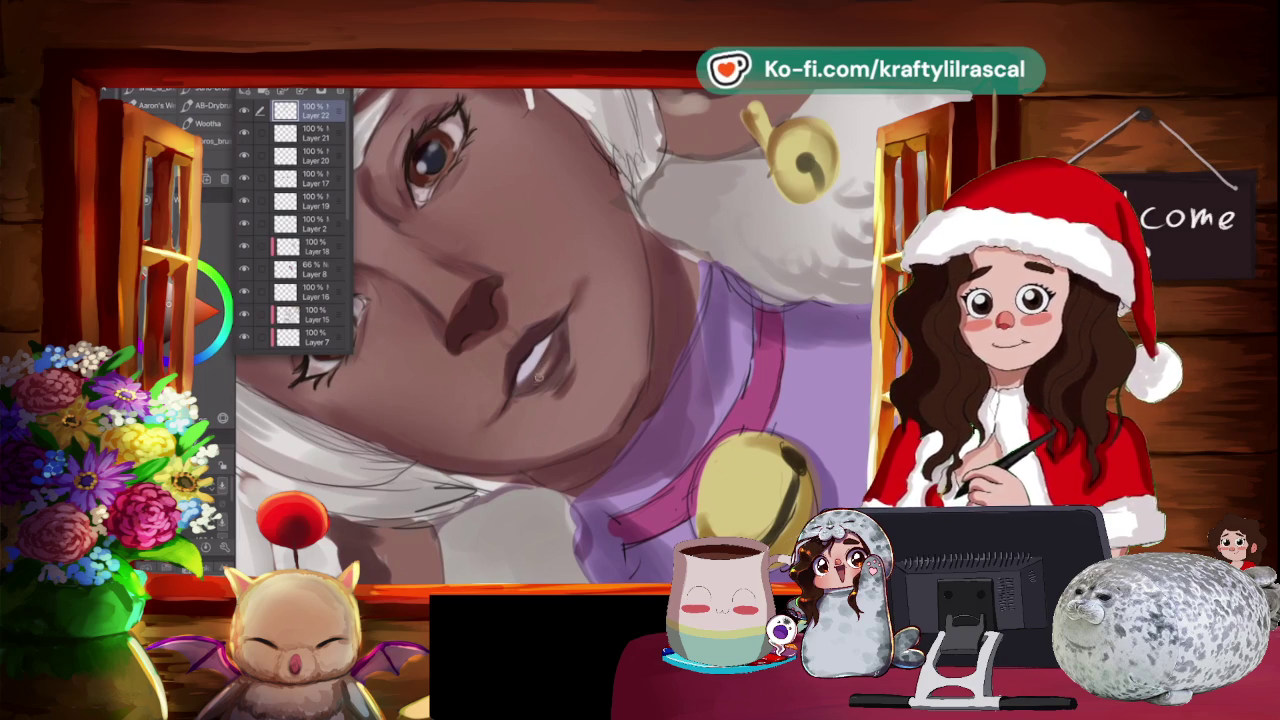
scroll(550, 335, down, 2)
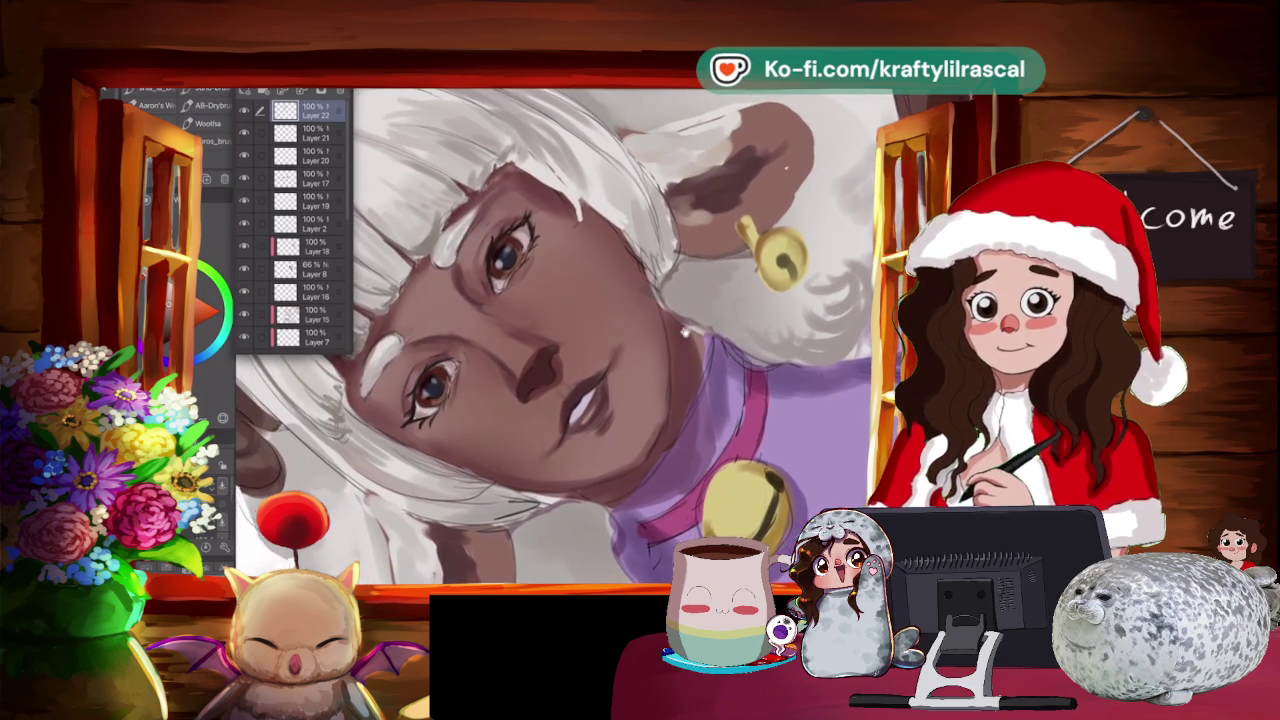
scroll(550, 335, up, 3)
mouse_move(550, 335)
mouse_down()
mouse_move(524, 305)
mouse_move(658, 330)
mouse_up()
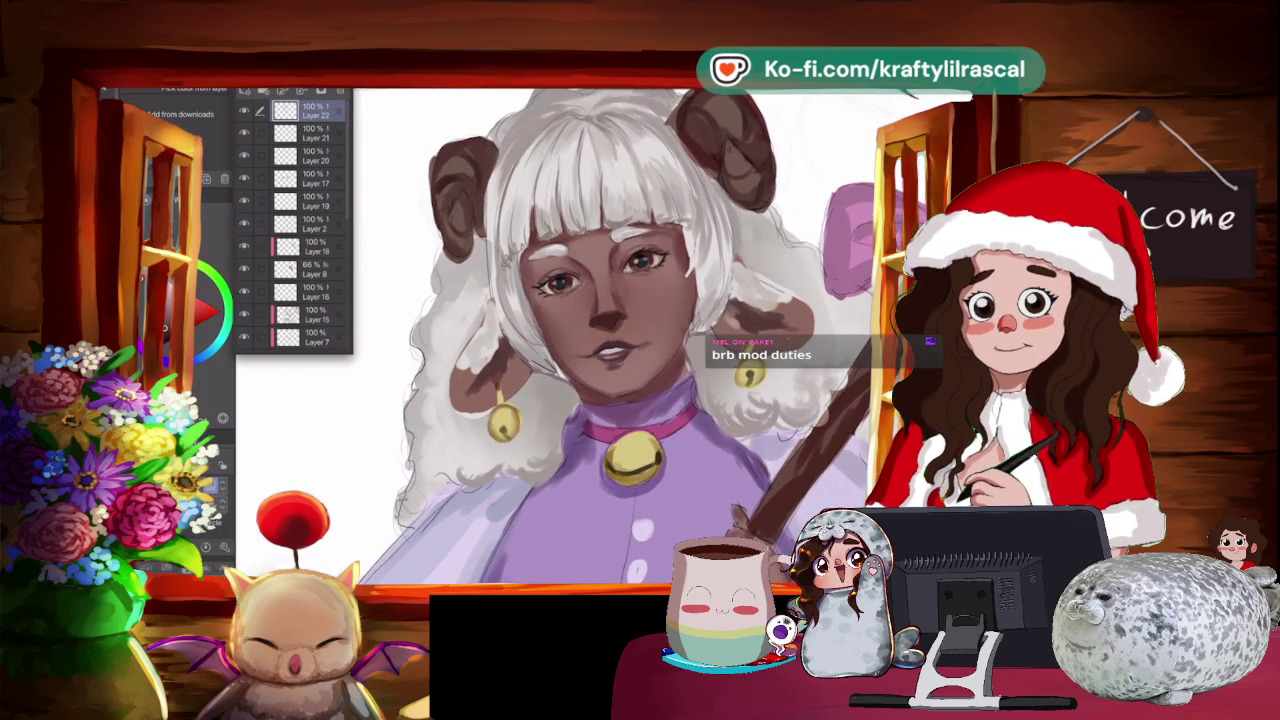
Add a new layer and dot freckles across the girl's cheeks and nose.
click(245, 92)
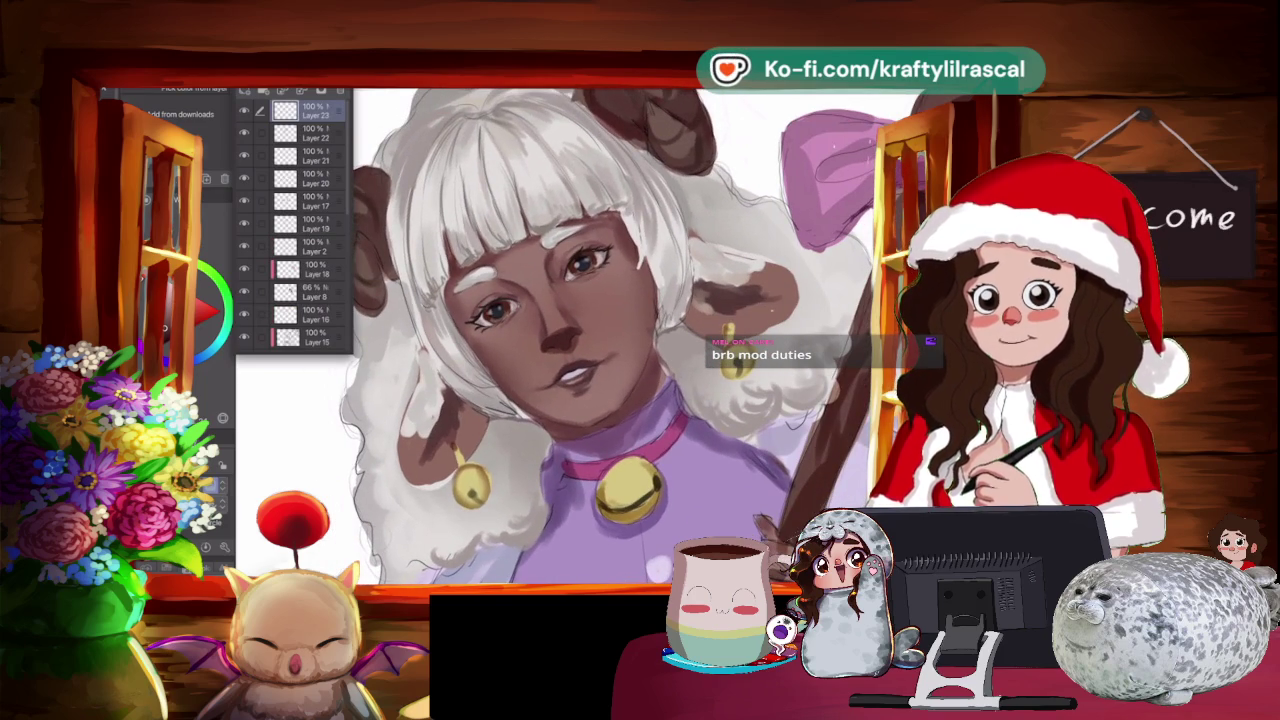
key(b)
click(508, 340)
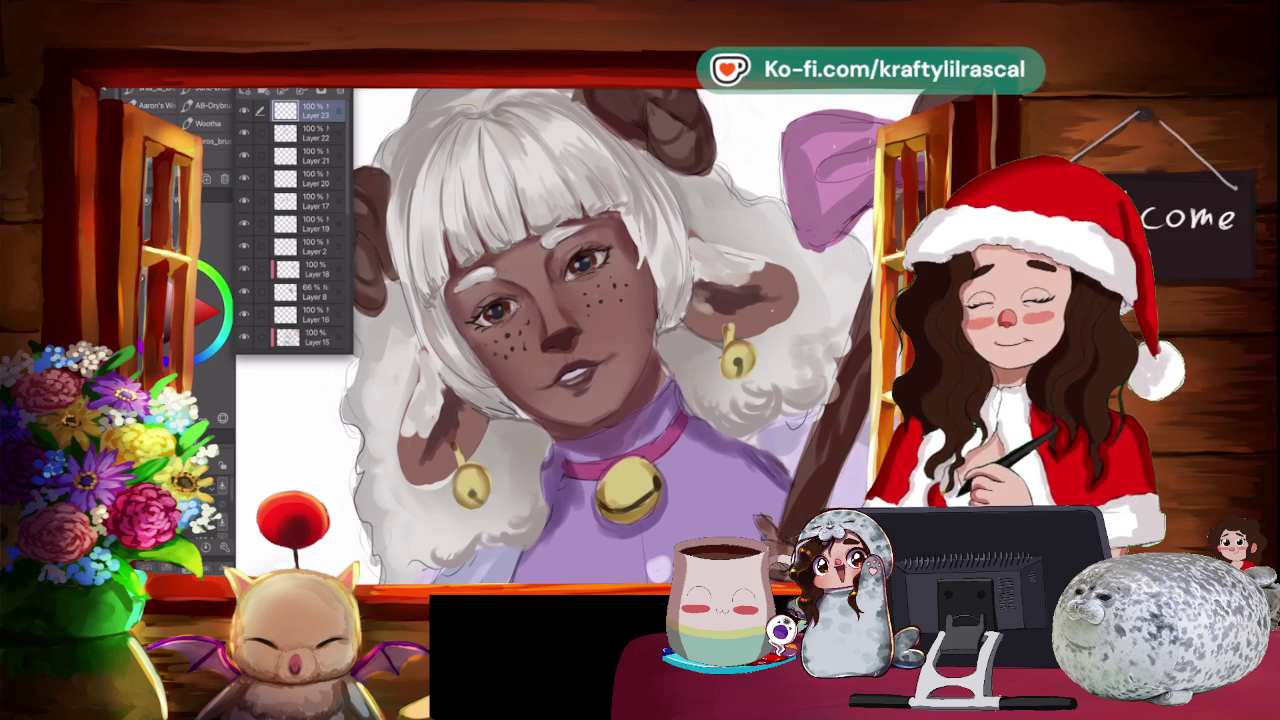
key(ctrl+0)
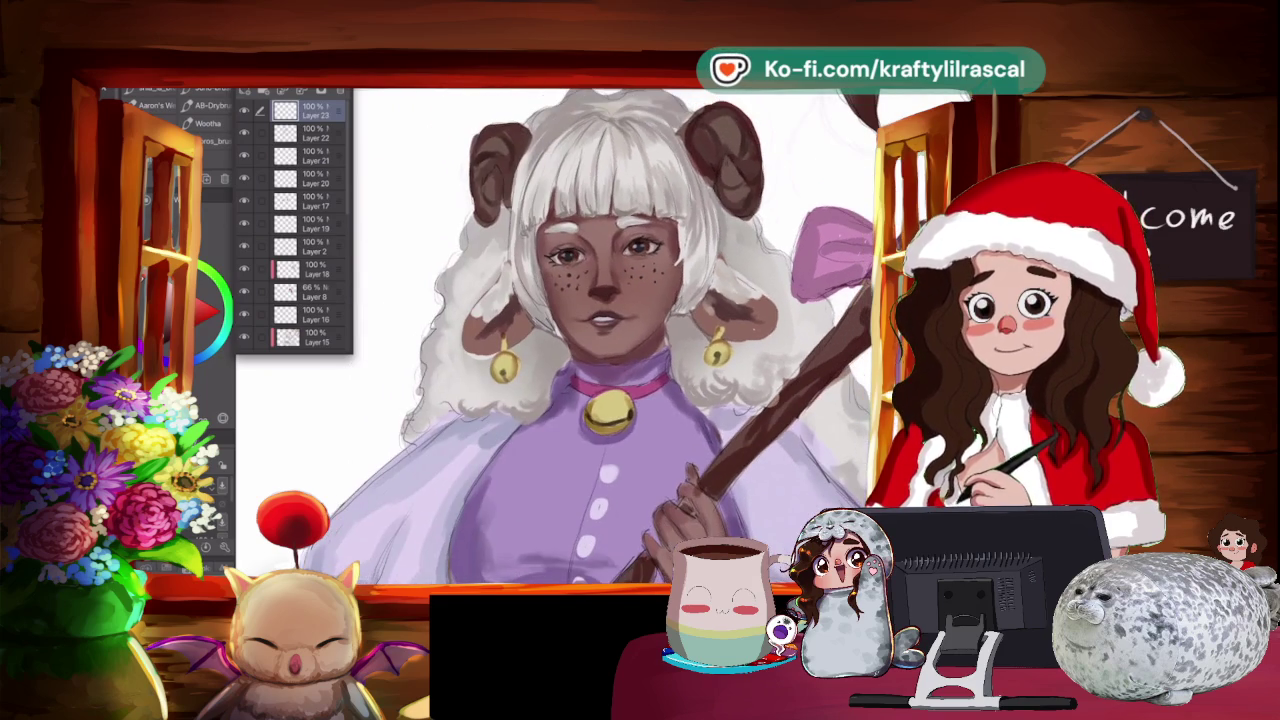
key(ctrl+plus)
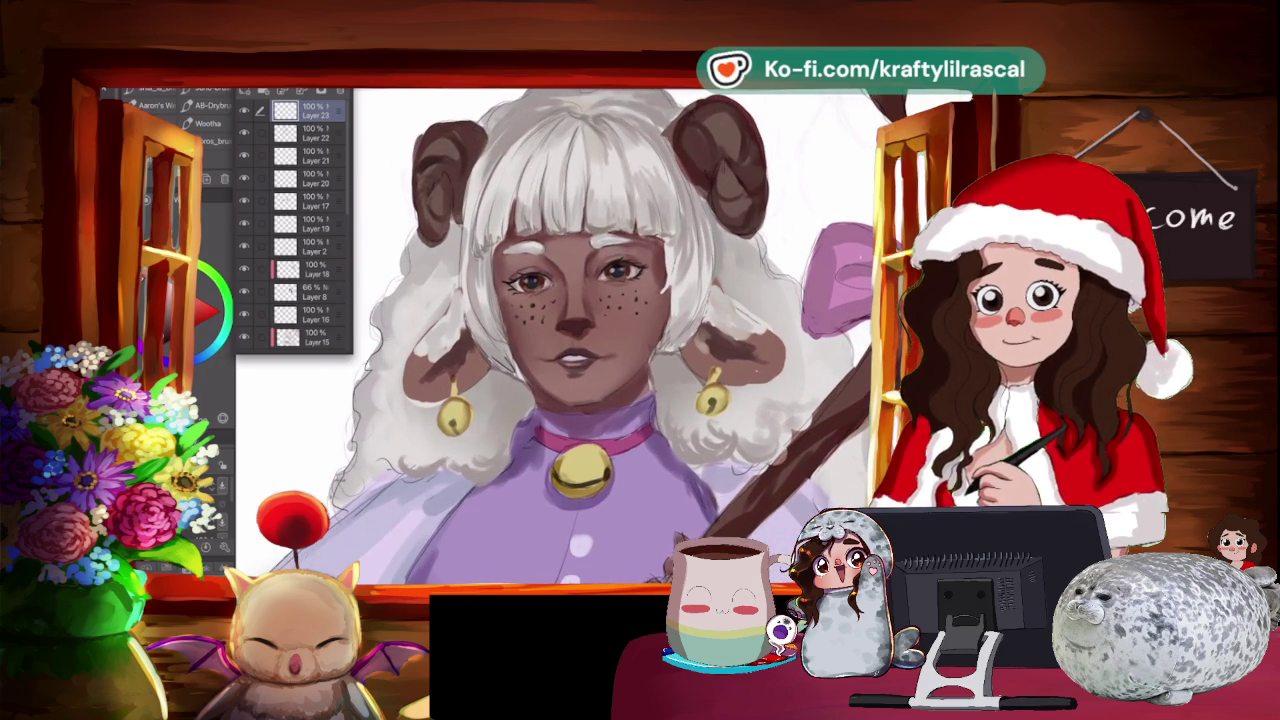
key(ctrl+plus)
Erase stray freckles and add another blank layer, Layer 24, above.
key(e)
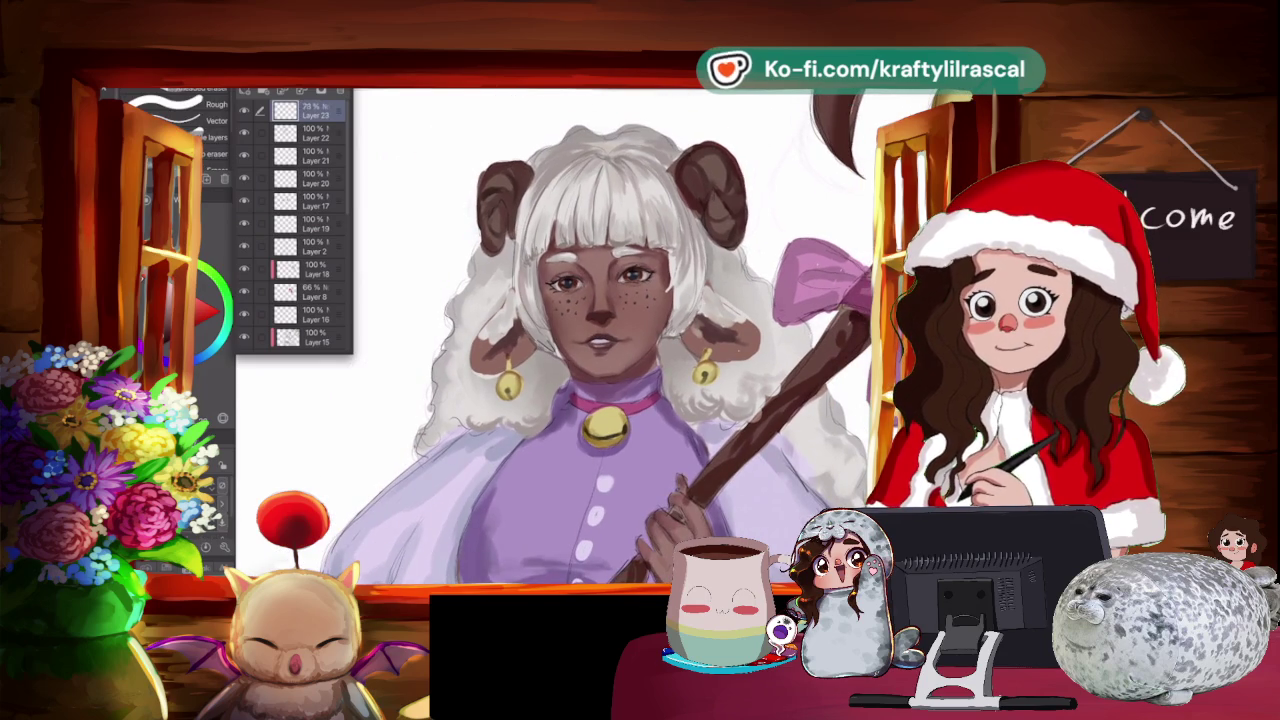
scroll(580, 330, up, 1)
scroll(580, 330, up, 1)
scroll(580, 330, up, 1)
scroll(580, 330, up, 1)
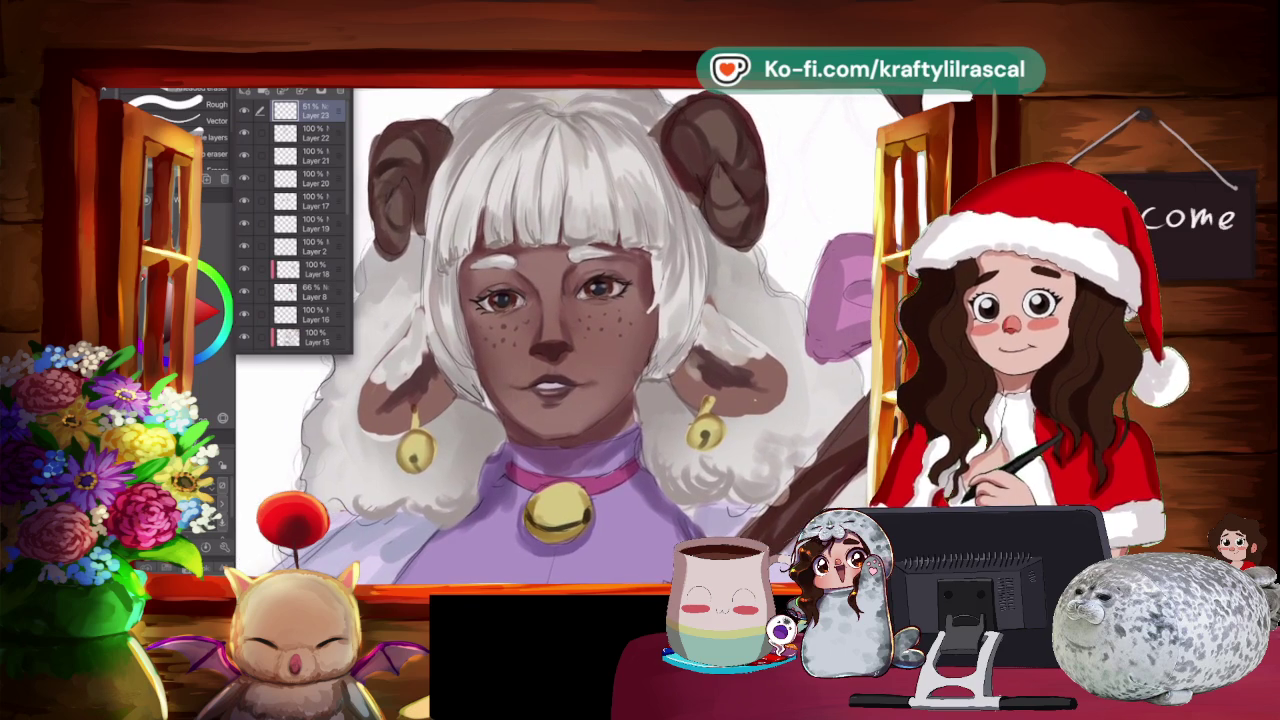
key(b)
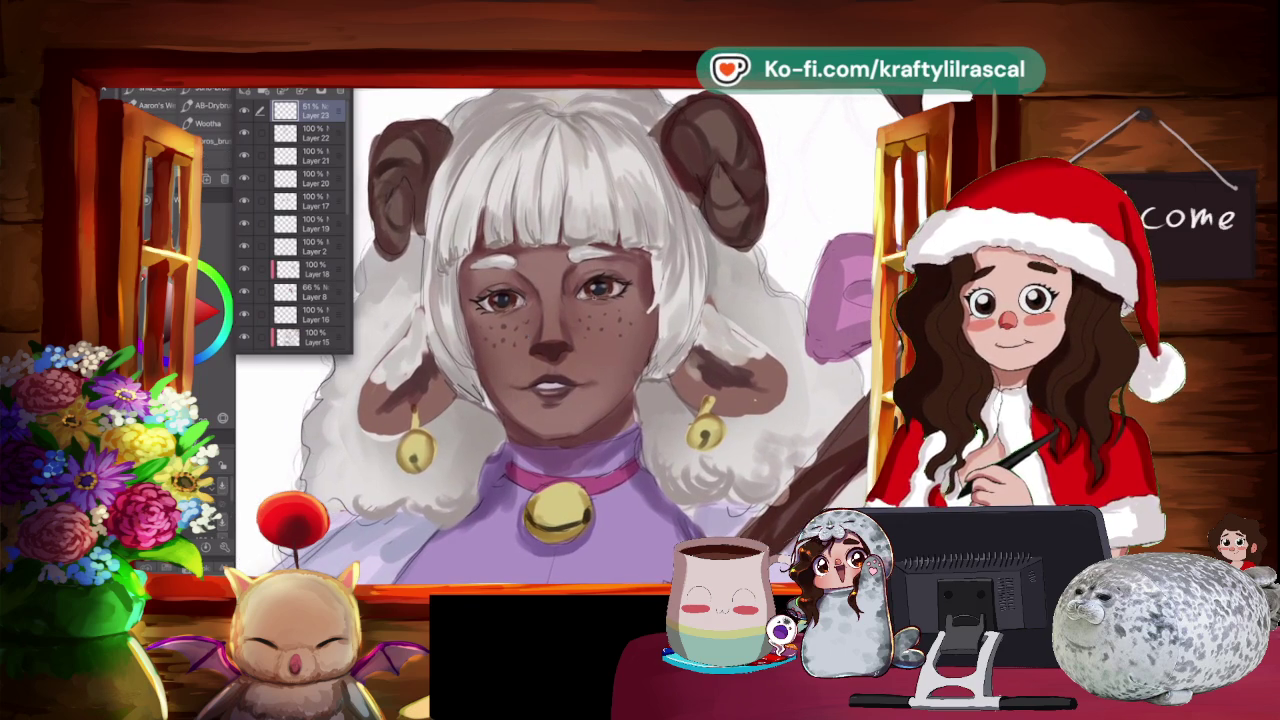
key(ctrl+shift+n)
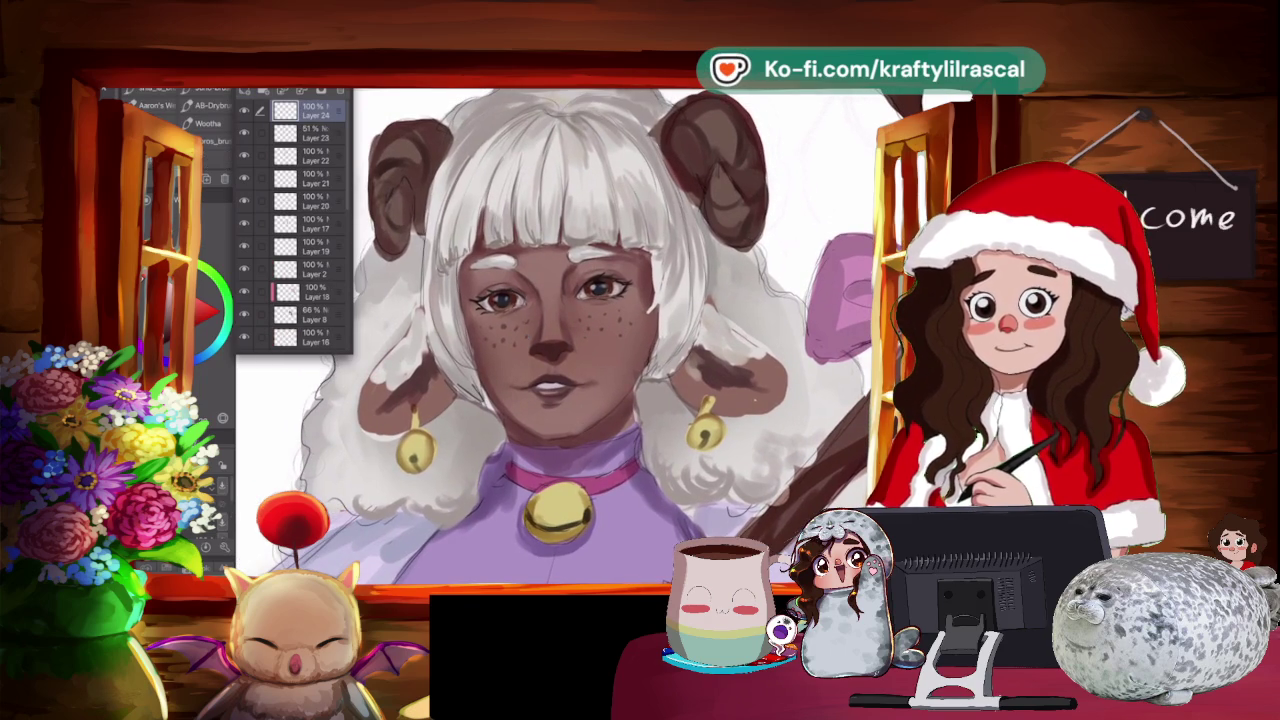
scroll(590, 336, down, 1)
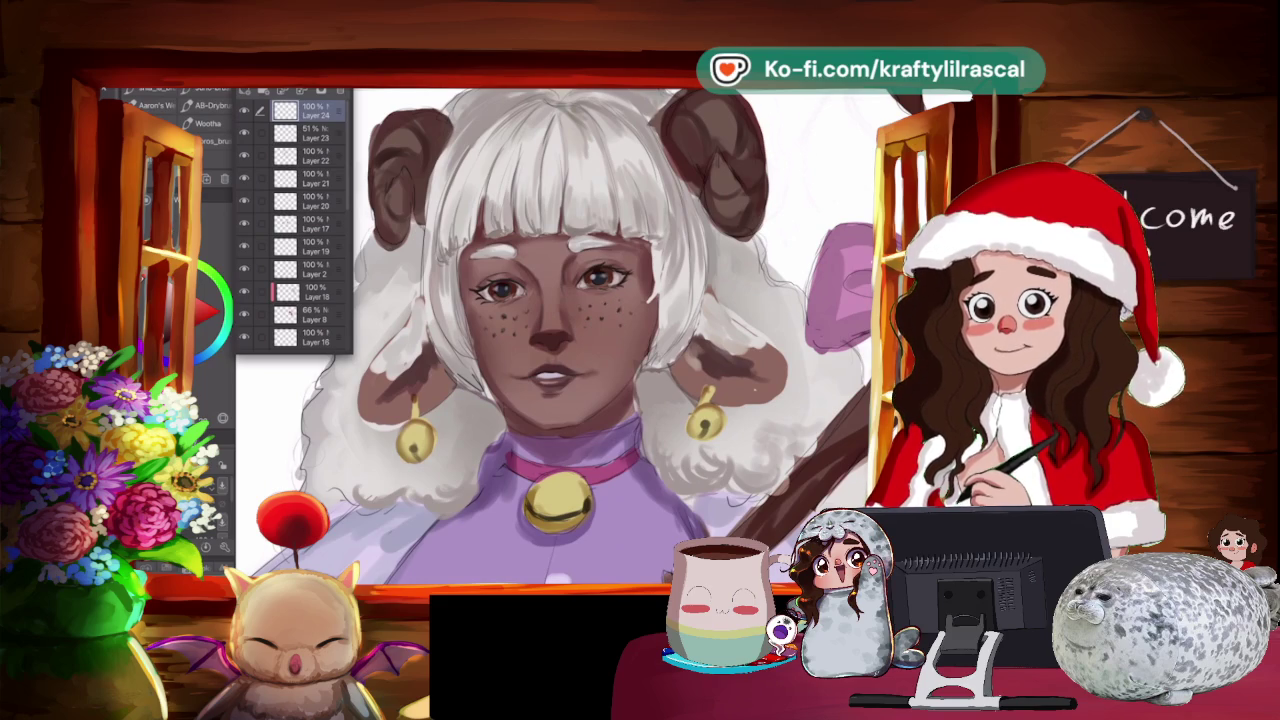
scroll(600, 330, down, 3)
scroll(600, 330, up, 3)
scroll(600, 330, down, 1)
scroll(600, 330, down, 1)
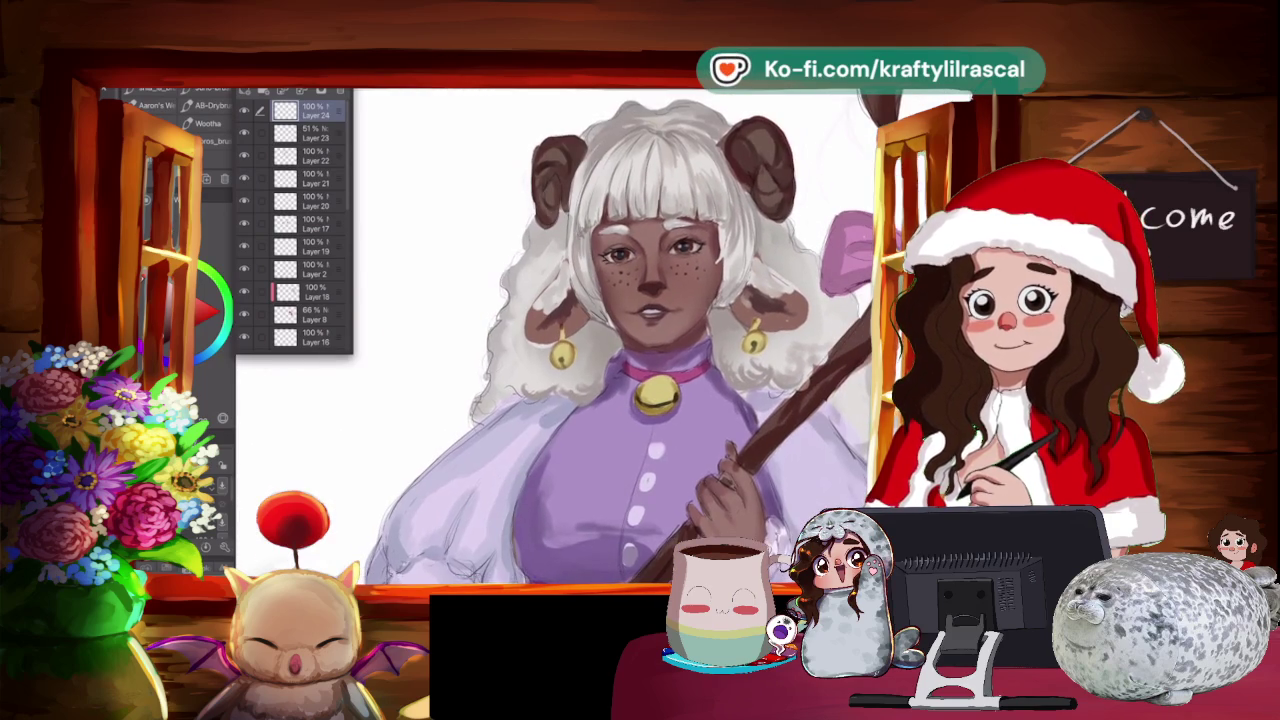
scroll(600, 330, down, 1)
scroll(600, 330, down, 1)
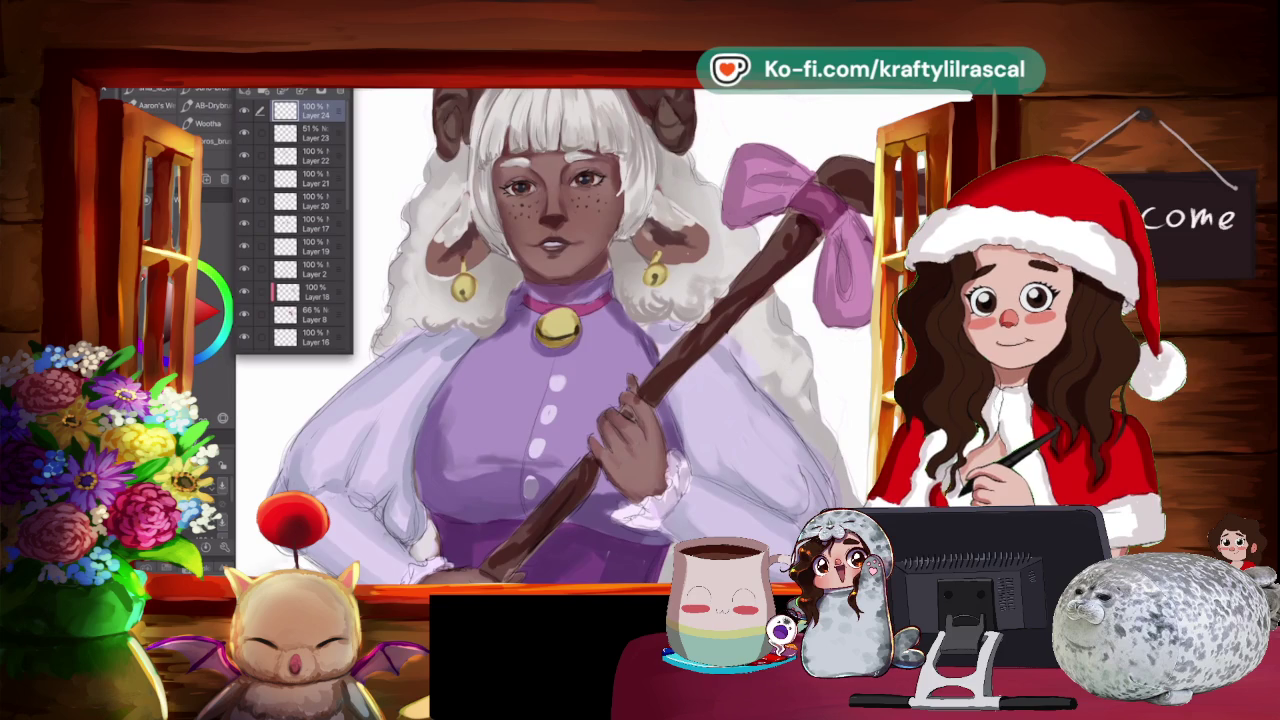
scroll(600, 330, up, 1)
scroll(600, 330, up, 1)
scroll(600, 330, up, 1)
scroll(600, 330, down, 1)
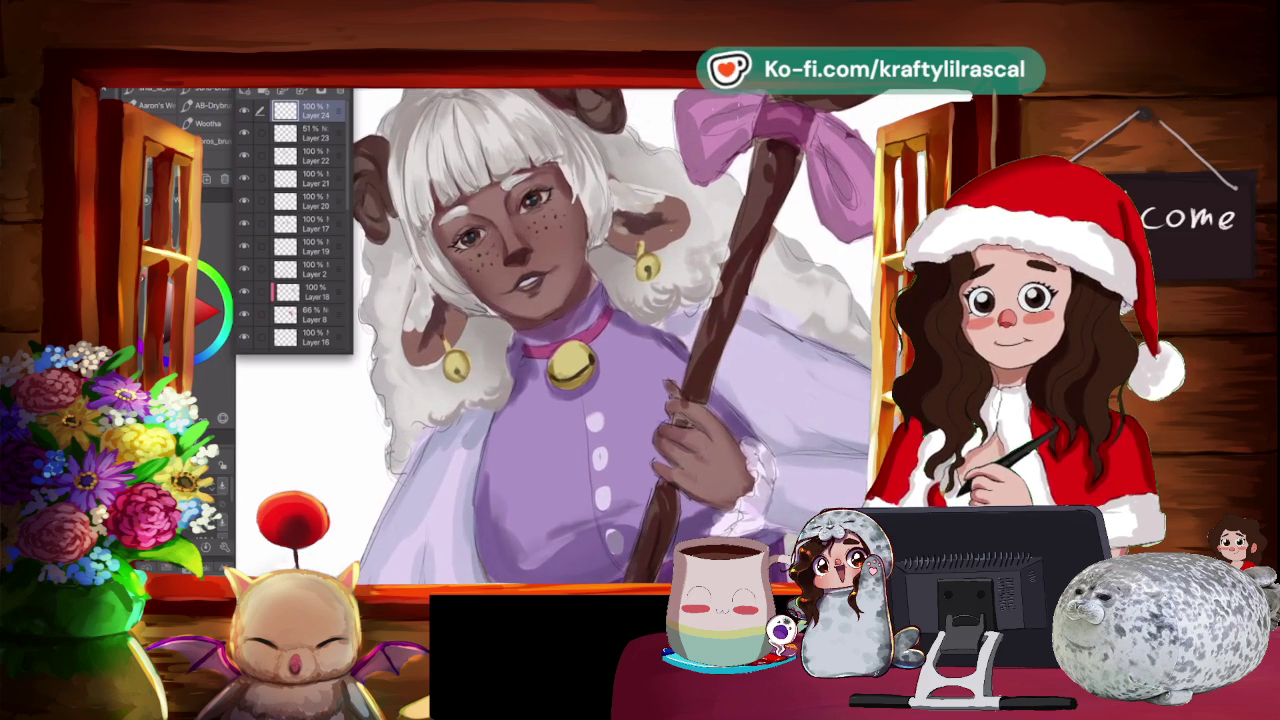
scroll(600, 330, down, 1)
scroll(614, 337, down, 1)
scroll(614, 337, down, 1)
scroll(614, 337, down, 1)
scroll(600, 330, up, 1)
scroll(600, 330, up, 1)
scroll(600, 330, up, 1)
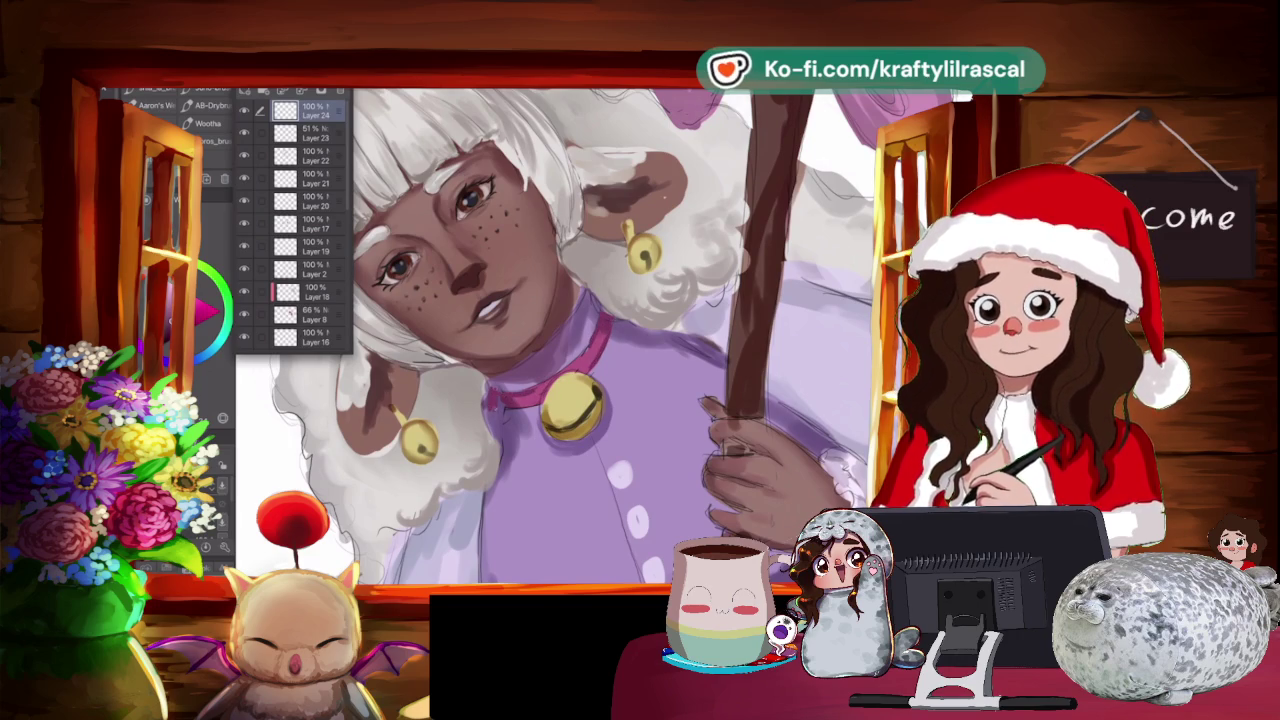
key(ctrl+@)
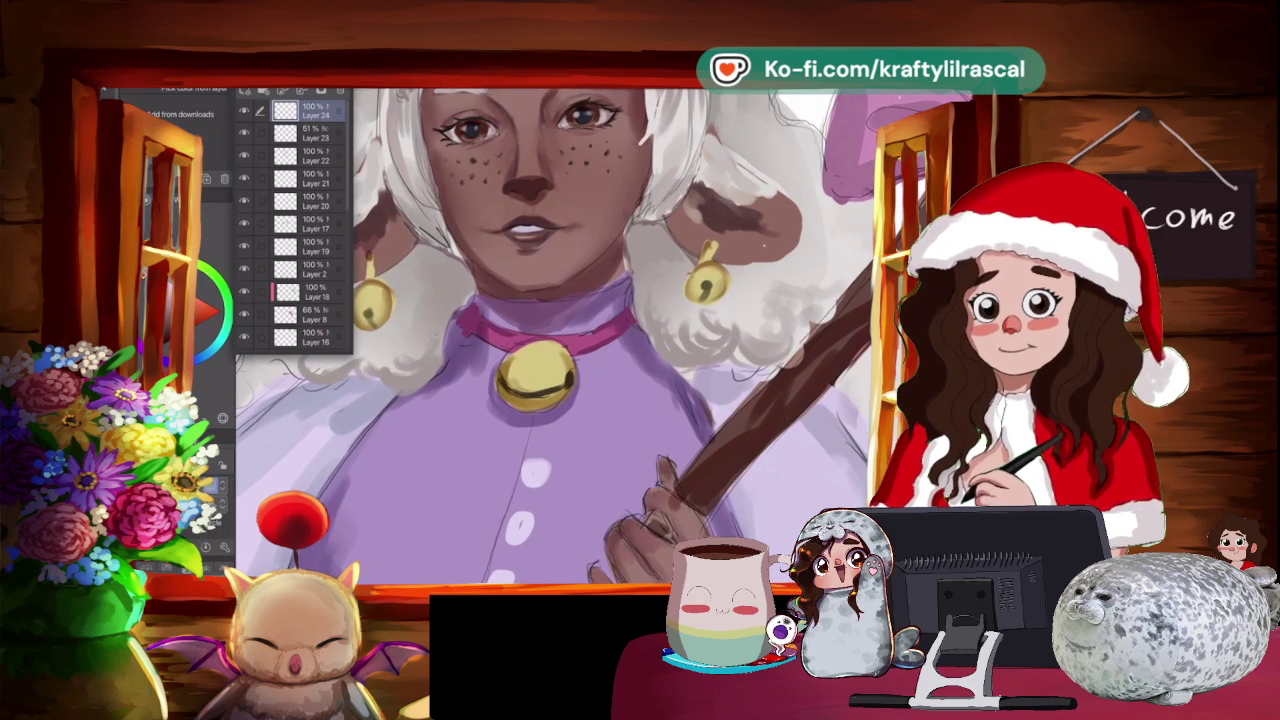
Lighten the white hair left of the collar and add small strands.
key(b)
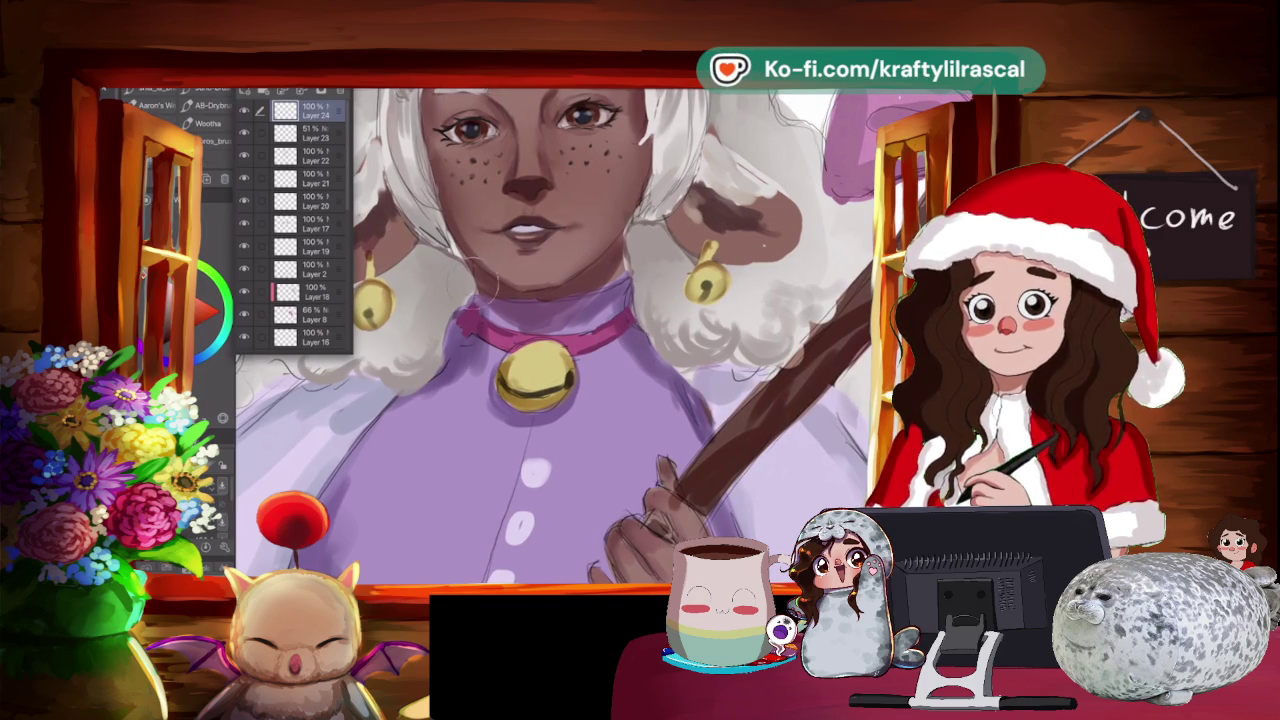
drag(430, 362, 485, 292)
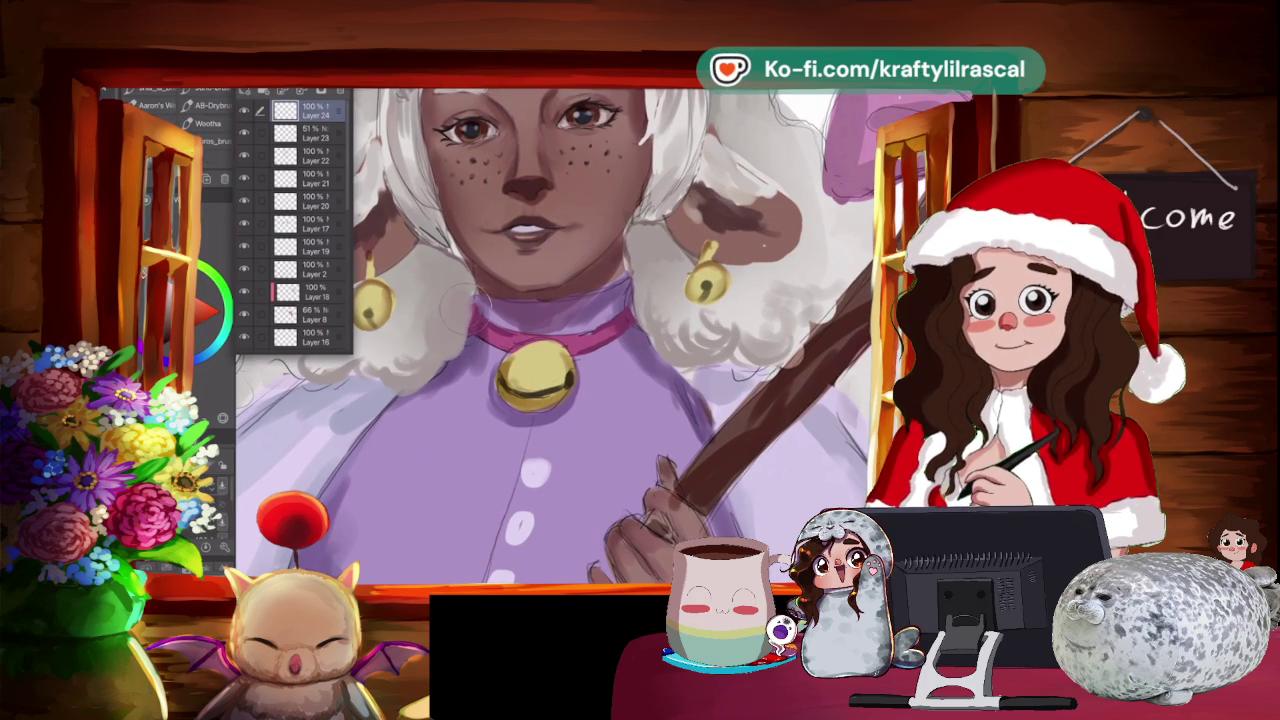
mouse_move(440, 370)
mouse_down()
mouse_move(470, 336)
mouse_move(488, 276)
mouse_up()
Close in on the face and collar and add a small darker mark on the pink collar.
key(ctrl+minus)
key(ctrl+minus)
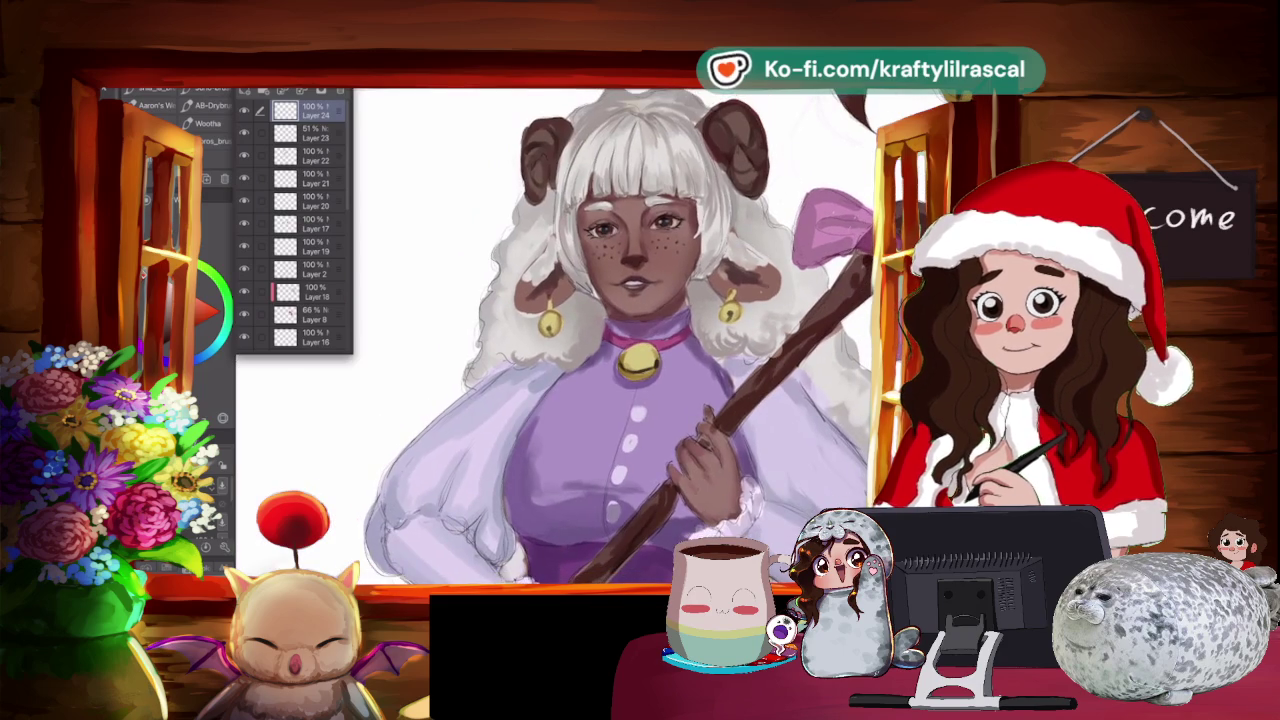
drag(620, 330, 560, 420)
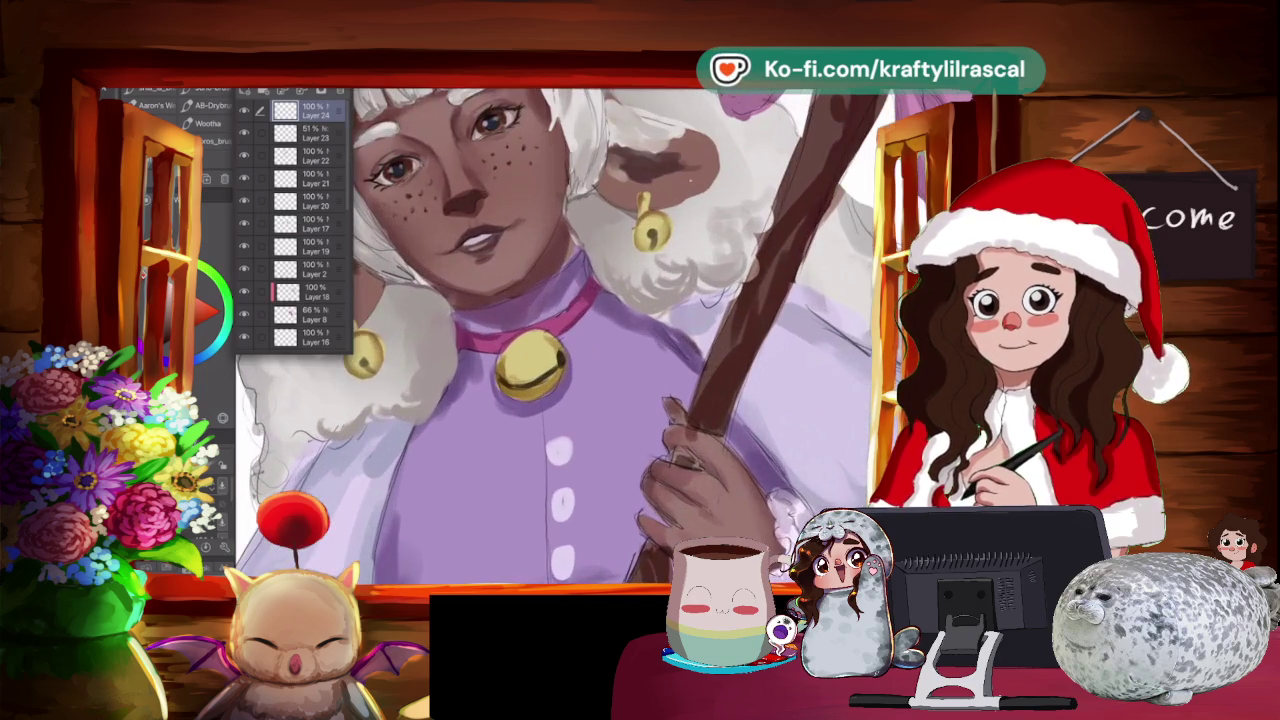
drag(560, 340, 538, 320)
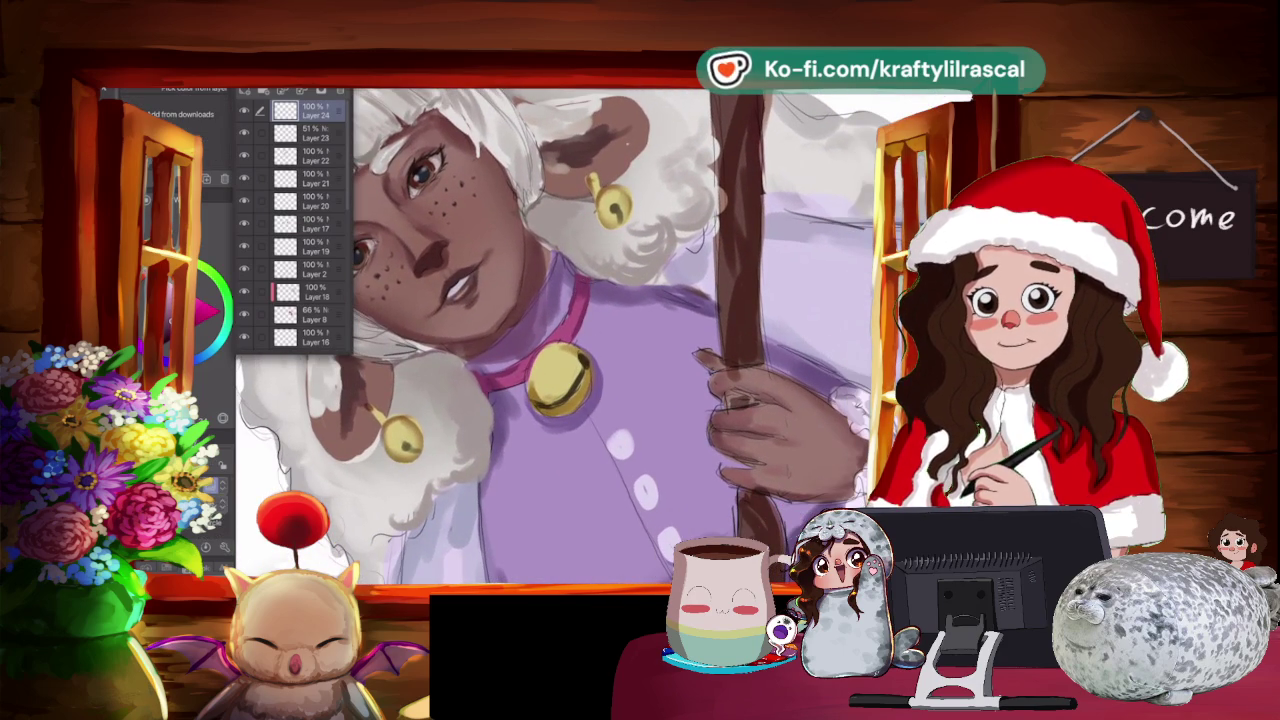
key(b)
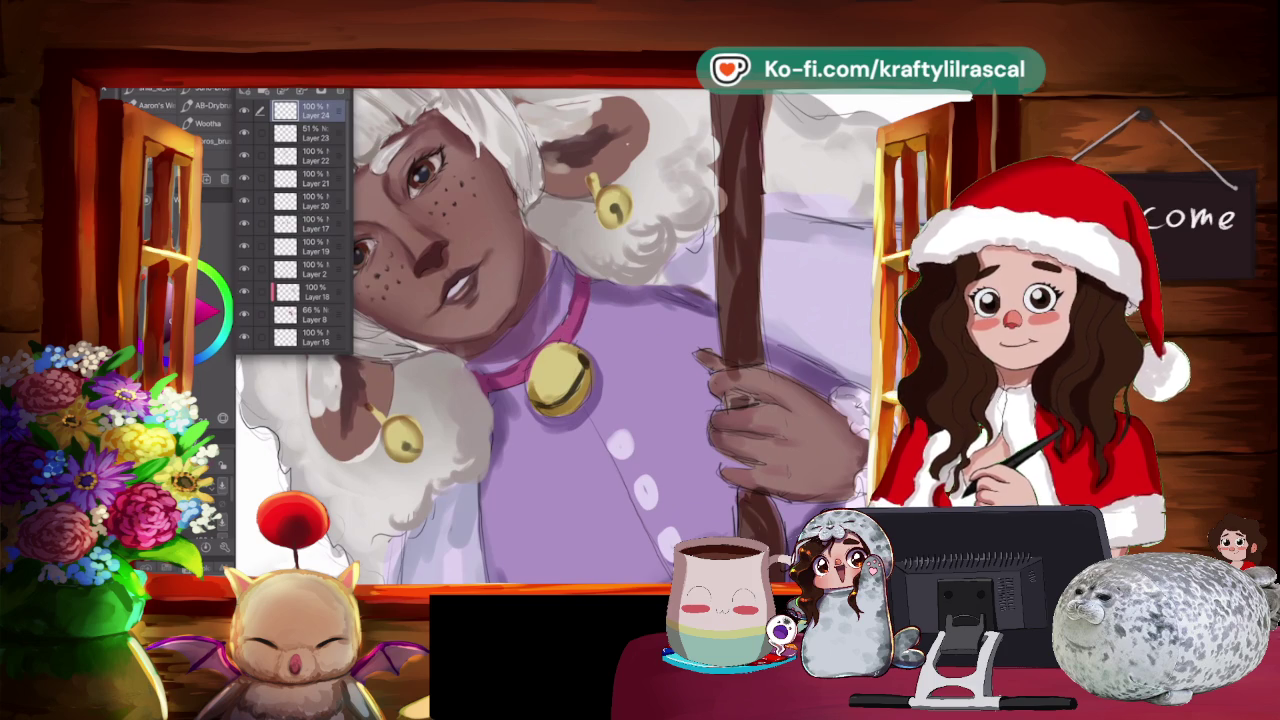
drag(576, 298, 576, 316)
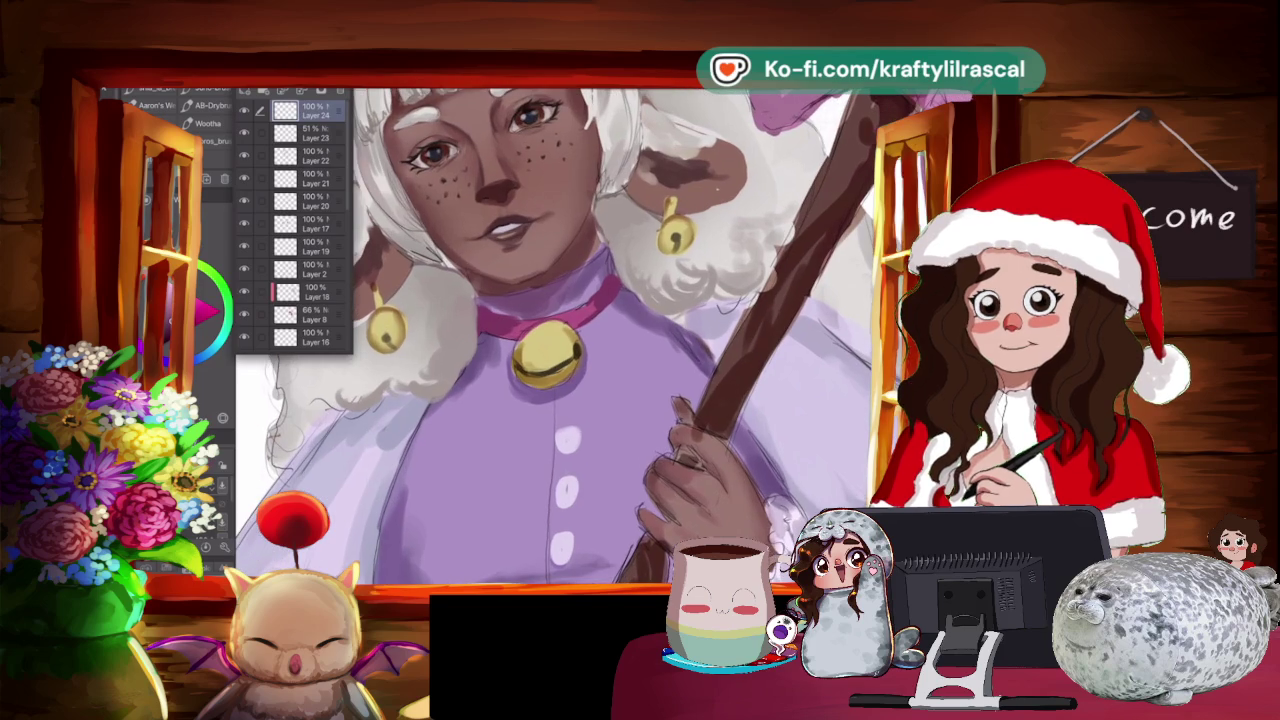
Highlight the gold bell's left edge and deepen its shading with sampled colours.
key(i)
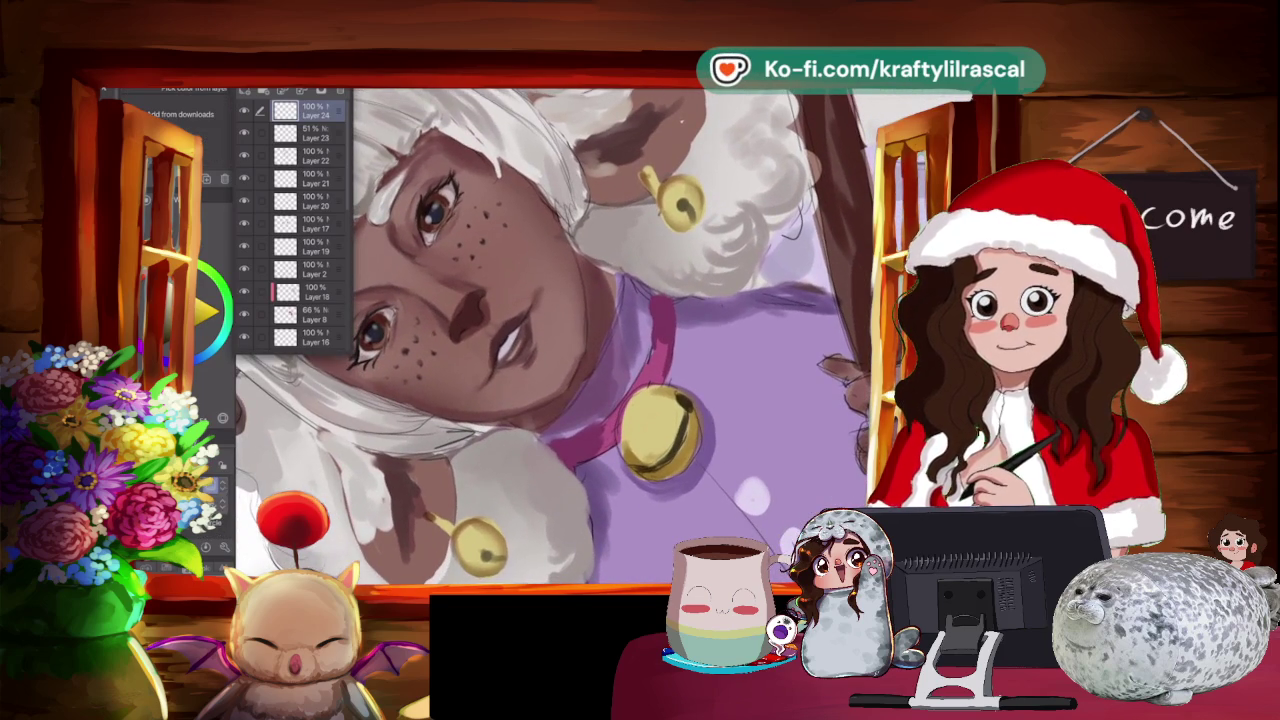
key(b)
drag(564, 430, 576, 374)
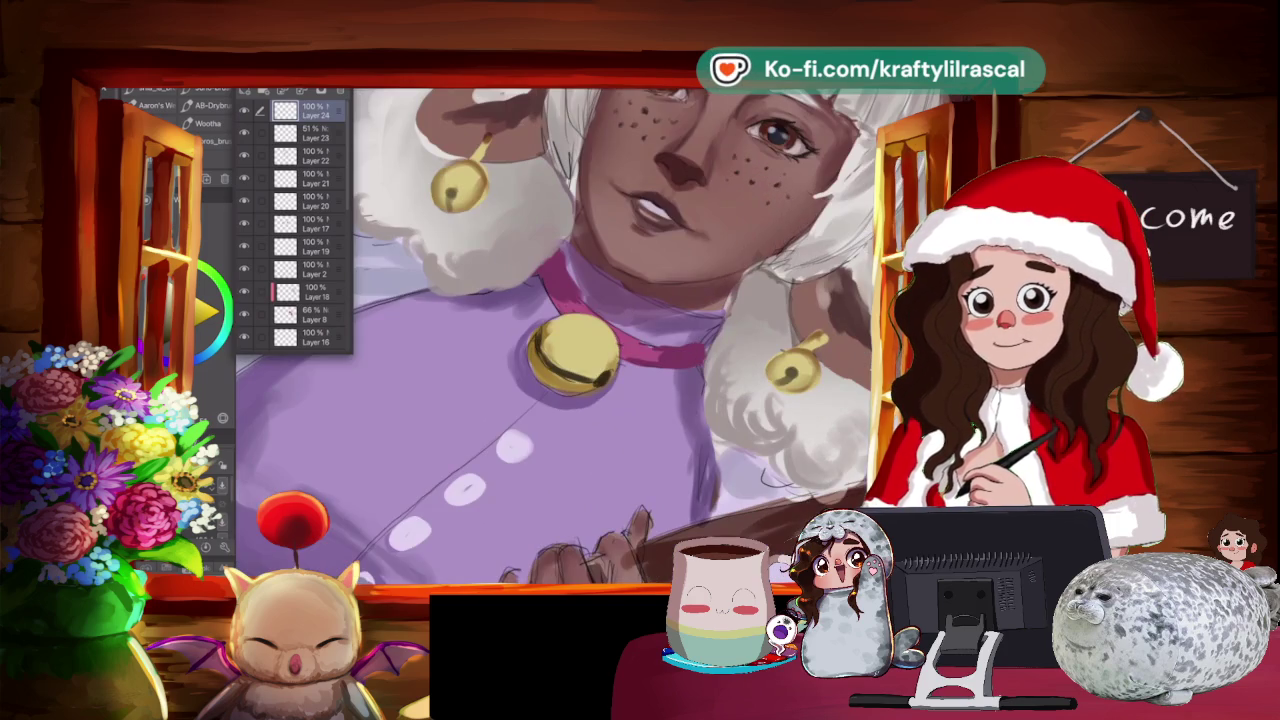
key(i)
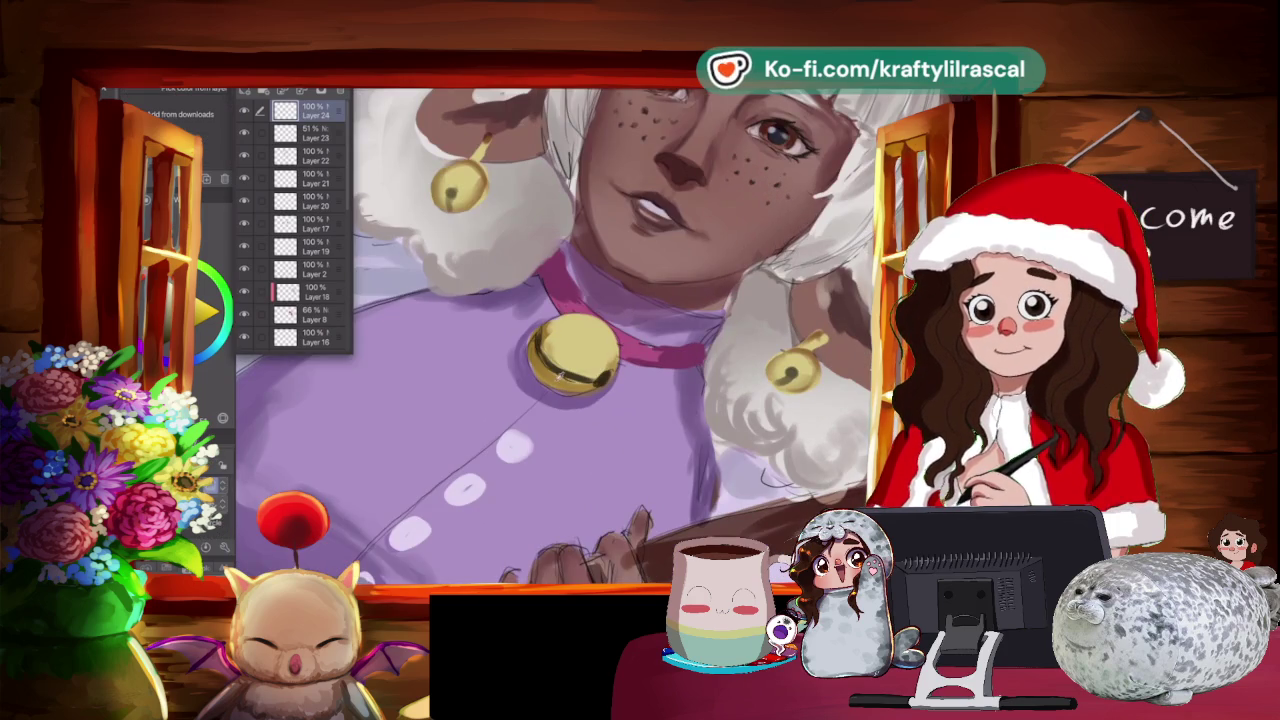
key(b)
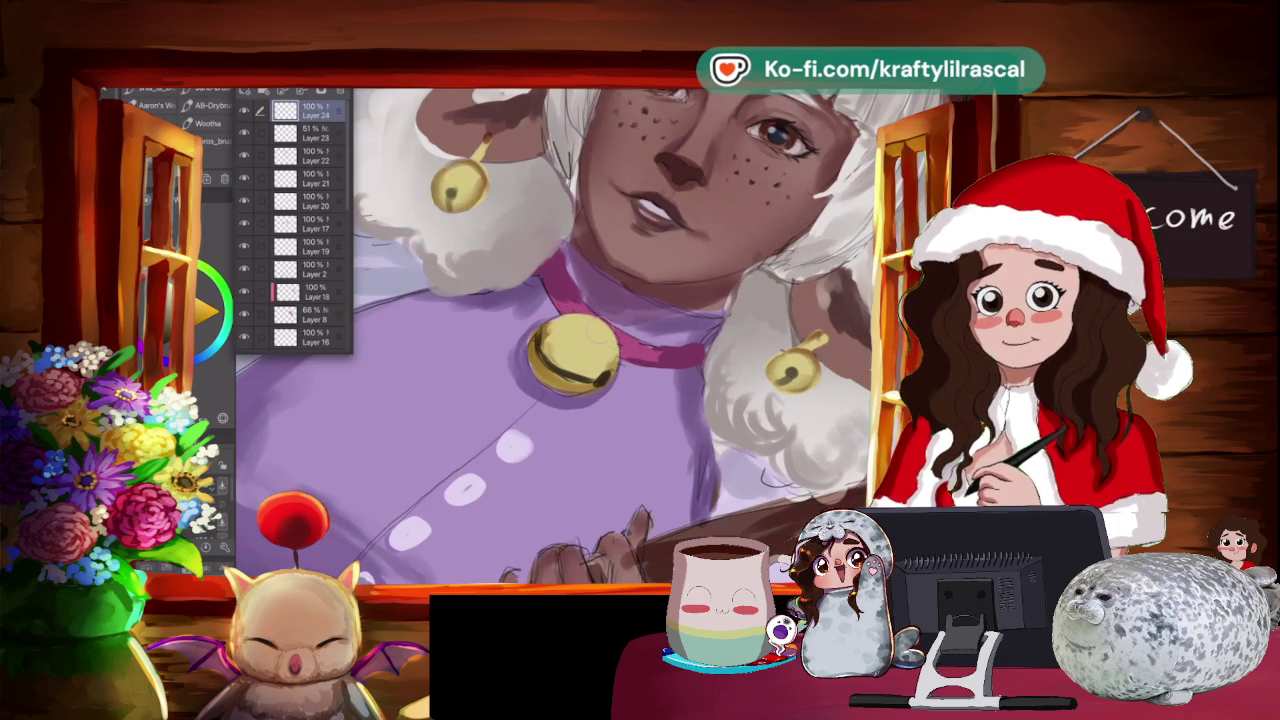
mouse_move(575, 305)
mouse_down()
mouse_move(588, 320)
mouse_move(596, 306)
mouse_up()
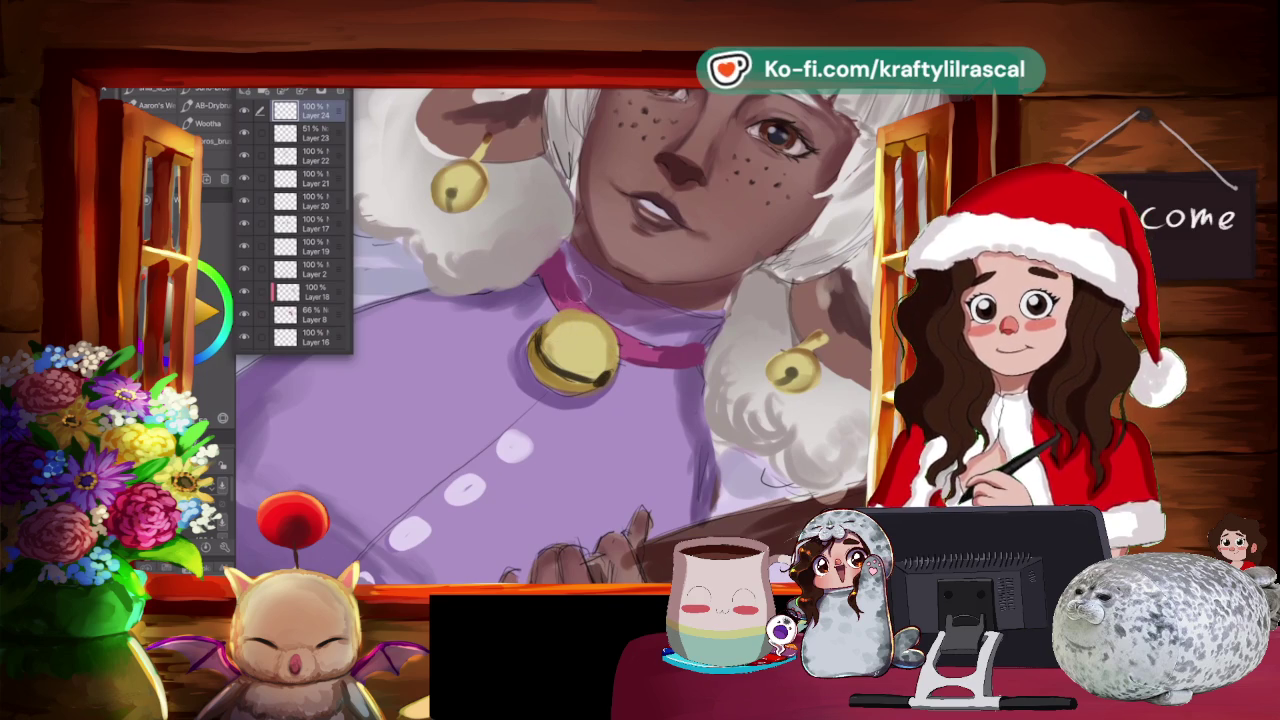
key(alt)
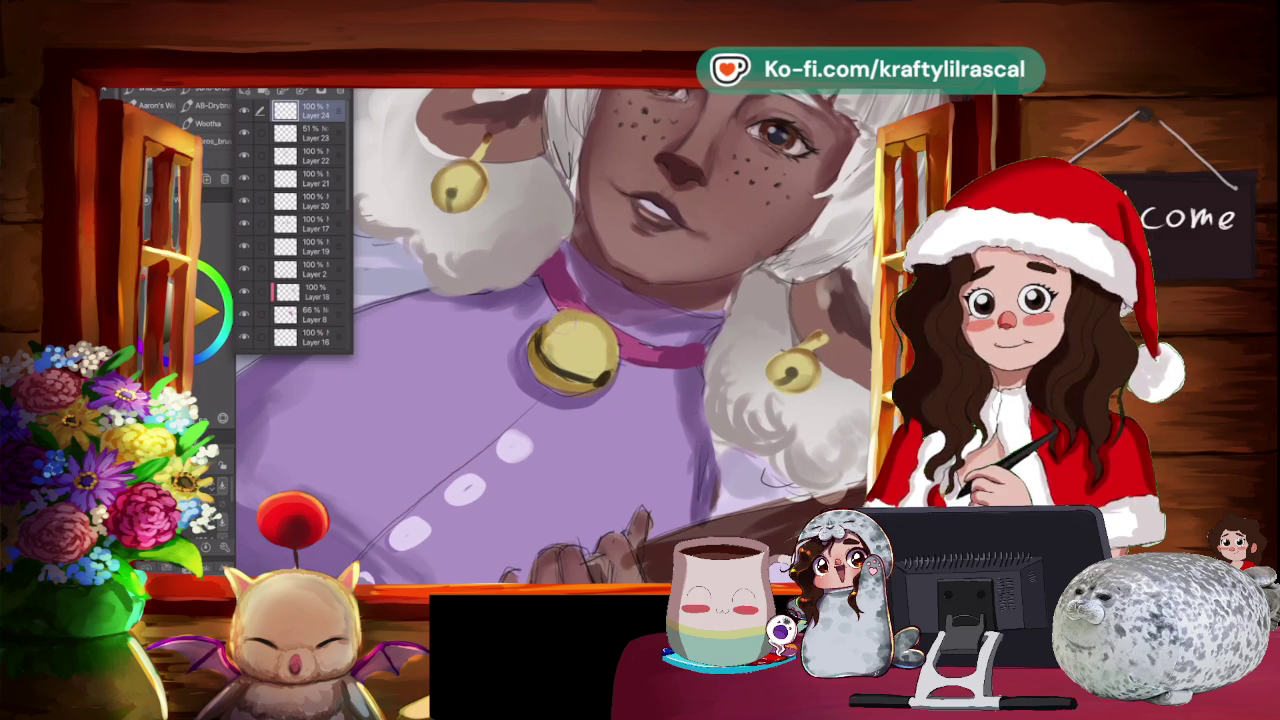
mouse_move(584, 330)
mouse_down()
mouse_move(610, 316)
mouse_move(614, 352)
mouse_up()
mouse_move(560, 320)
mouse_down()
mouse_move(584, 310)
mouse_move(560, 328)
mouse_up()
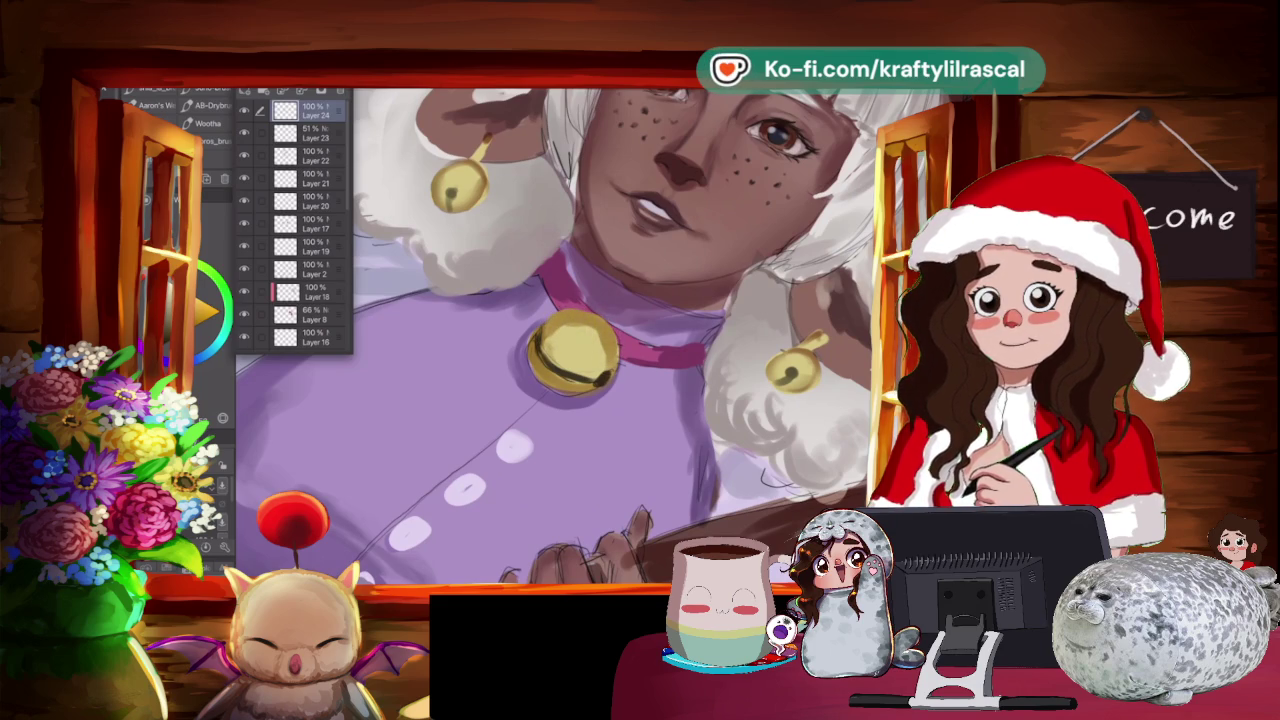
key(j)
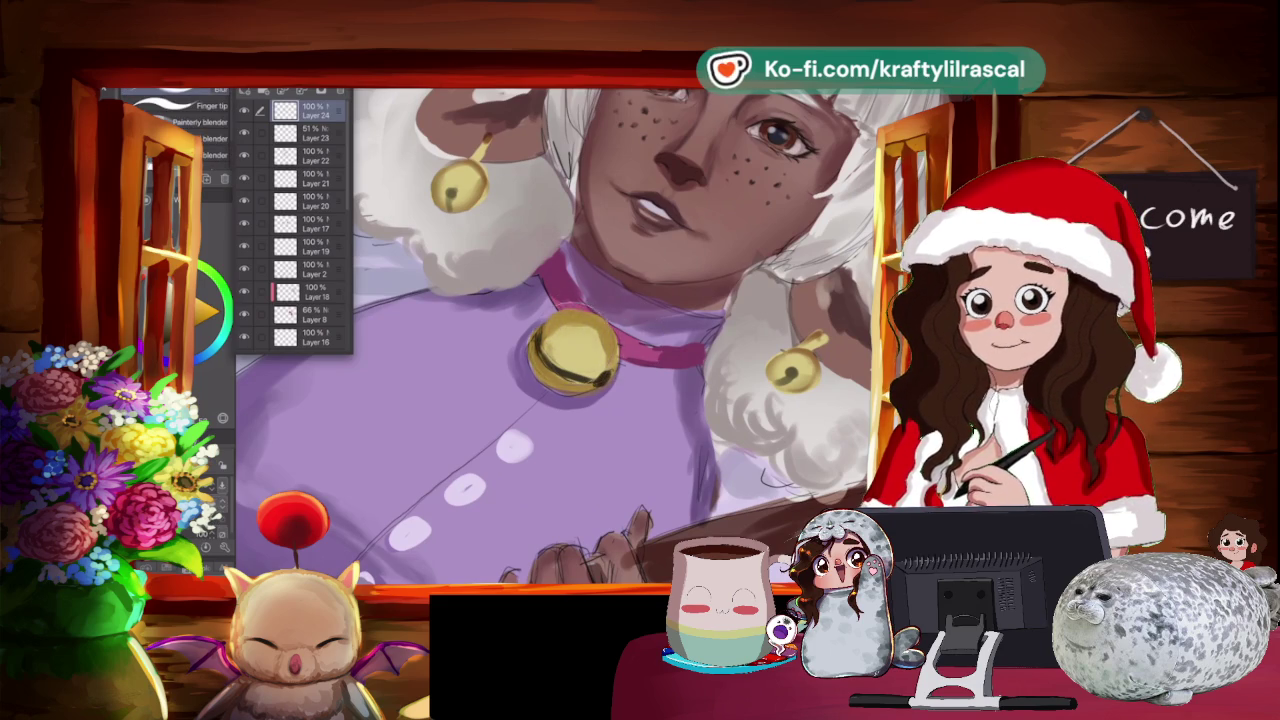
scroll(600, 330, down, 5)
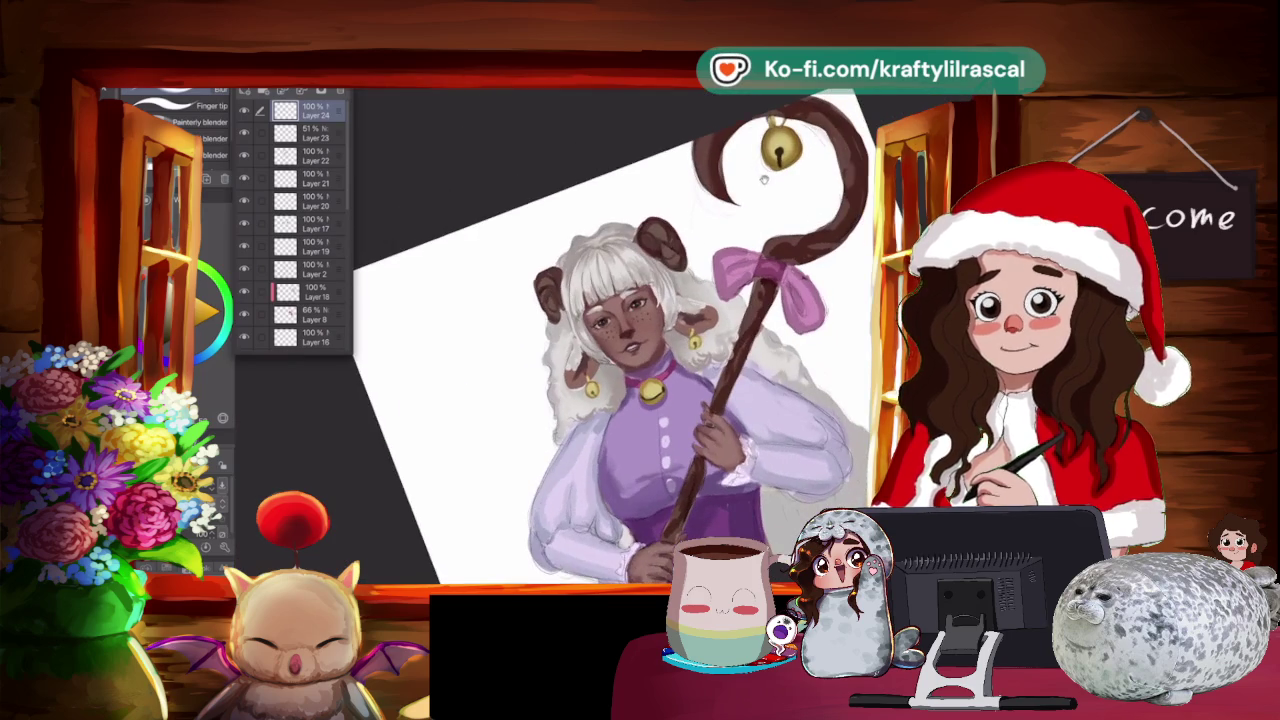
Lasso-select near the collar on Layer 15 and spray a sampled colour with the airbrush.
scroll(600, 330, up, 3)
scroll(600, 330, up, 2)
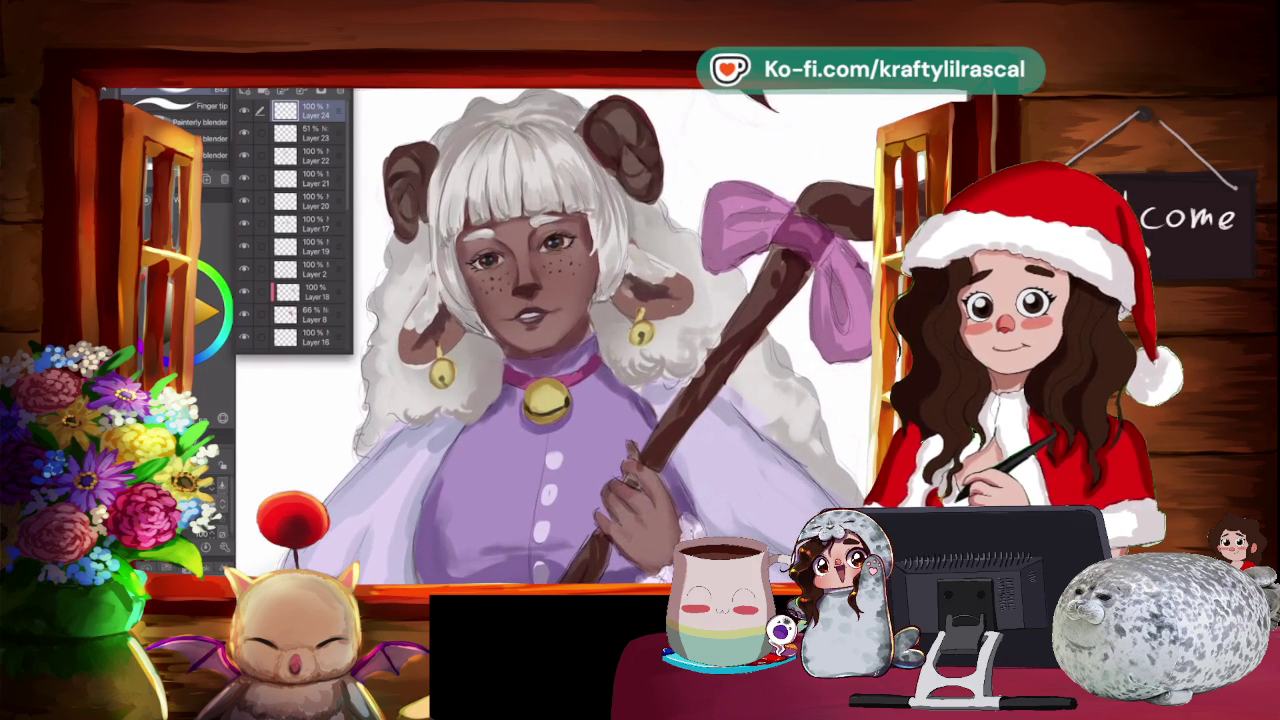
scroll(600, 330, up, 1)
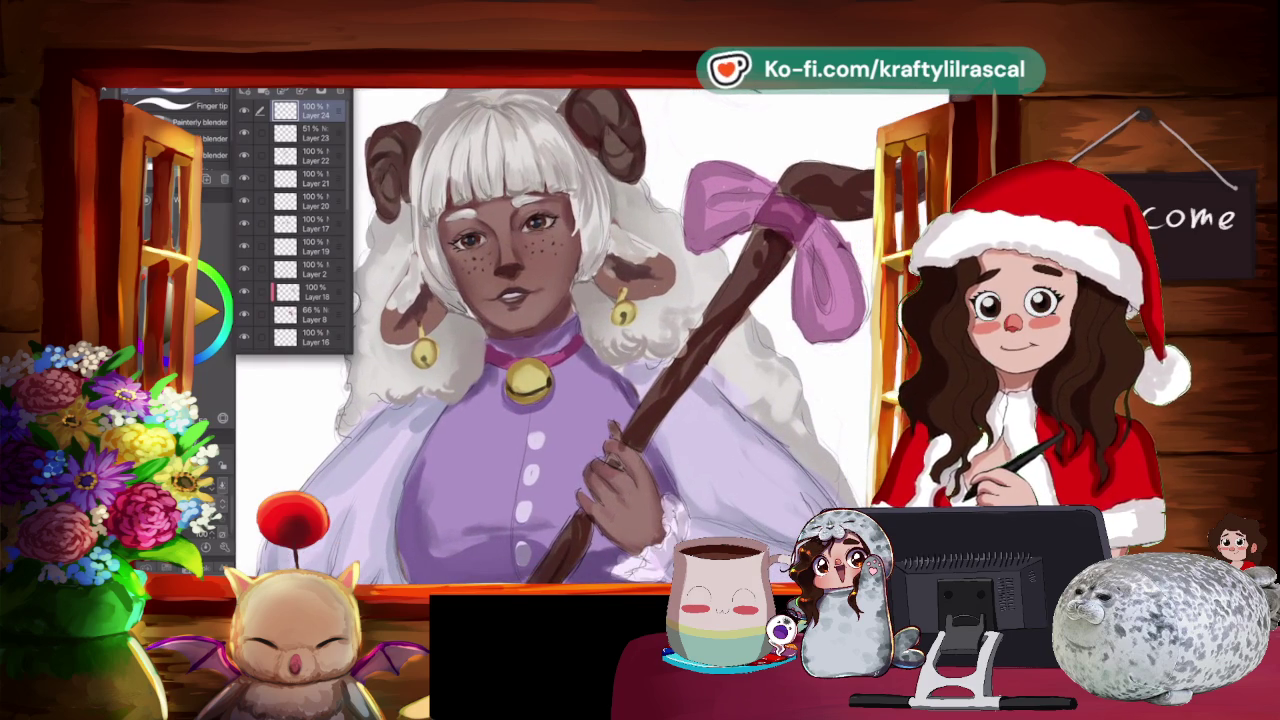
key(m)
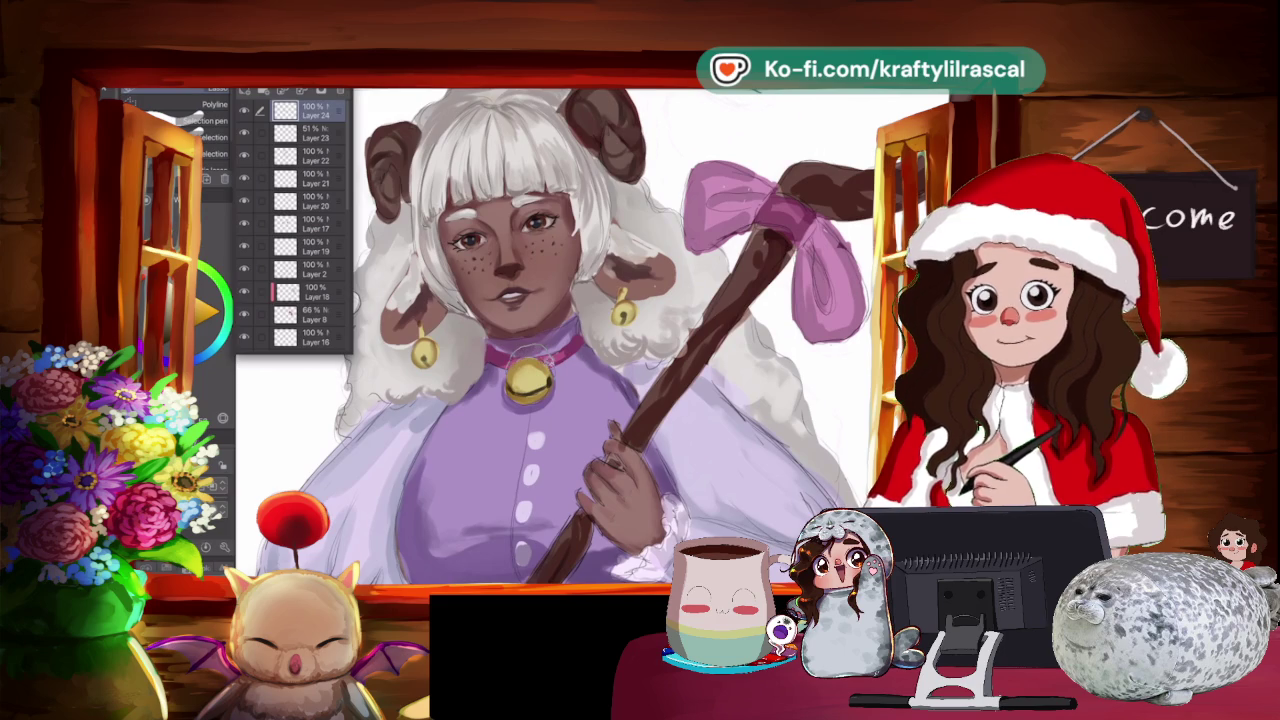
drag(546, 356, 554, 376)
scroll(295, 220, down, 2)
scroll(295, 220, down, 2)
click(310, 222)
key(i)
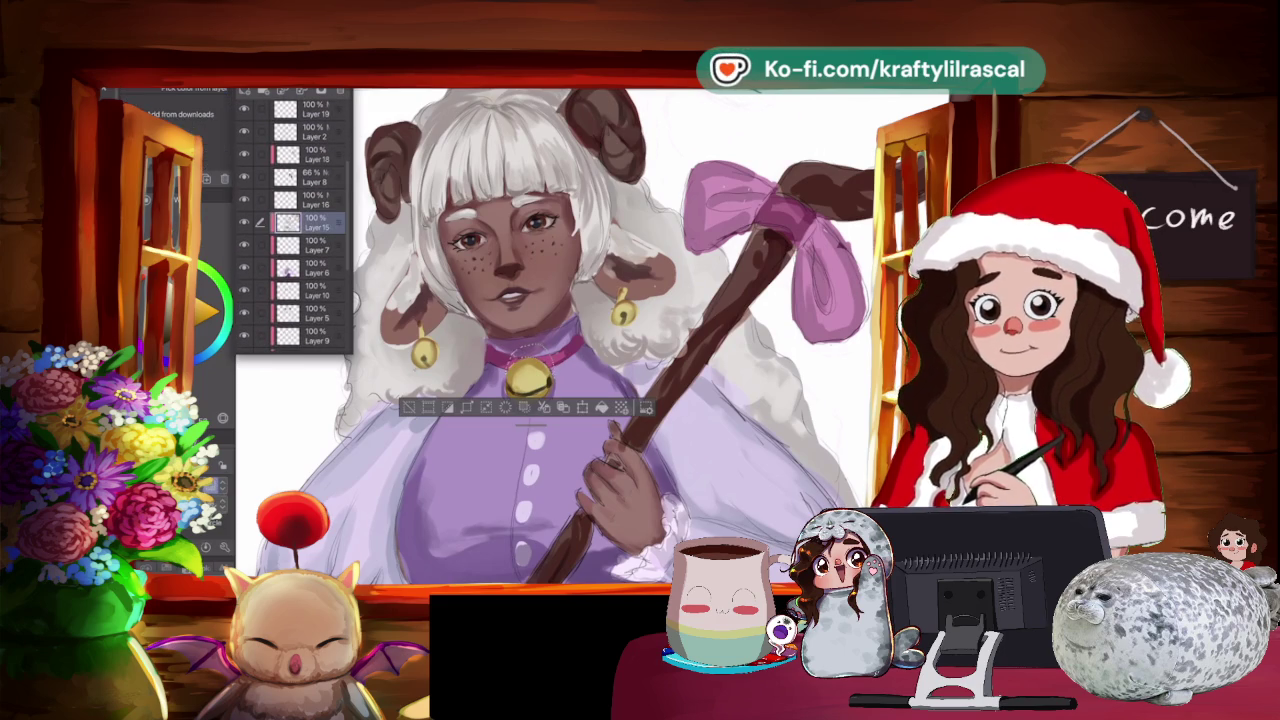
key(b)
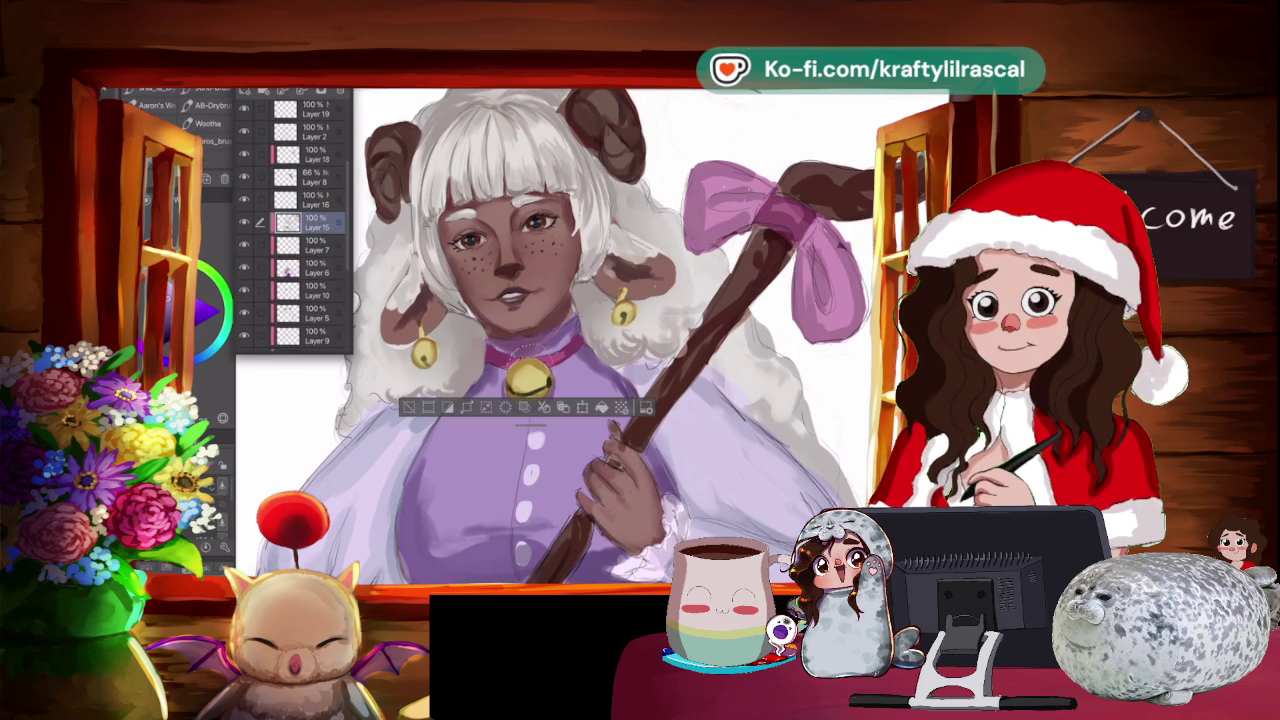
key(b)
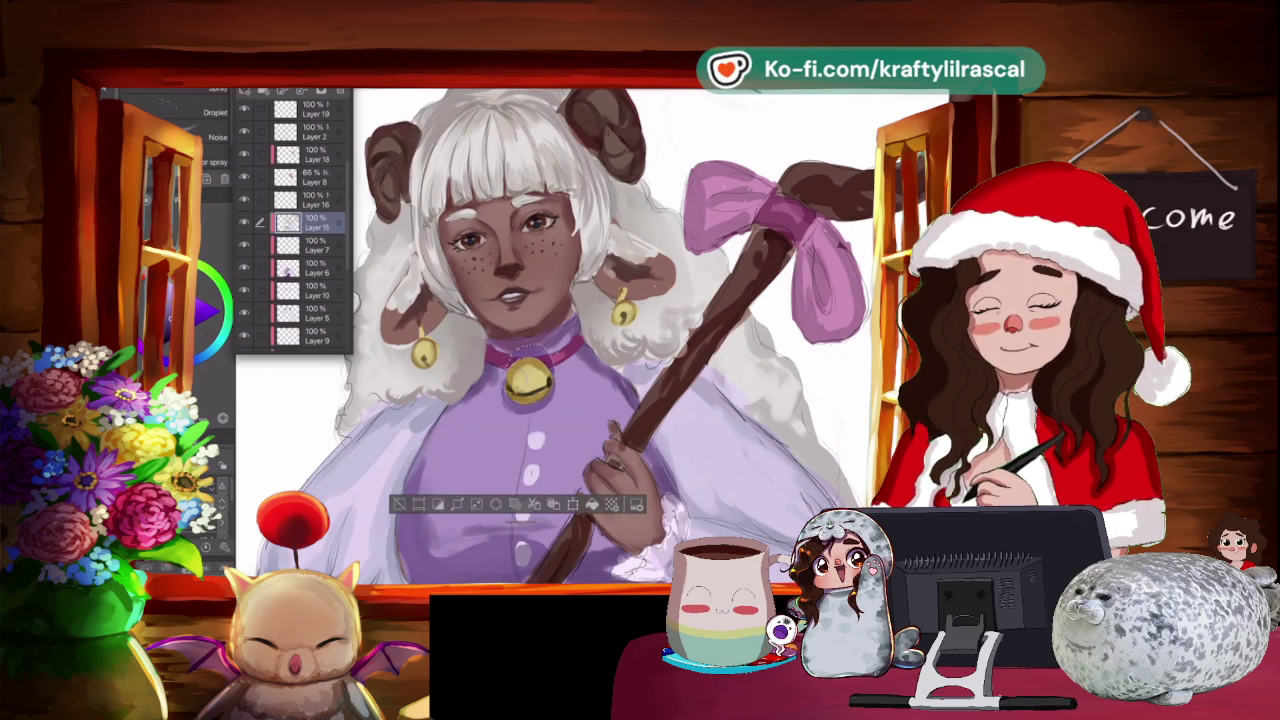
key(ctrl+d)
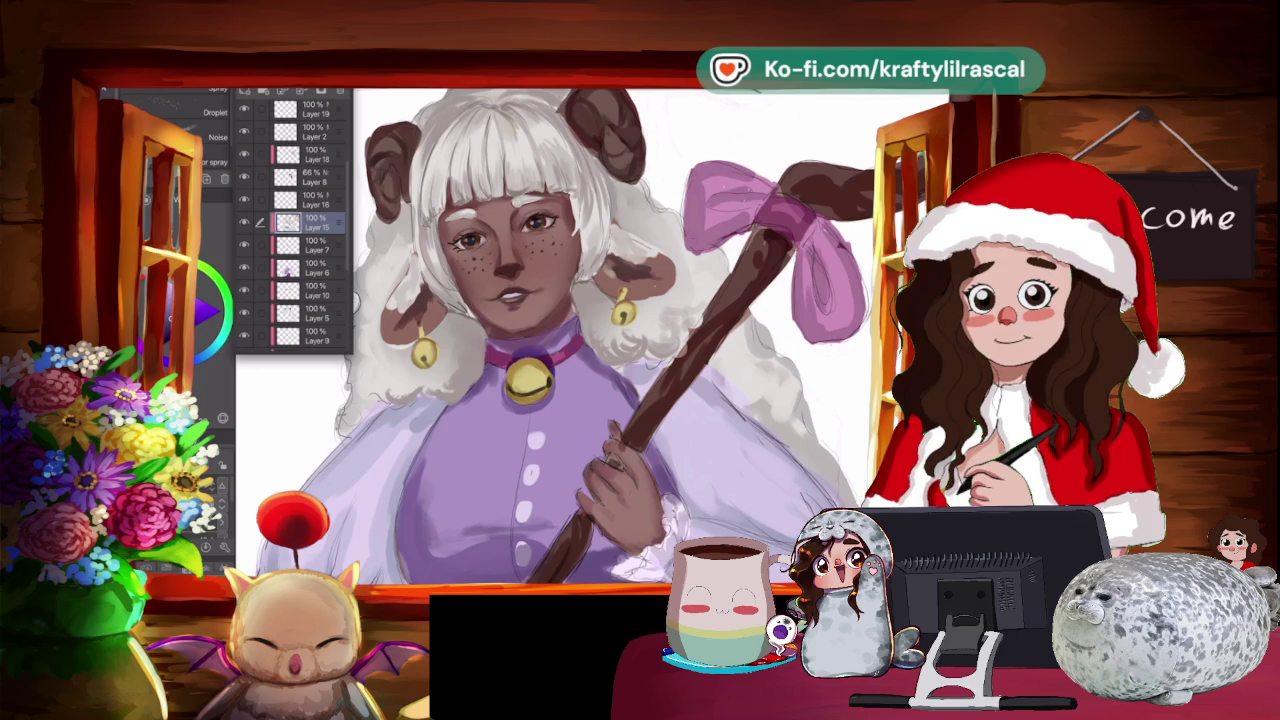
Reselect the area around the collar and bell, then clear the selection.
drag(490, 340, 500, 345)
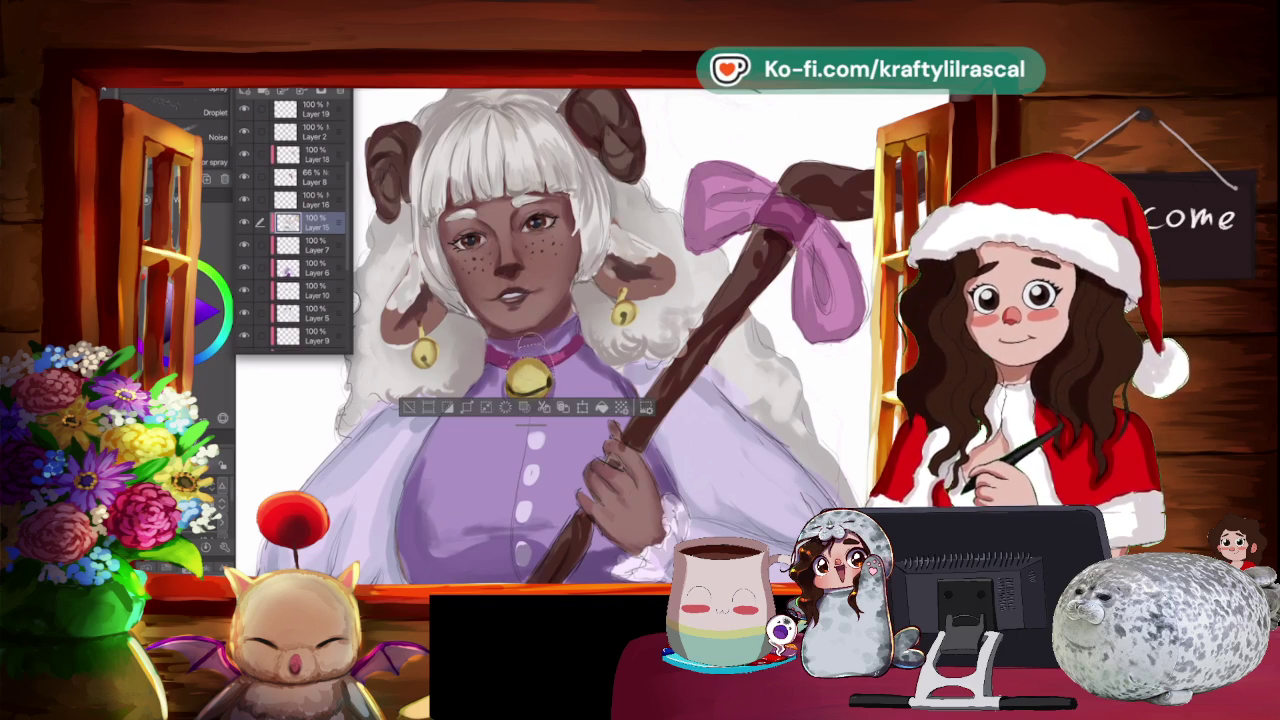
key(ctrl+d)
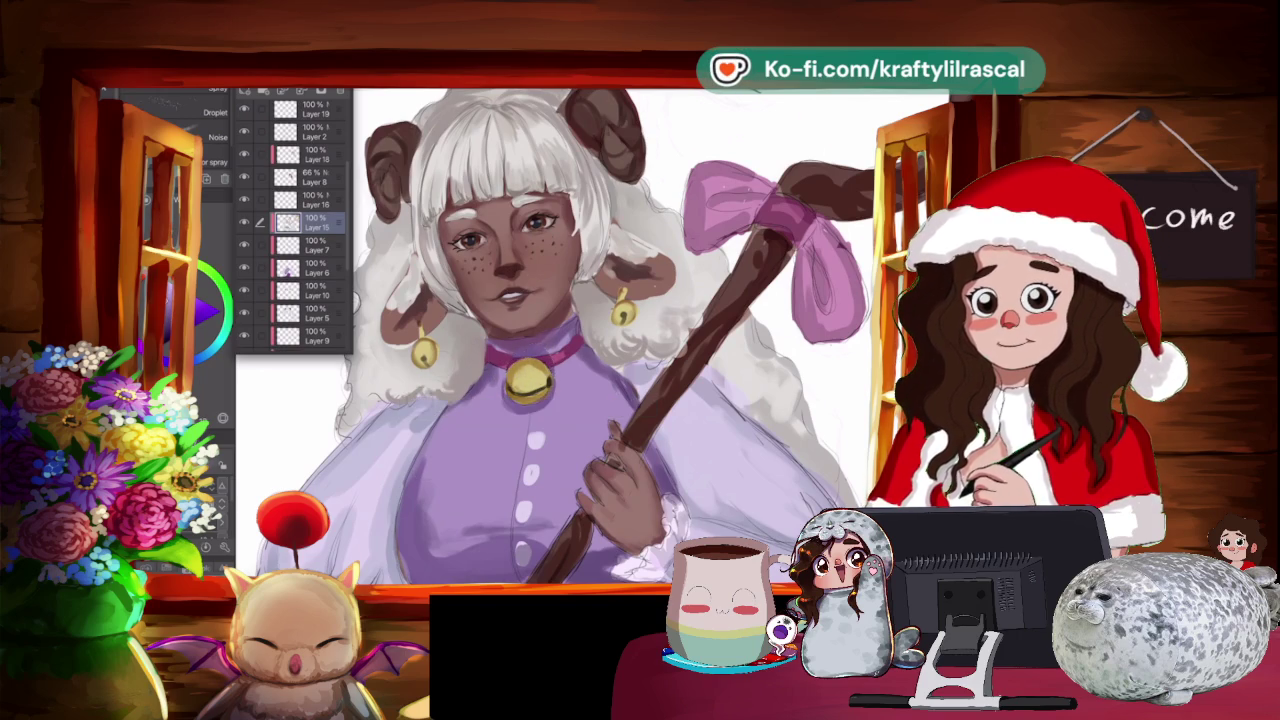
key(ctrl+minus)
key(ctrl+z)
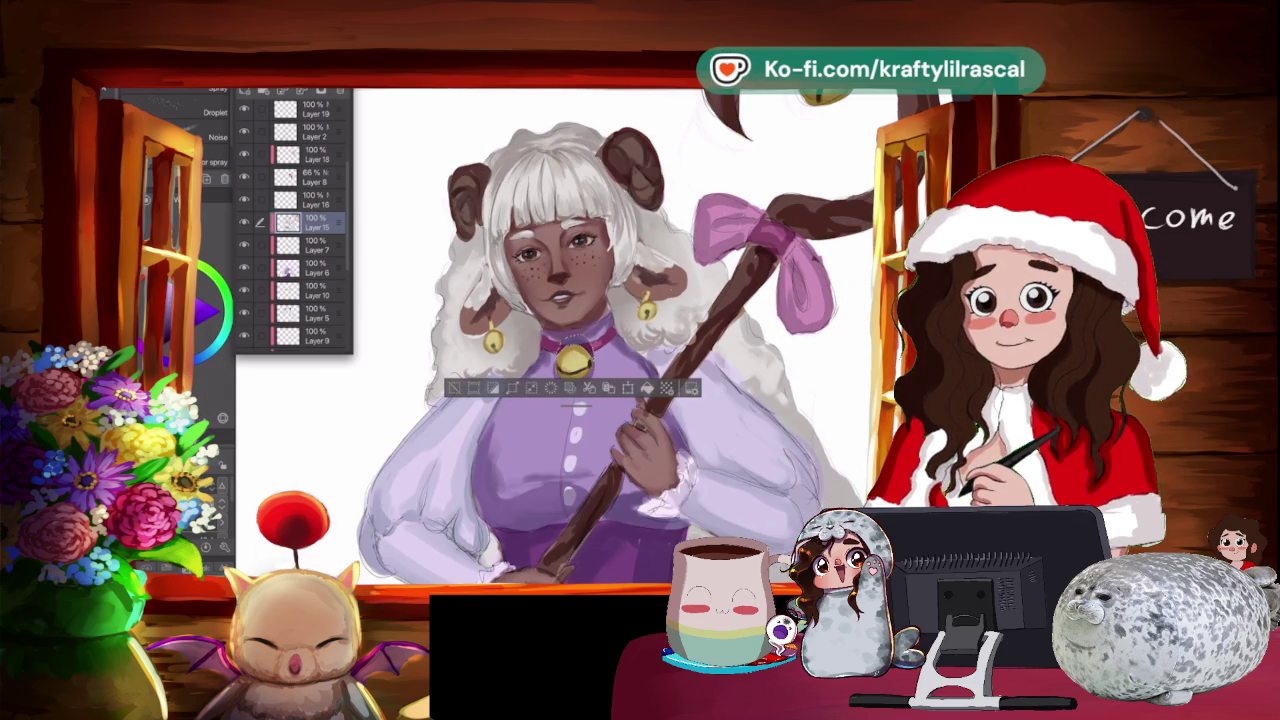
key(ctrl+d)
key(ctrl+plus)
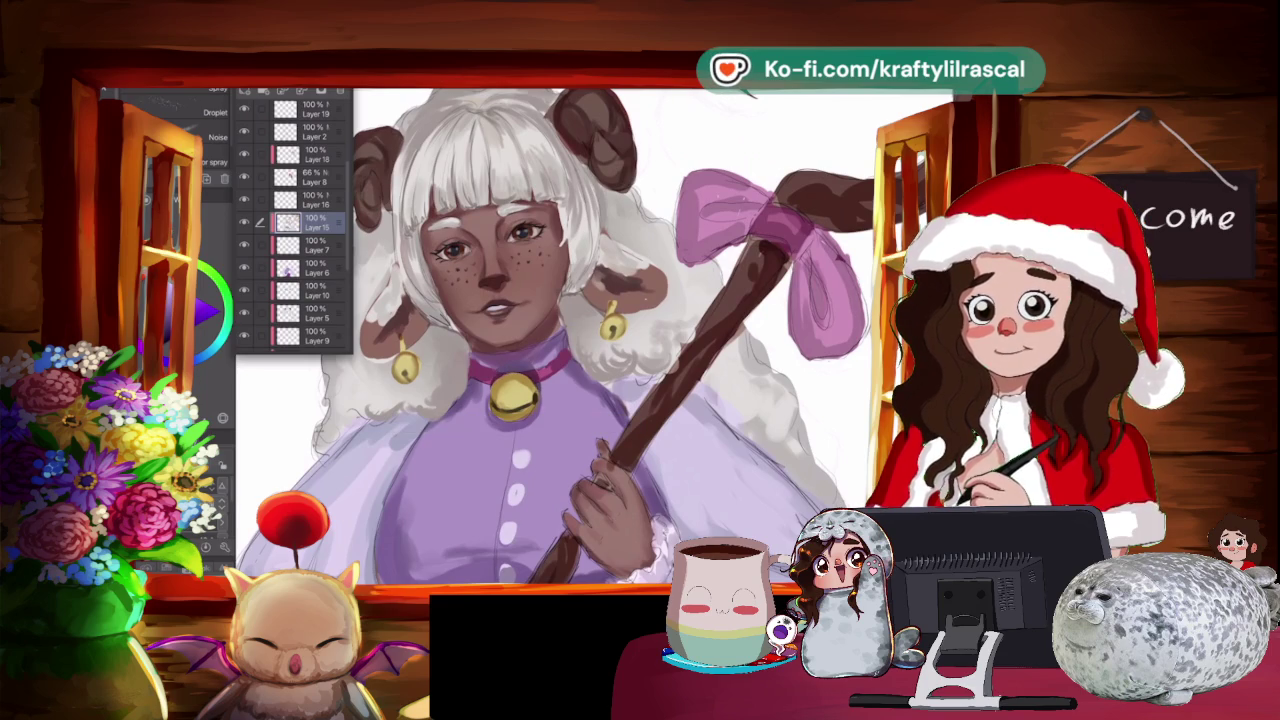
drag(495, 364, 532, 378)
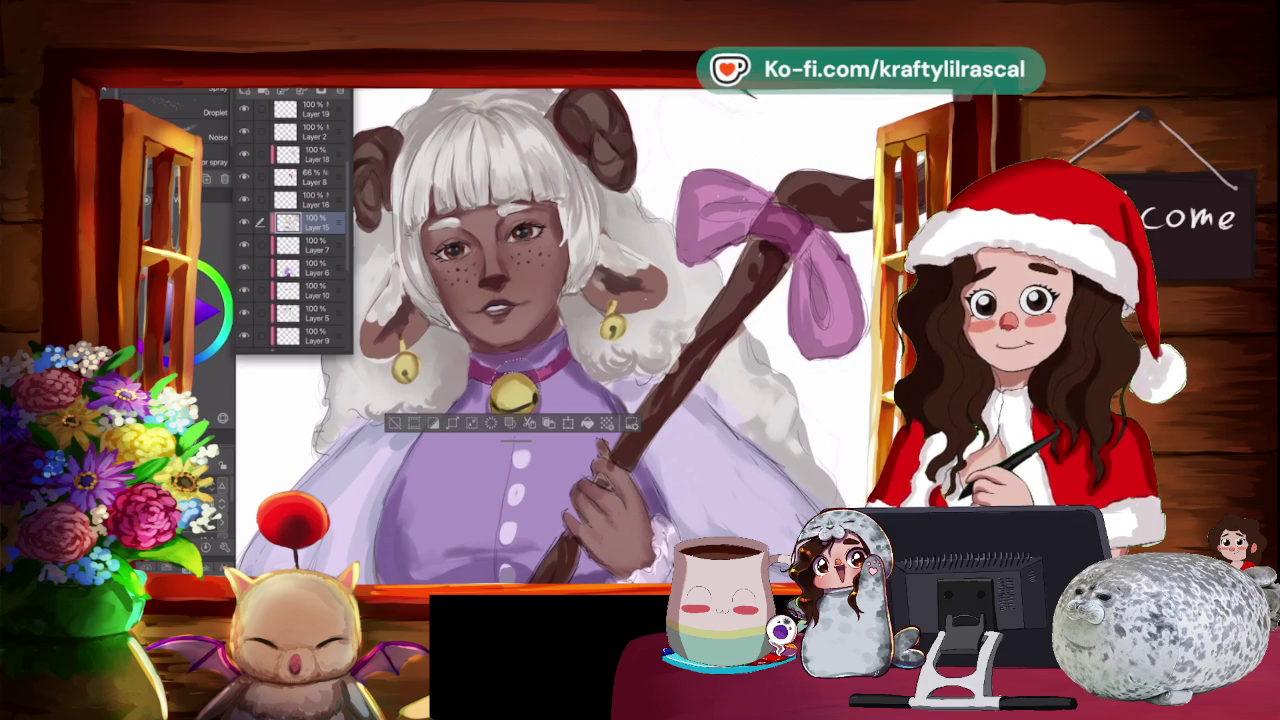
key(ctrl+d)
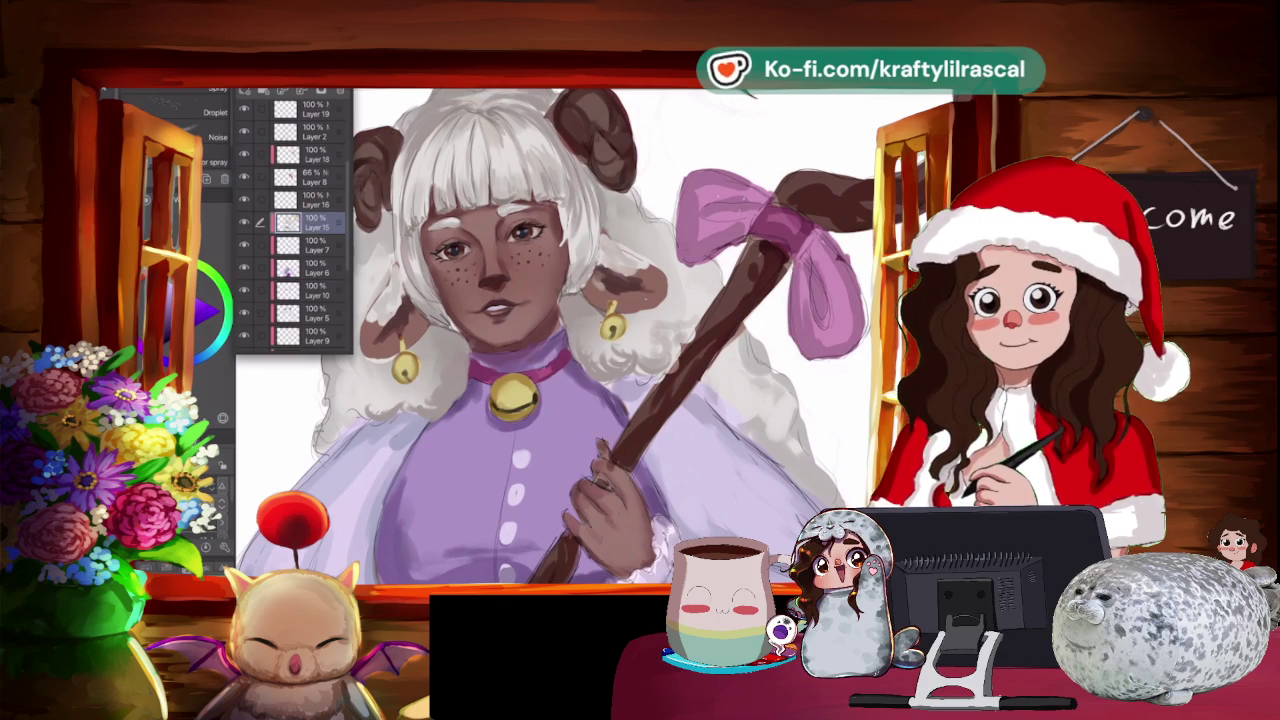
Zoom in on the freckled face, recentre it, then zoom back out.
scroll(560, 320, up, 3)
scroll(560, 320, up, 1)
scroll(560, 320, up, 1)
drag(560, 320, 690, 275)
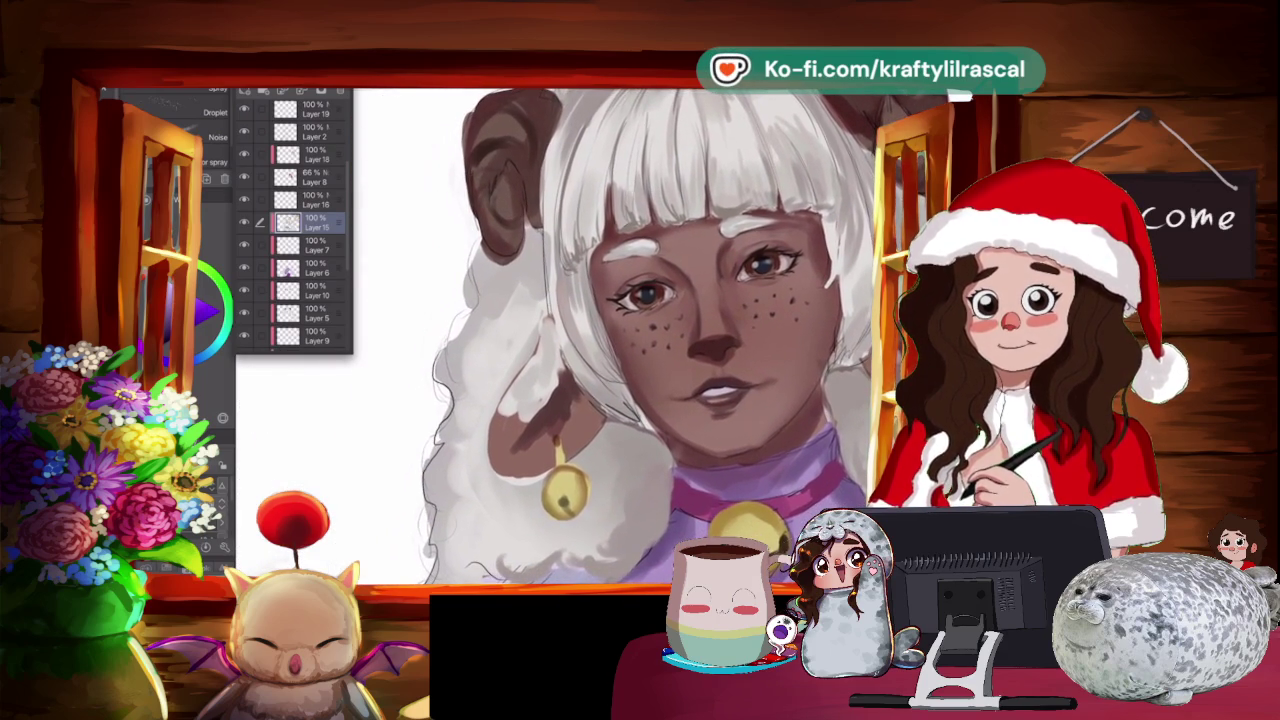
scroll(620, 330, down, 2)
scroll(620, 330, down, 1)
scroll(620, 330, down, 1)
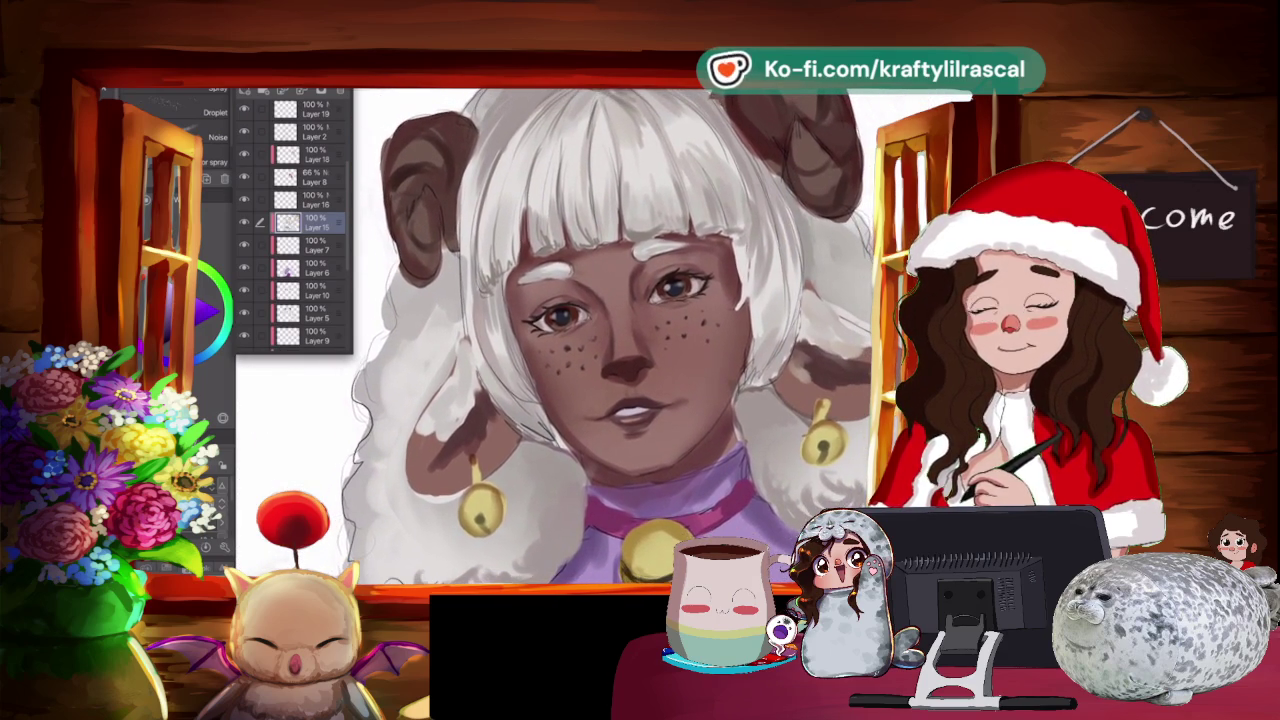
scroll(620, 330, down, 1)
scroll(620, 330, down, 2)
scroll(620, 330, down, 1)
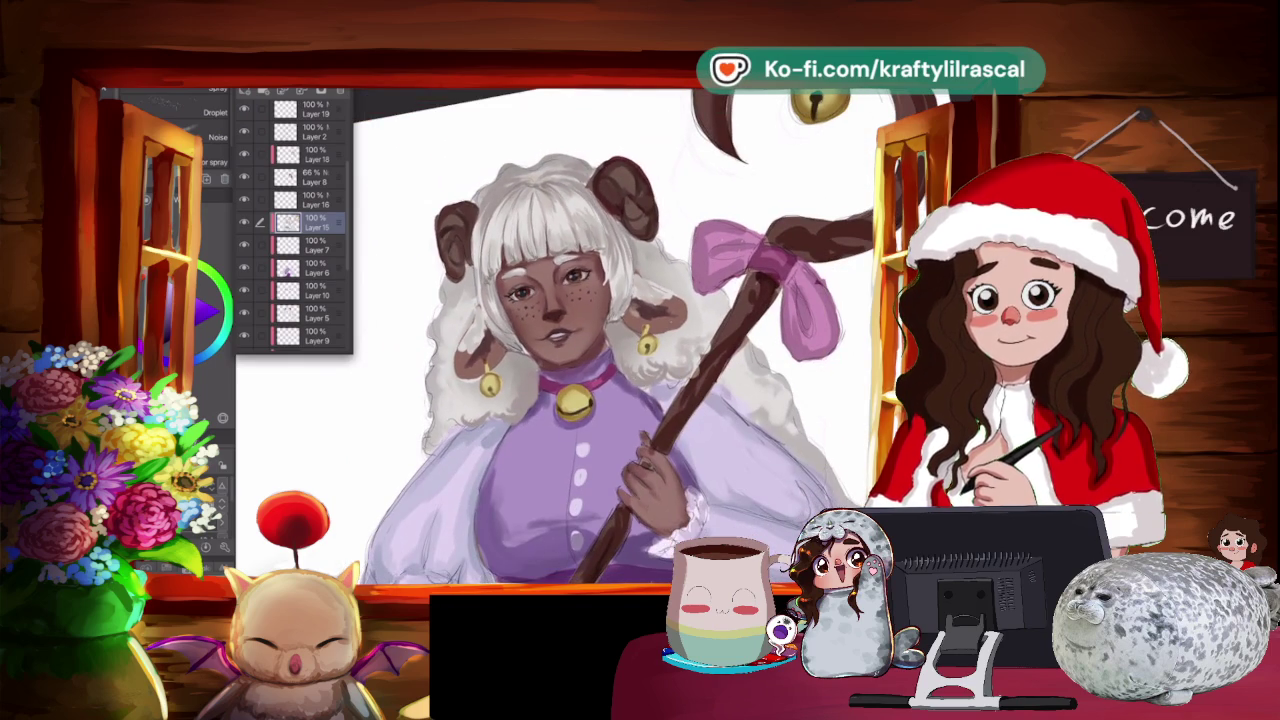
Zoom back onto the face and choose a red hue from the colour wheel.
scroll(572, 275, up, 1)
scroll(572, 275, up, 1)
scroll(572, 275, up, 1)
scroll(572, 275, up, 1)
drag(572, 275, 612, 283)
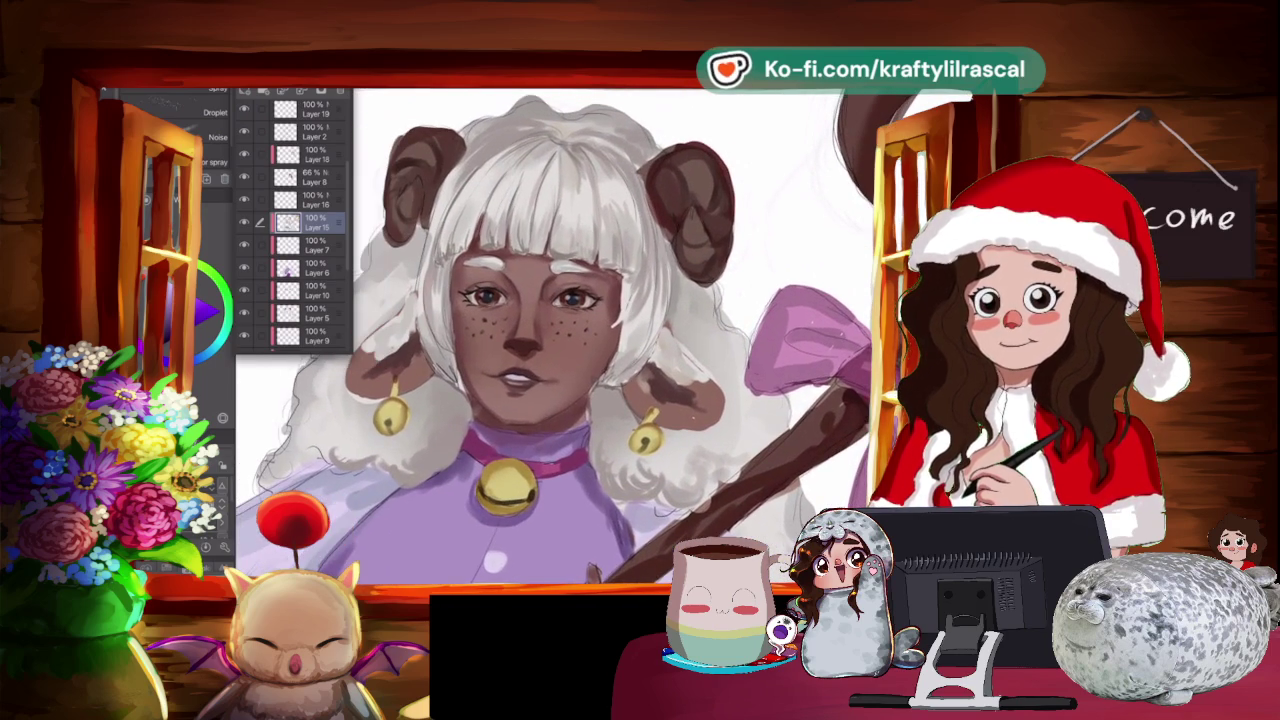
alt+click(666, 384)
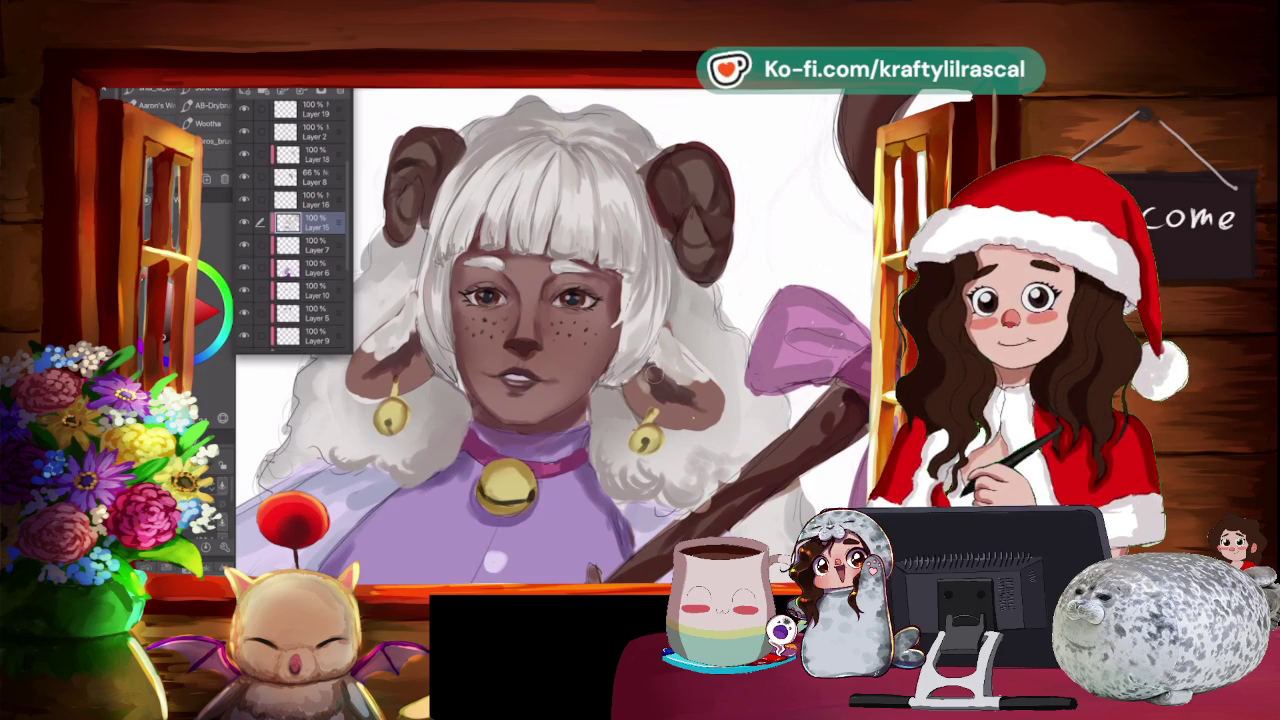
scroll(295, 220, up, 3)
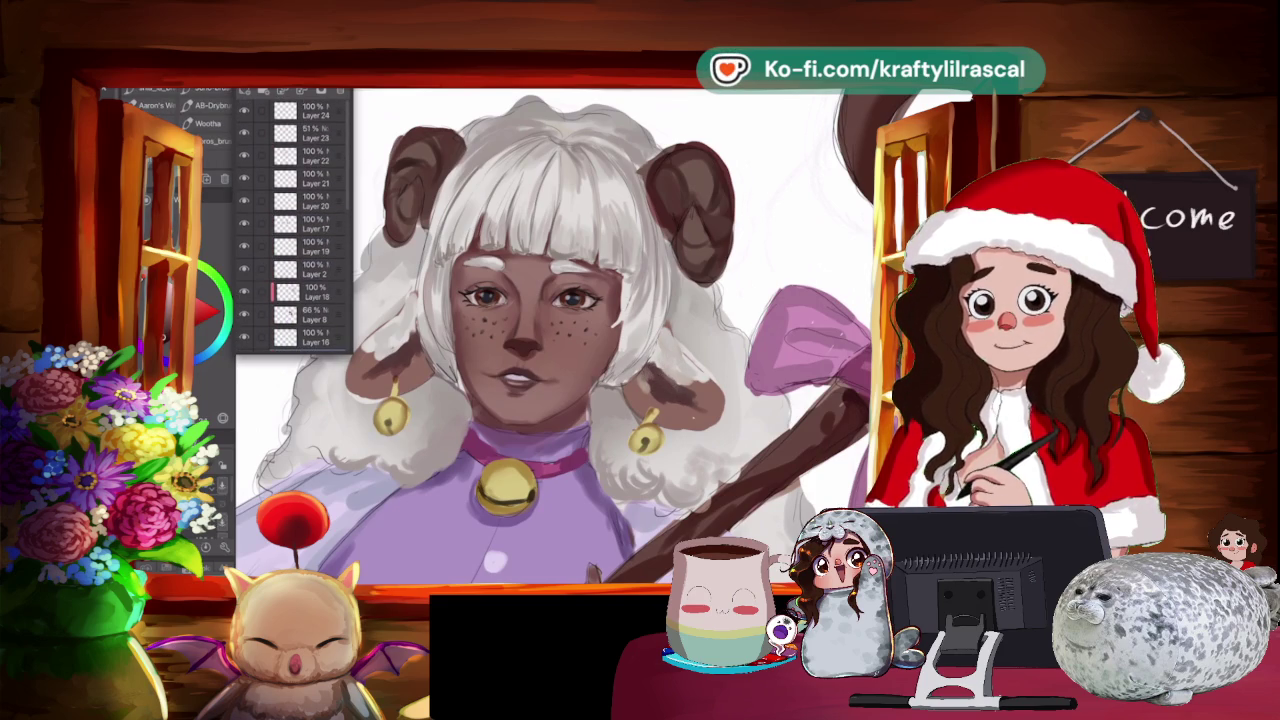
On Layer 24, paint dark brown shading along the right sheep ear and left jaw edge.
click(312, 110)
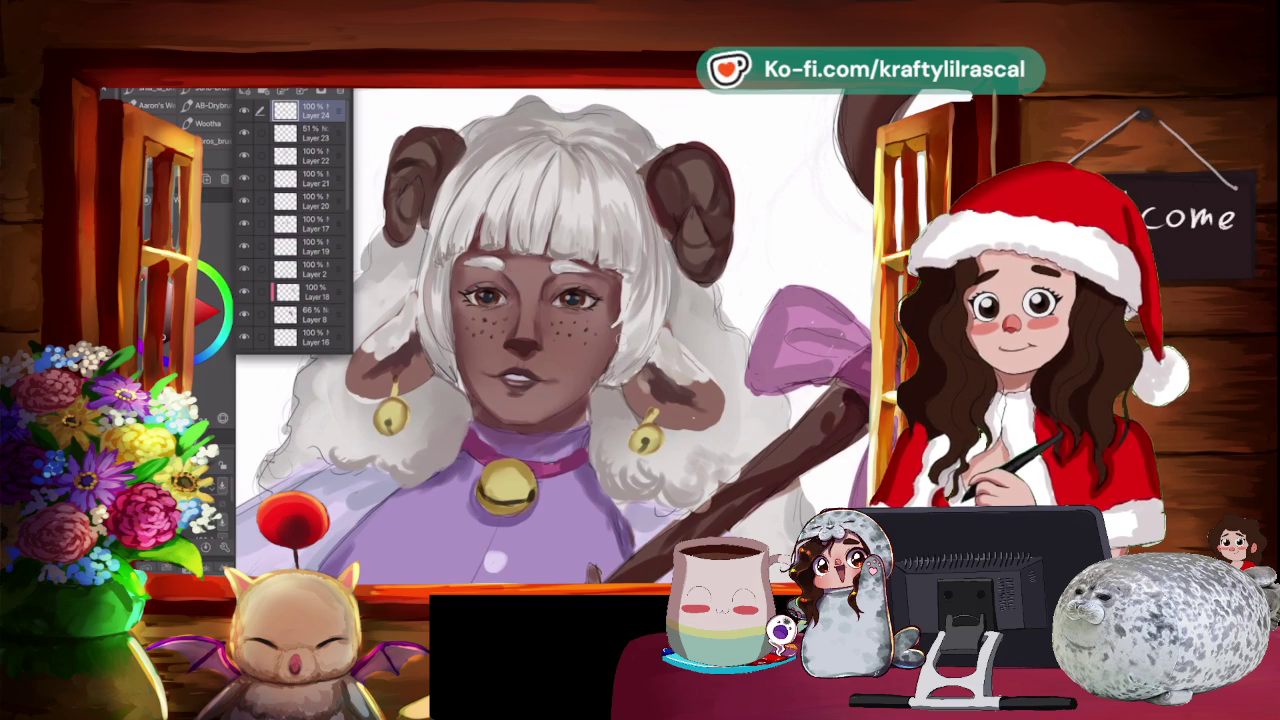
mouse_move(648, 366)
mouse_down()
mouse_move(672, 400)
mouse_move(704, 412)
mouse_move(640, 420)
mouse_move(640, 275)
mouse_up()
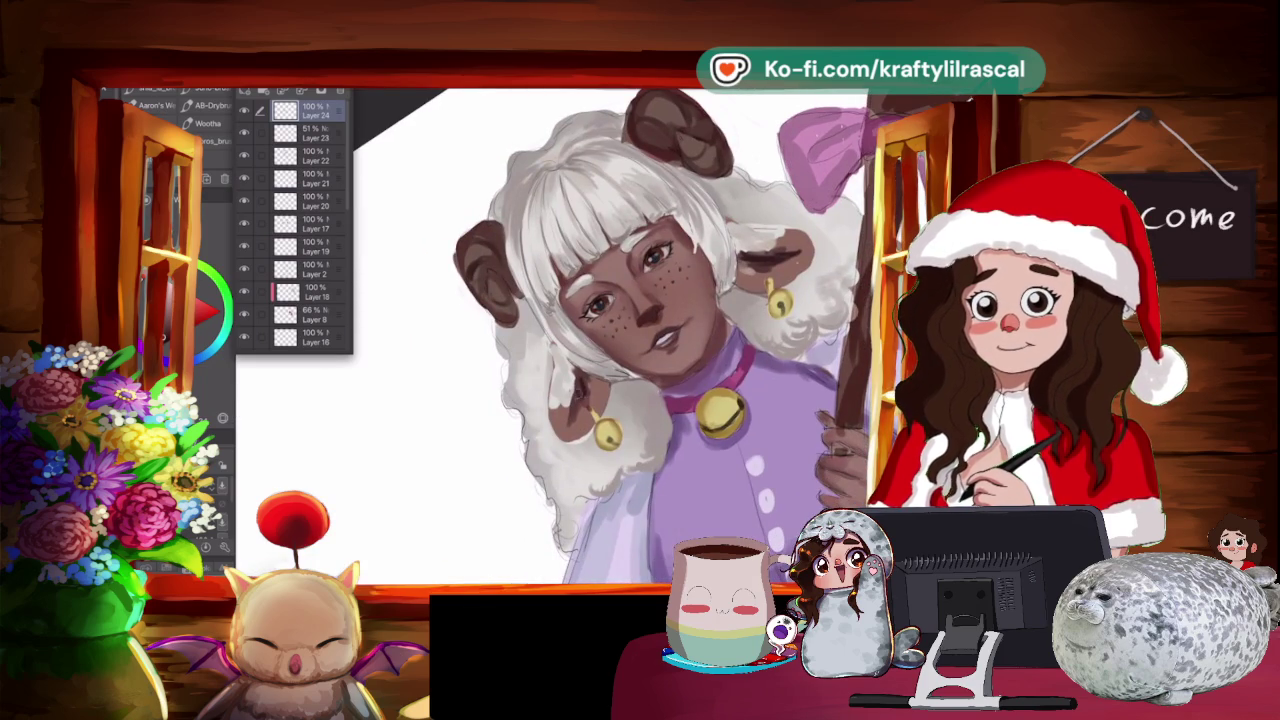
scroll(720, 415, up, 1)
scroll(640, 335, up, 2)
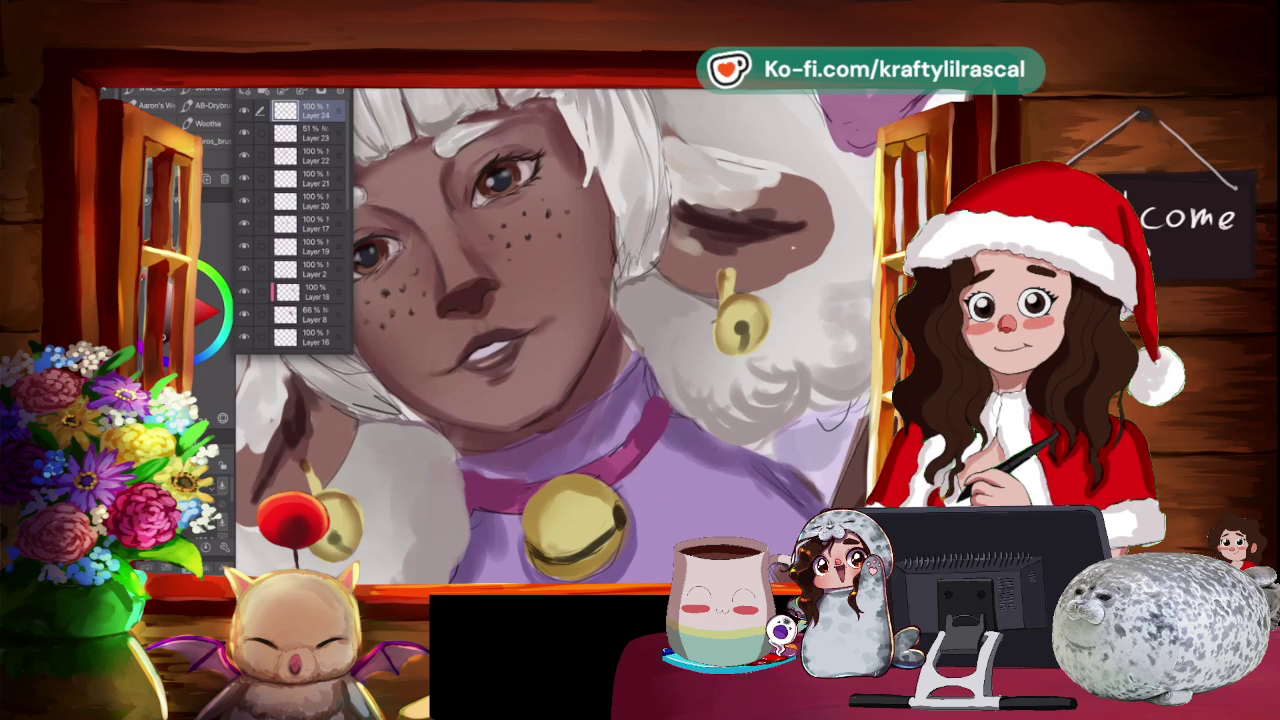
scroll(553, 337, up, 1)
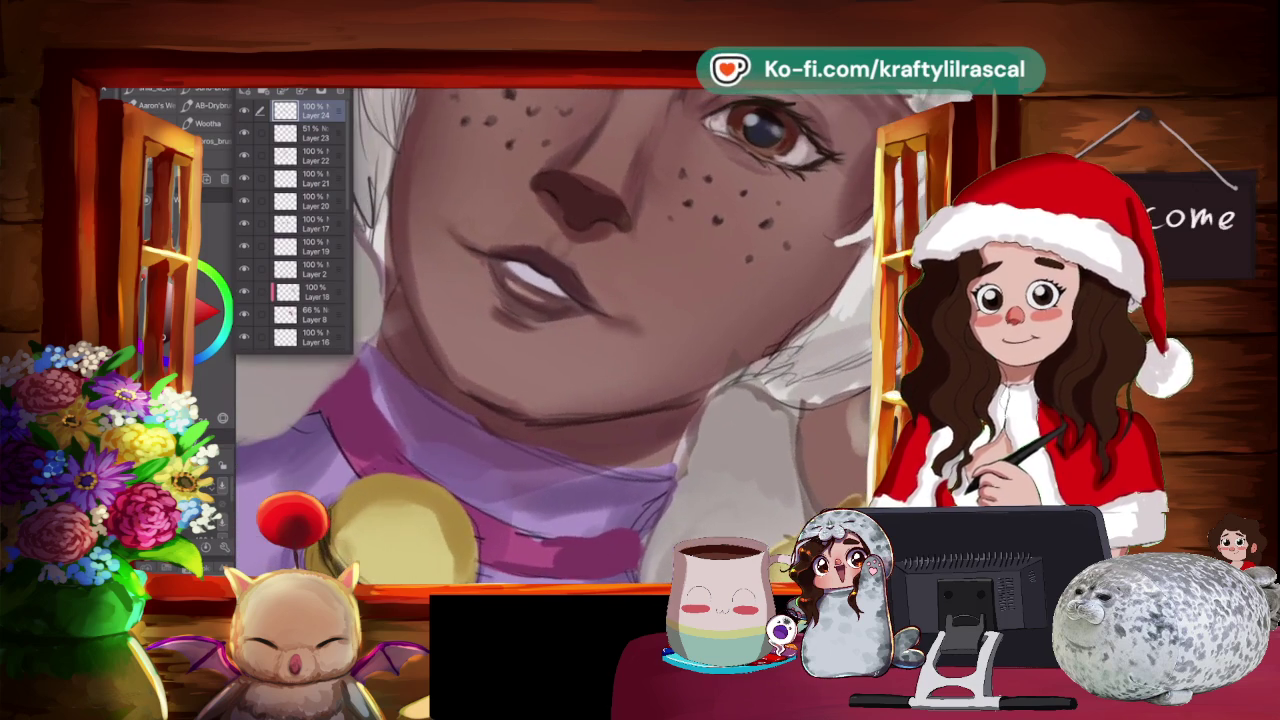
scroll(555, 337, down, 1)
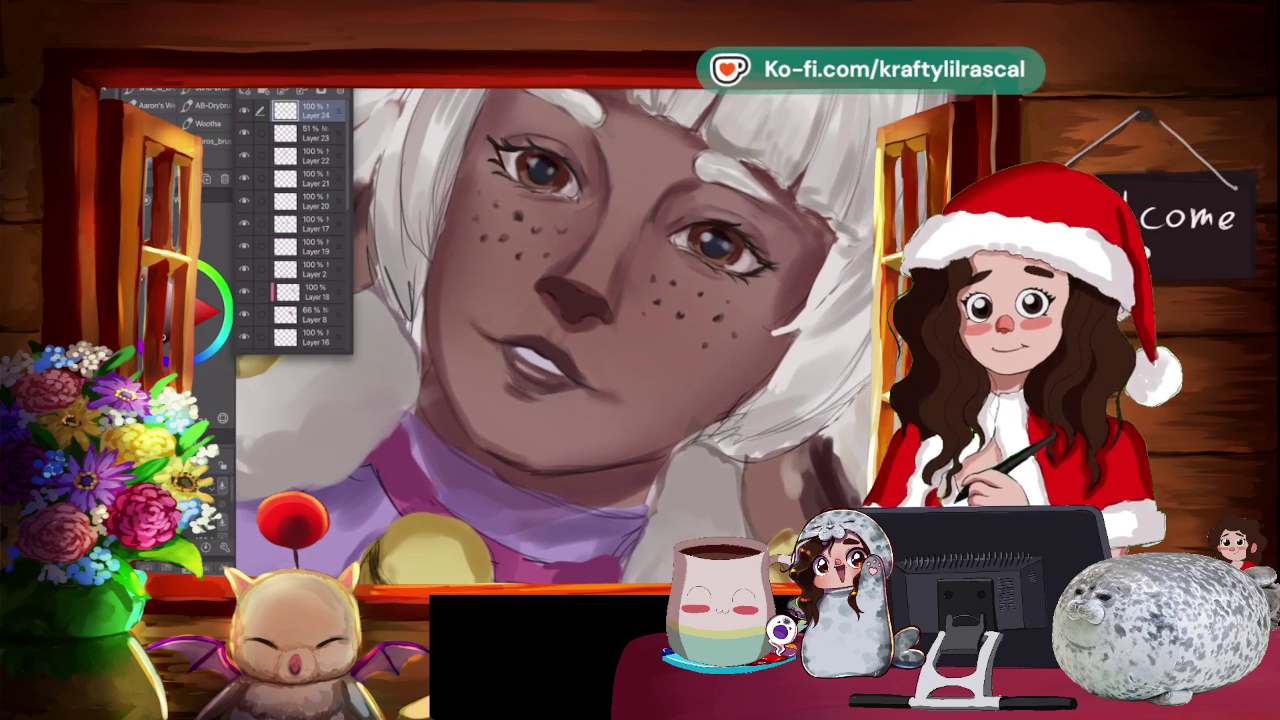
drag(435, 370, 450, 425)
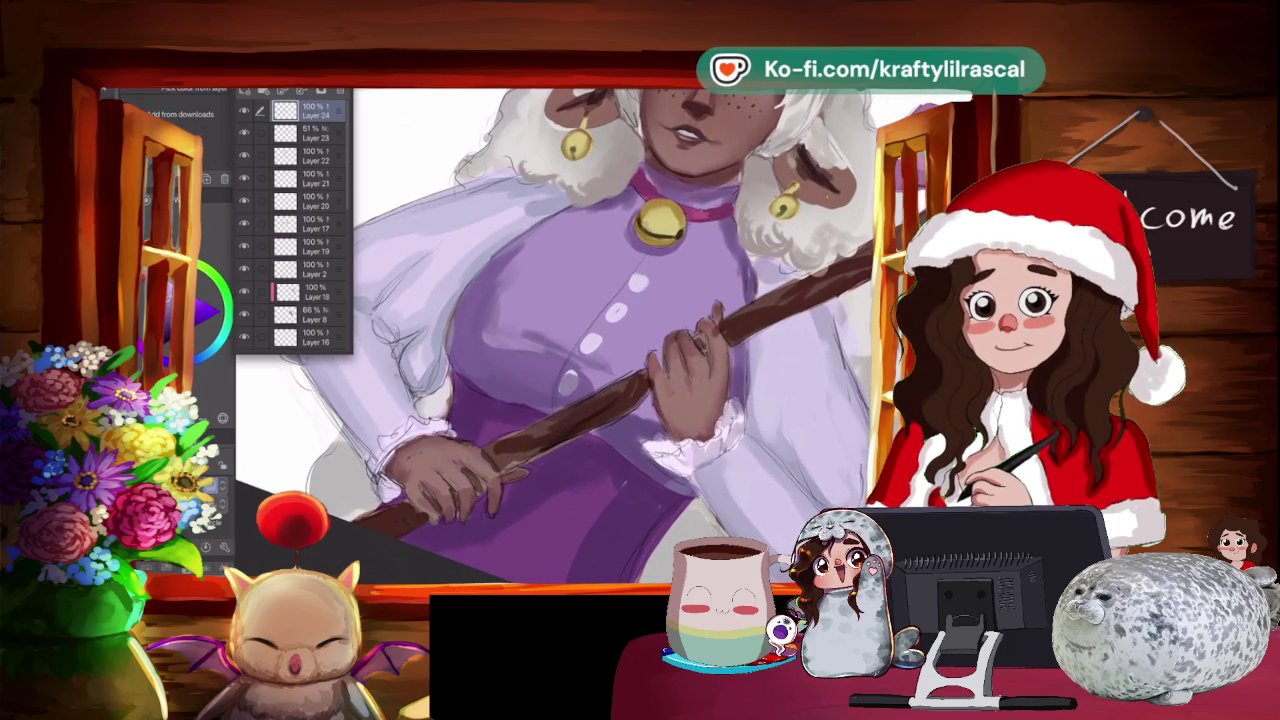
Activate the Blend tool and rotate and zoom out to show the whole character.
key(Escape)
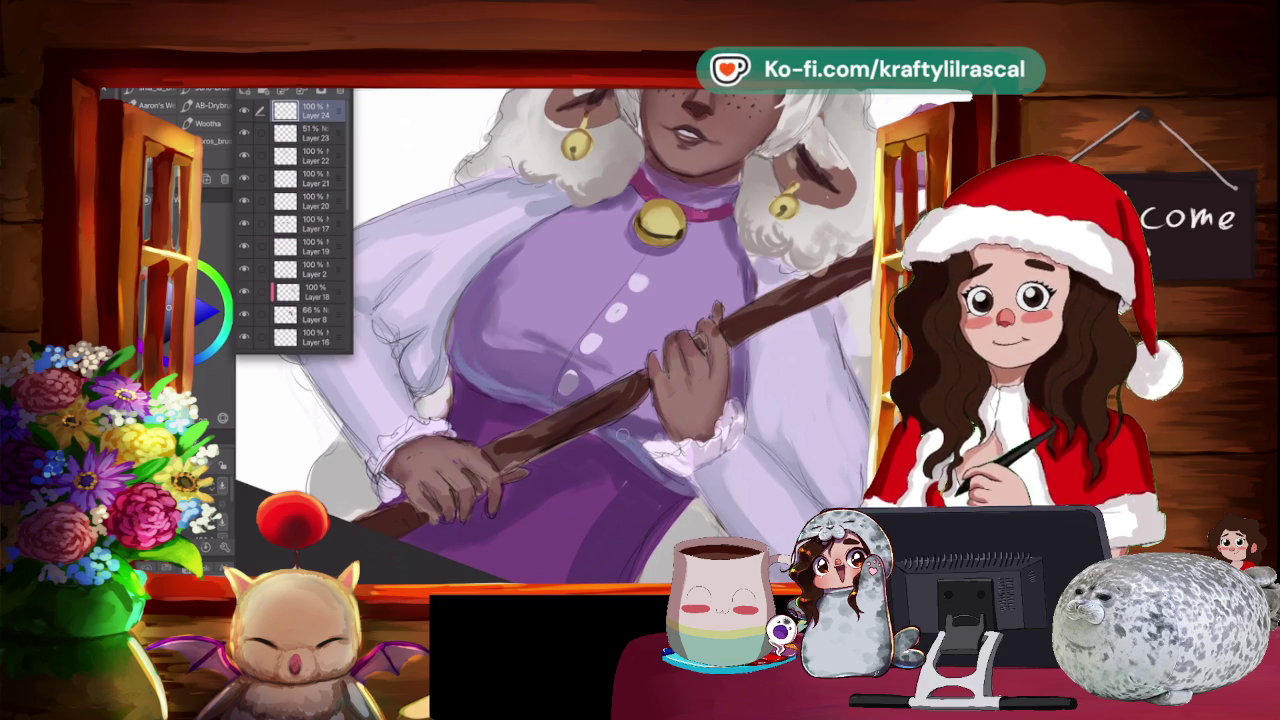
key(j)
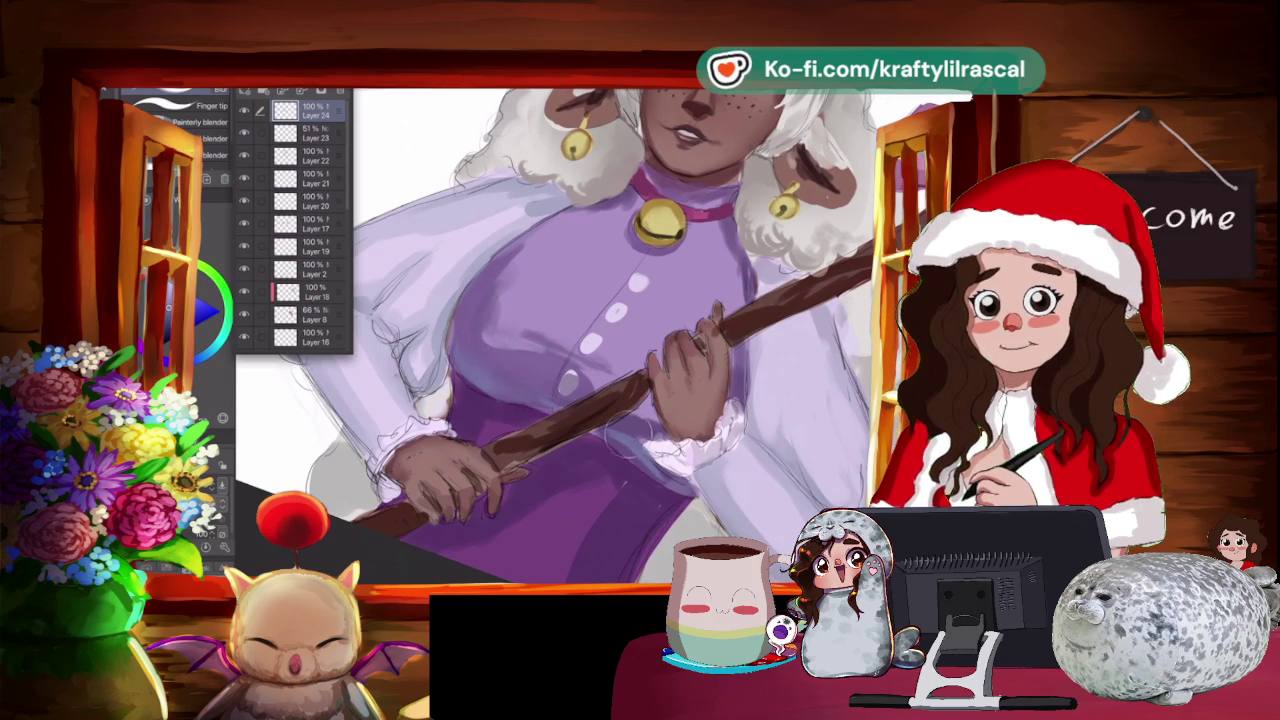
drag(640, 462, 640, 466)
scroll(600, 330, down, 3)
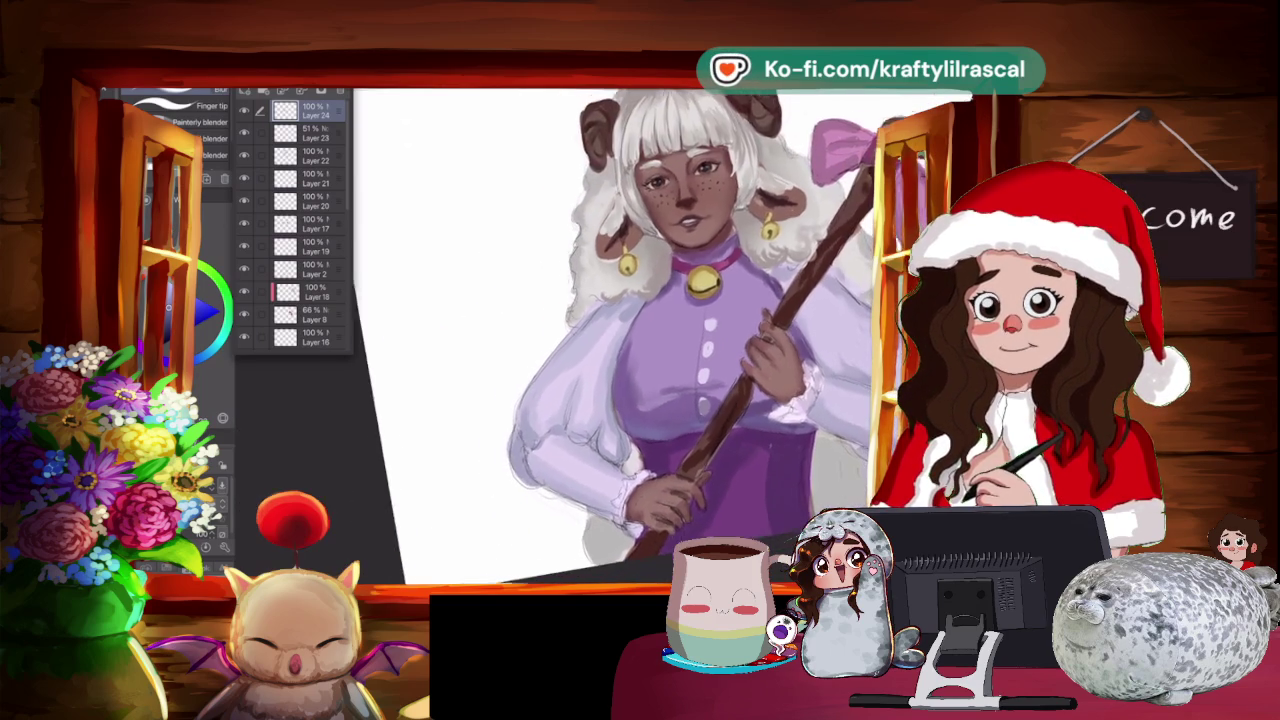
drag(600, 330, 560, 260)
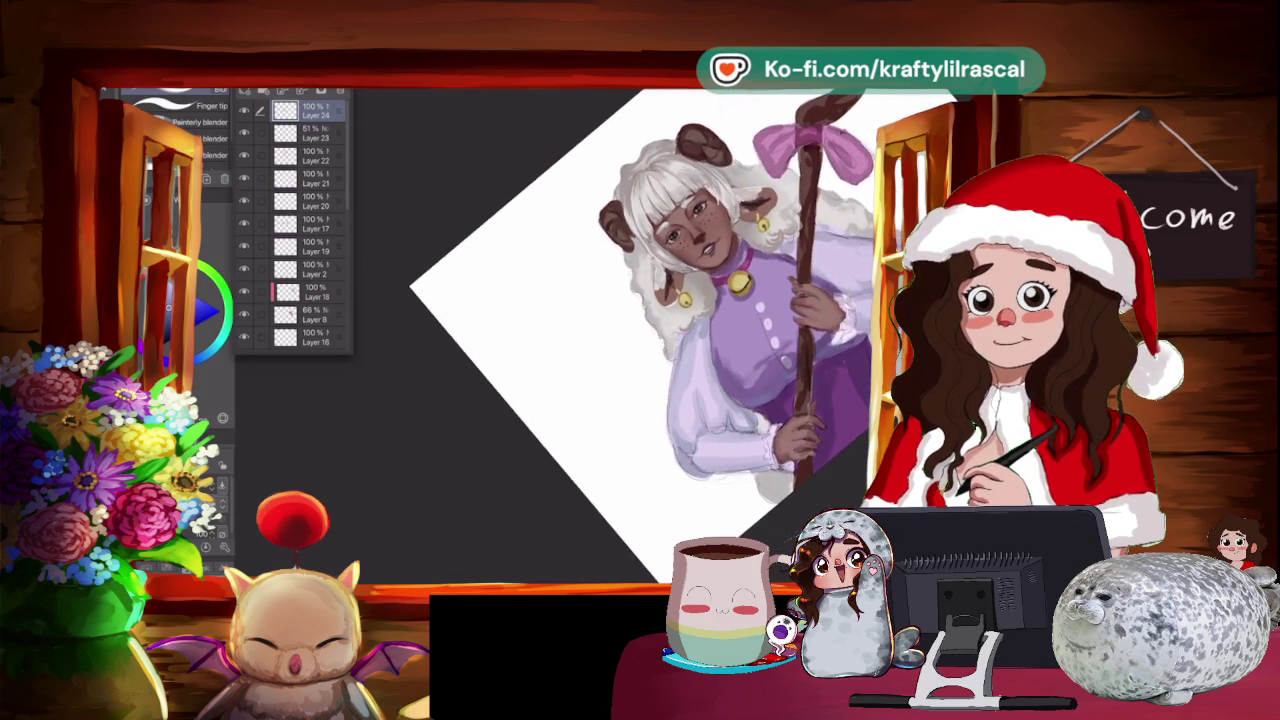
Set the new Layer 25's blending mode to Multiply.
scroll(585, 335, up, 2)
scroll(585, 335, up, 2)
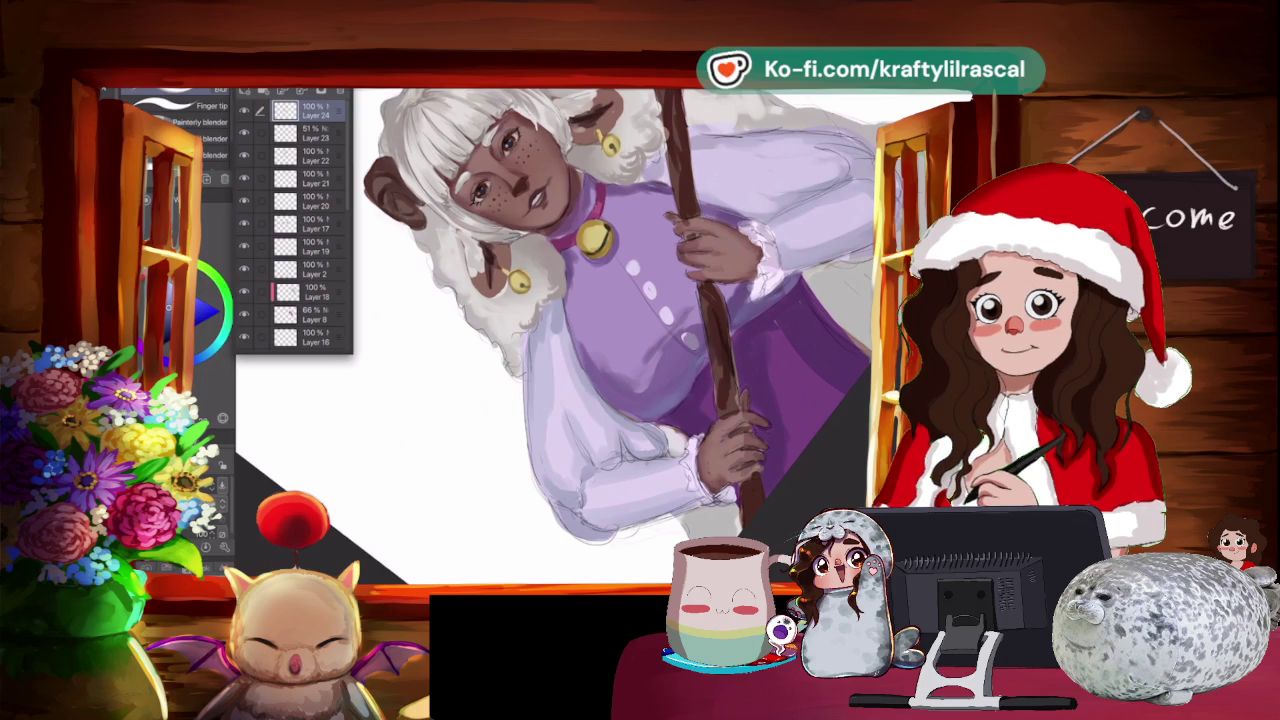
click(290, 96)
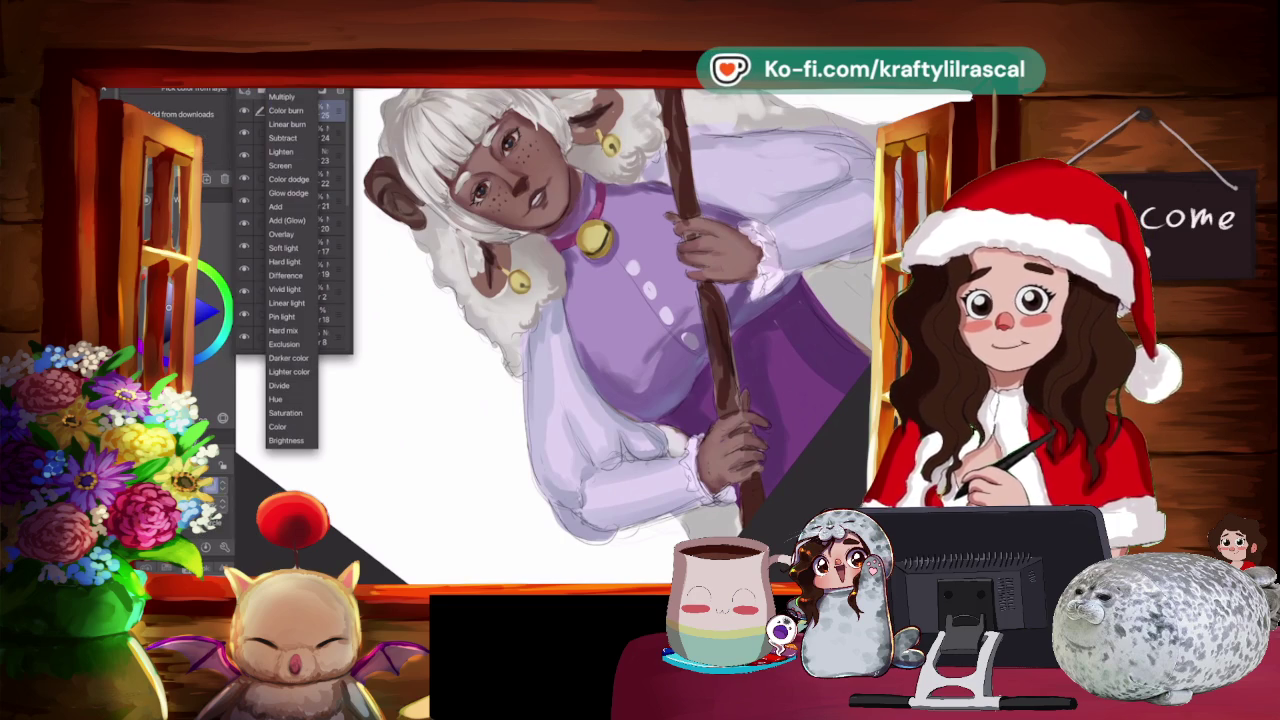
click(282, 96)
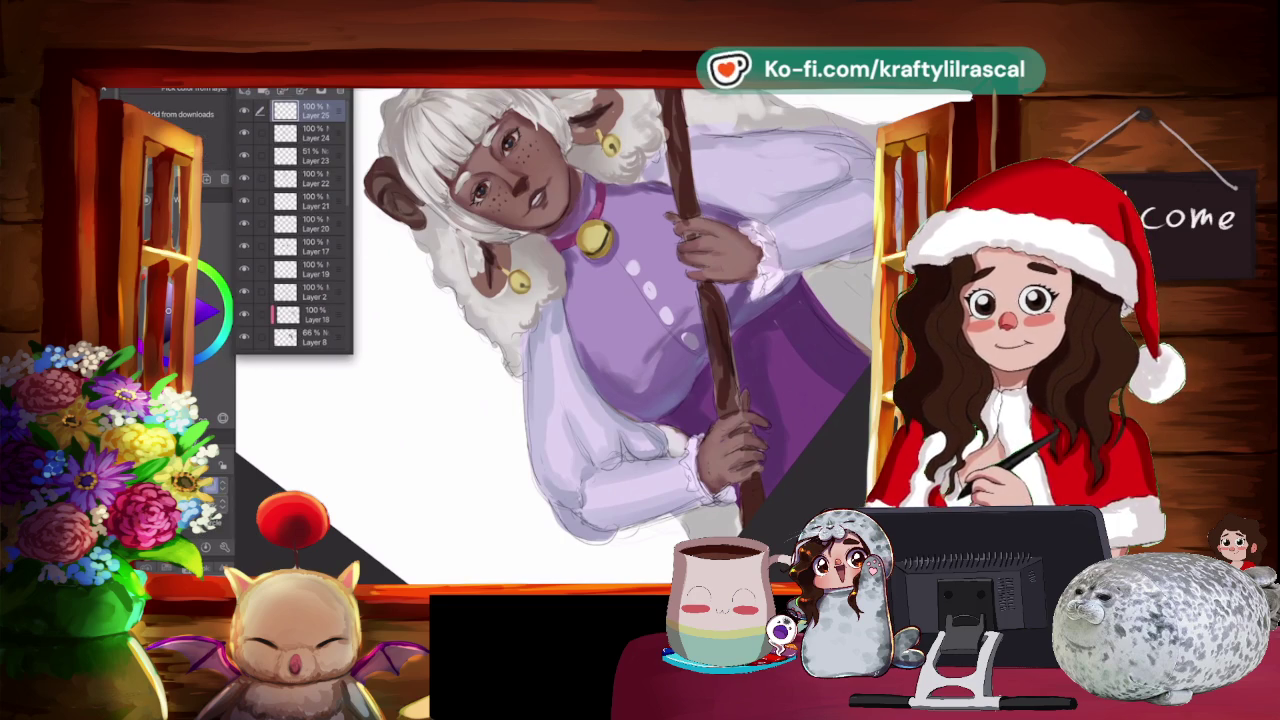
Switch from brush to eraser while framing the dress, staff and then the face.
key(b)
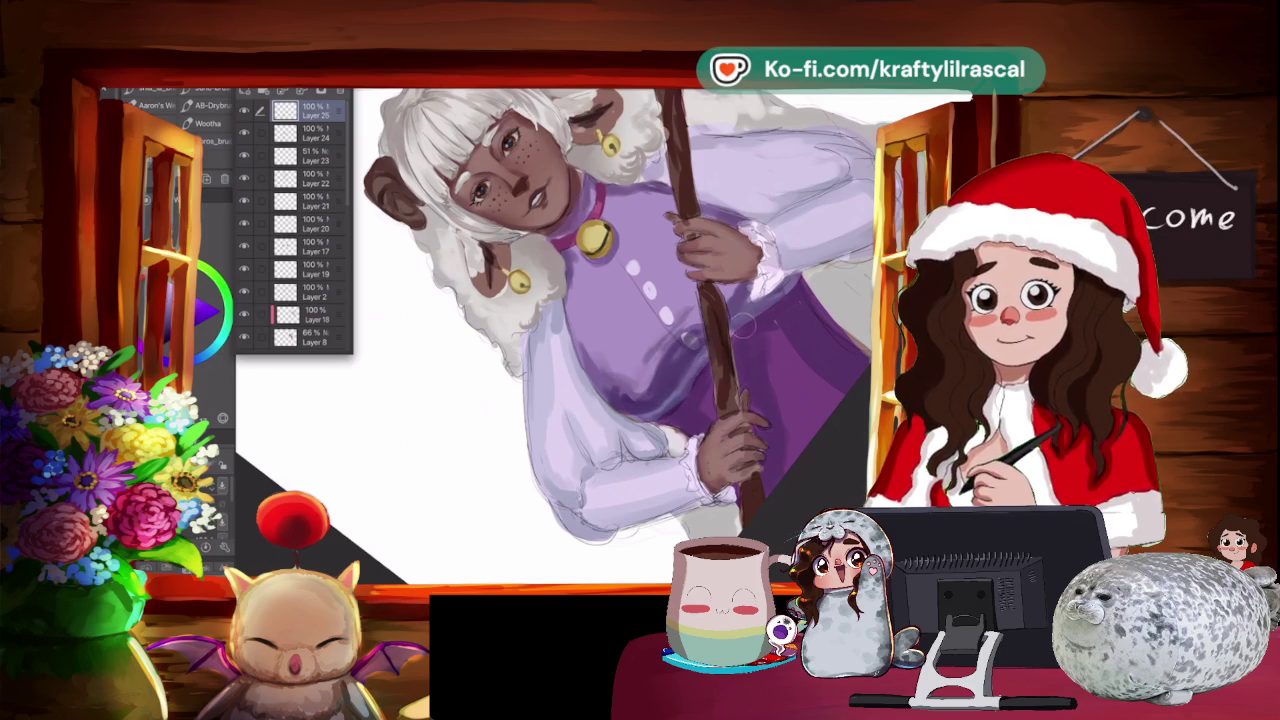
drag(758, 316, 700, 420)
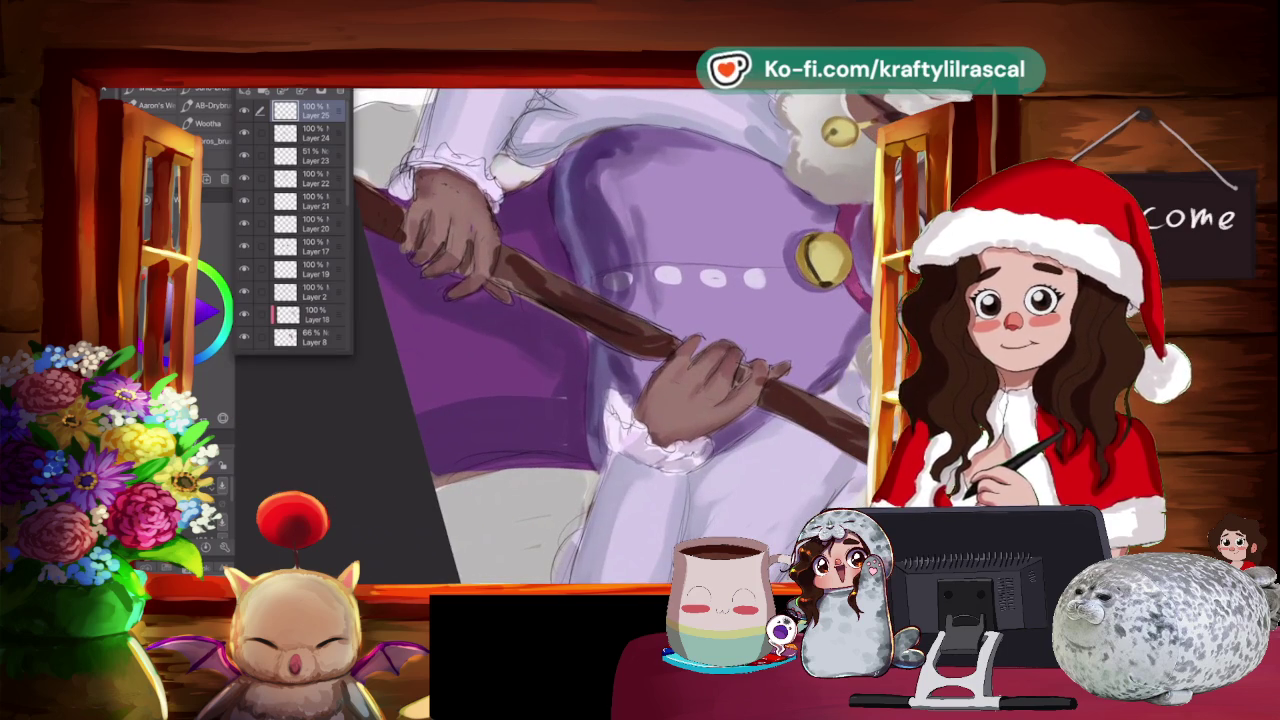
key(e)
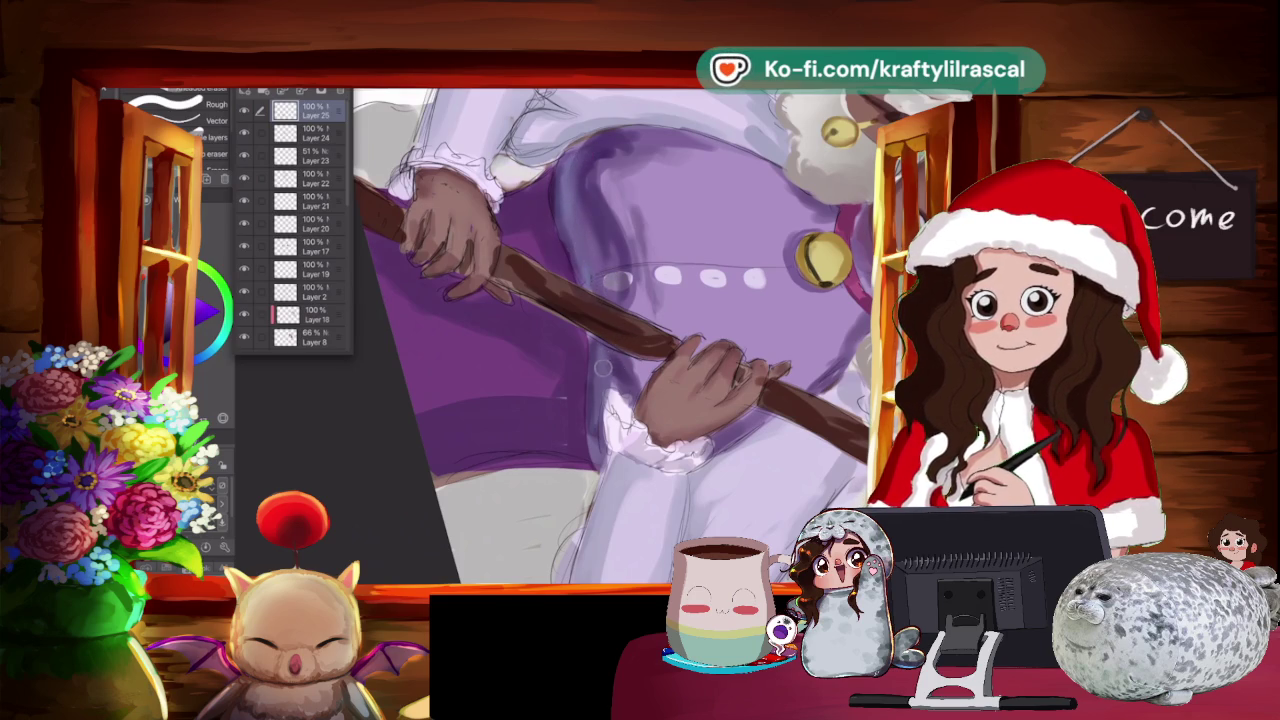
key(ctrl+0)
key(ctrl+plus)
key(ctrl+plus)
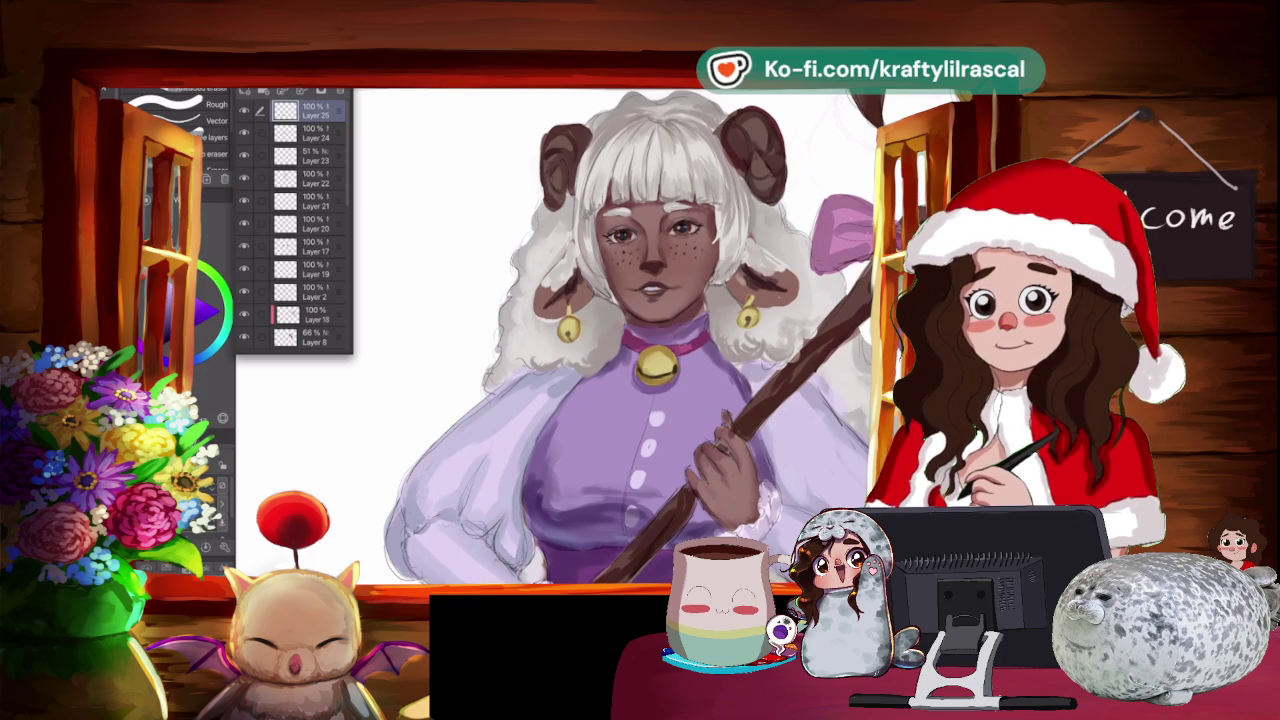
key(ctrl+minus)
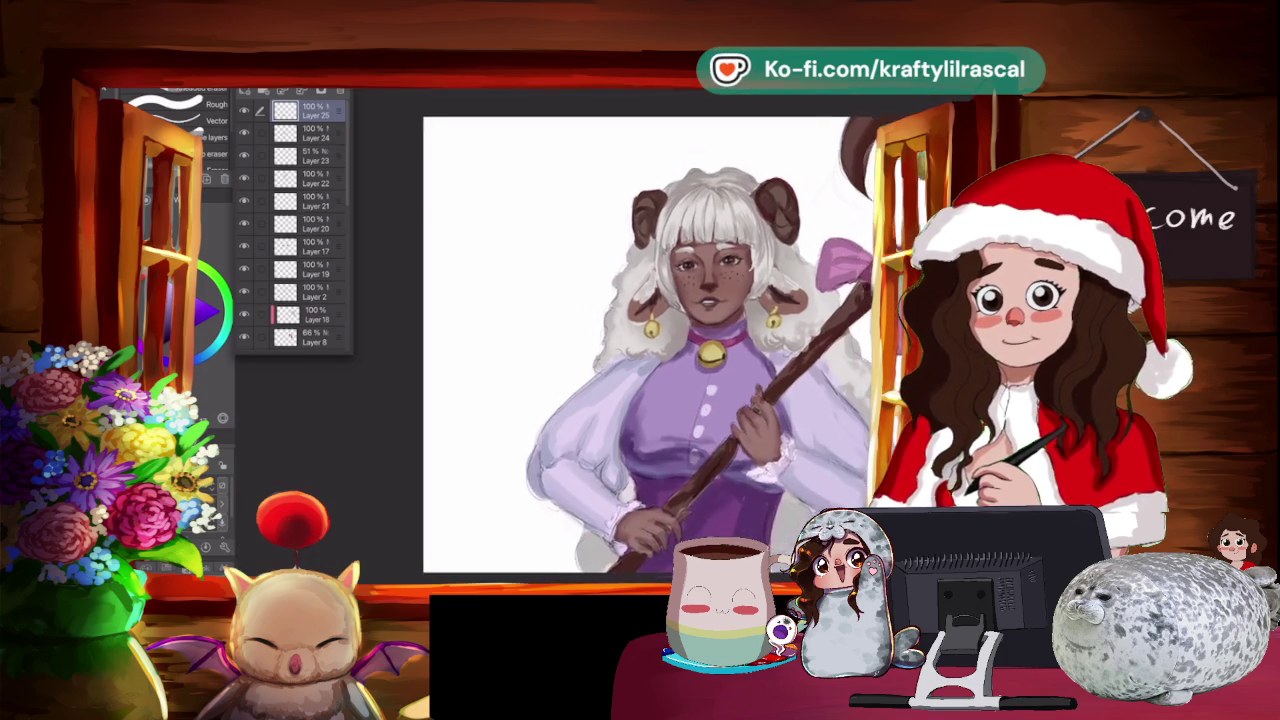
Zoom and rotate the view in close on the face and collar bell.
key(ctrl+minus)
scroll(640, 285, right, 2)
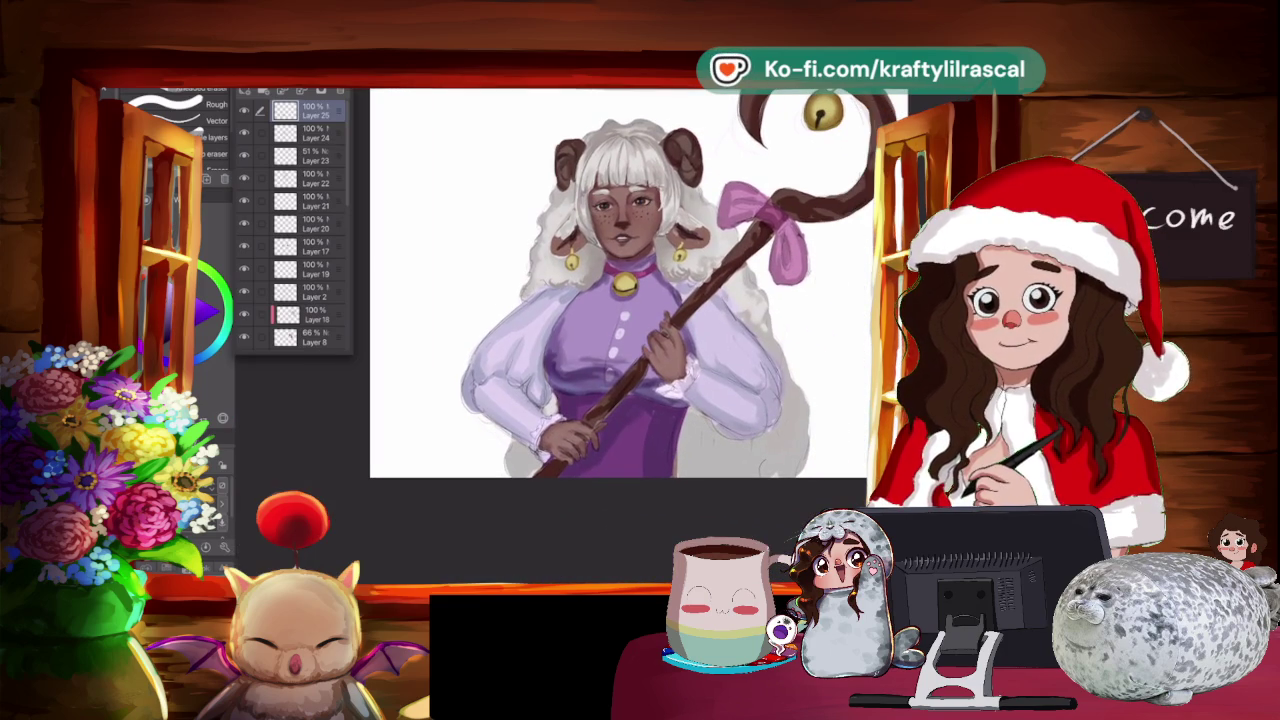
key(ctrl+plus)
key(ctrl+plus)
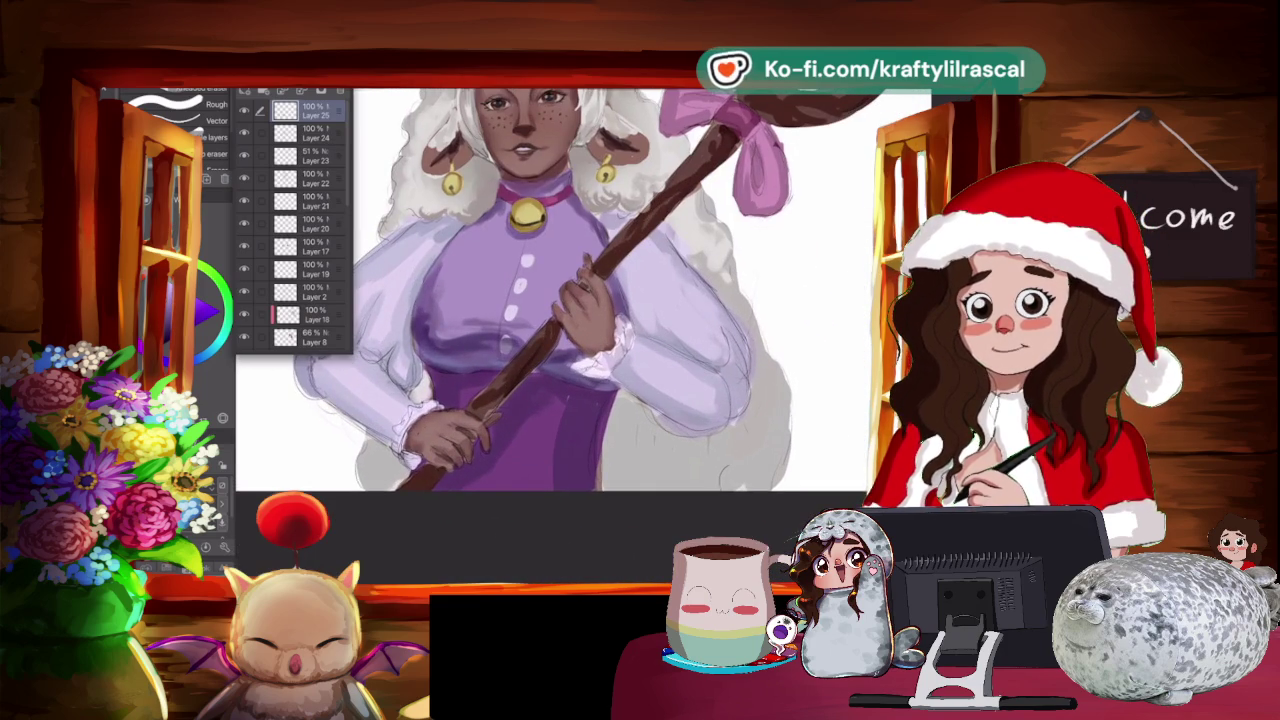
key(ctrl+minus)
key(ctrl+plus)
key(minus)
key(ctrl+plus)
key(ctrl+plus)
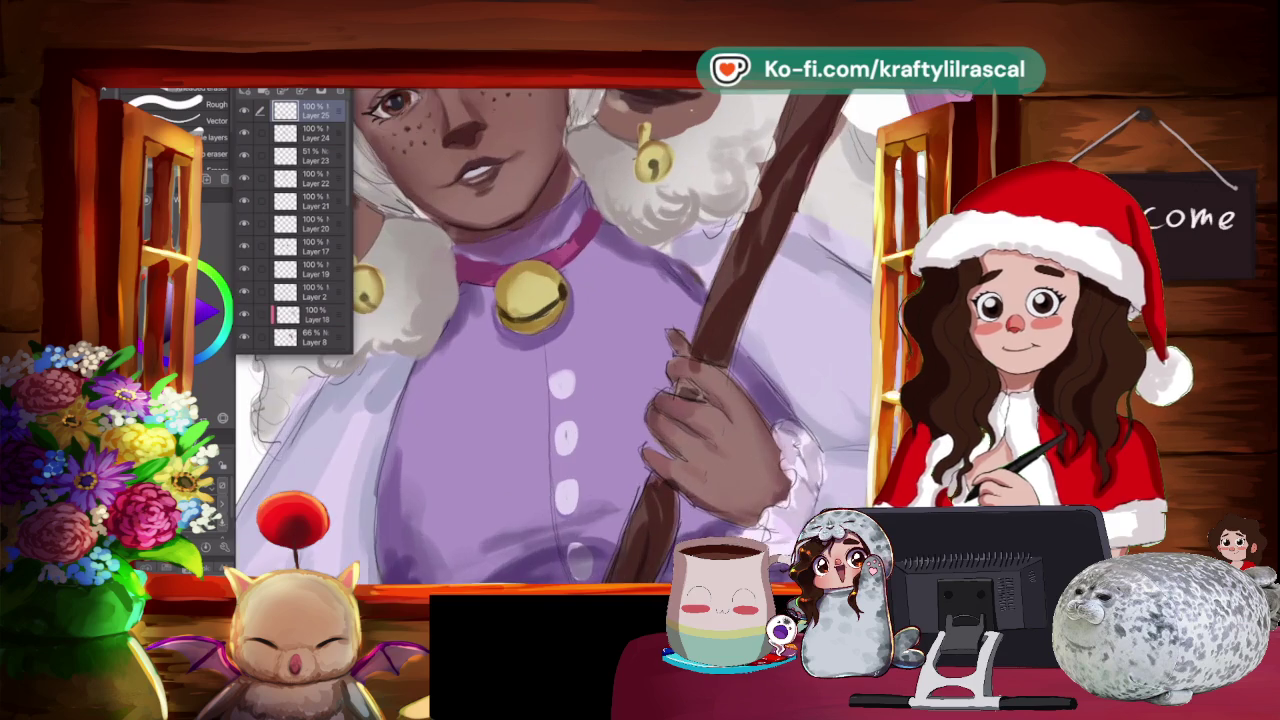
key(minus)
key(ctrl+plus)
key(ctrl+plus)
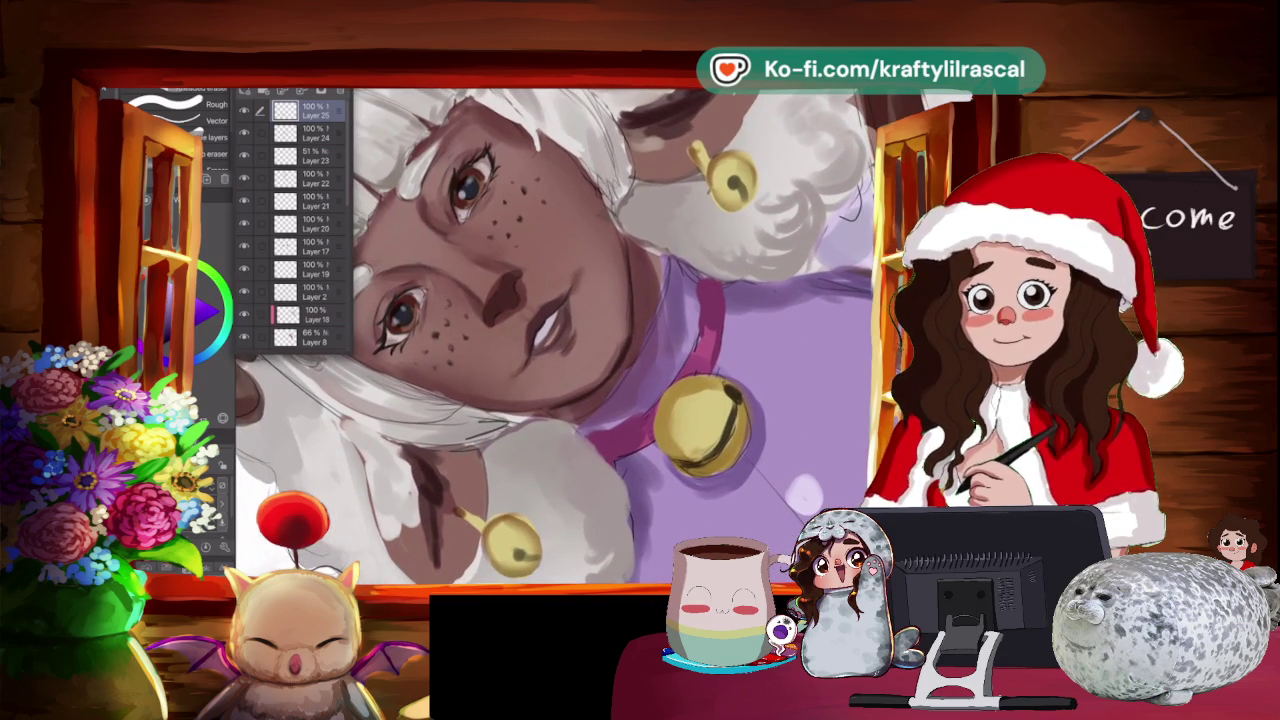
drag(556, 337, 522, 315)
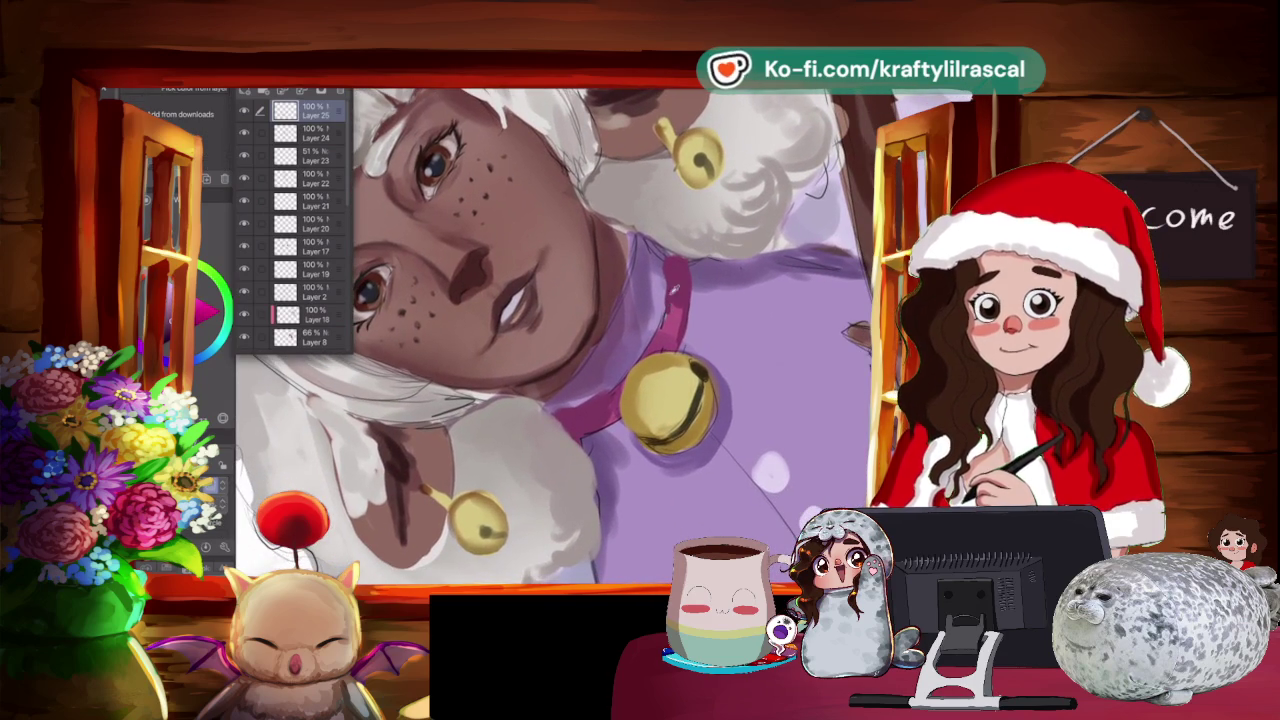
Return to the painting brush and rotate the view around the collar bells.
key(Escape)
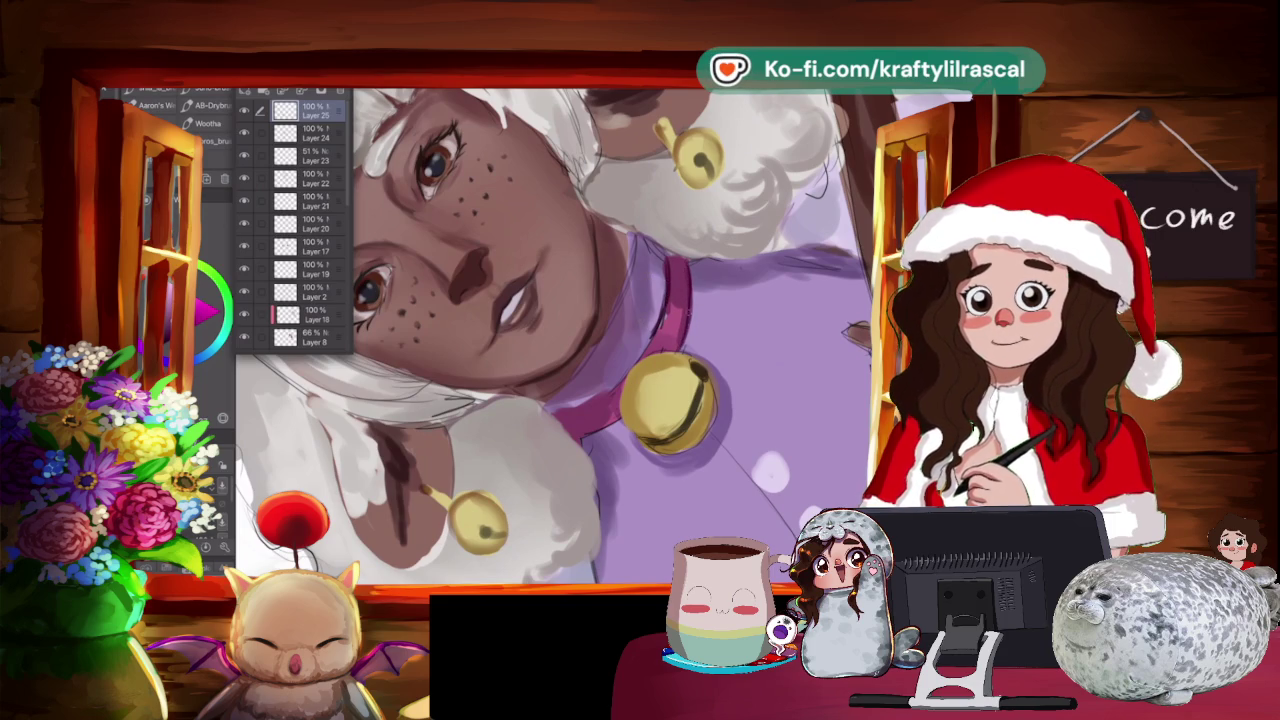
scroll(590, 335, down, 3)
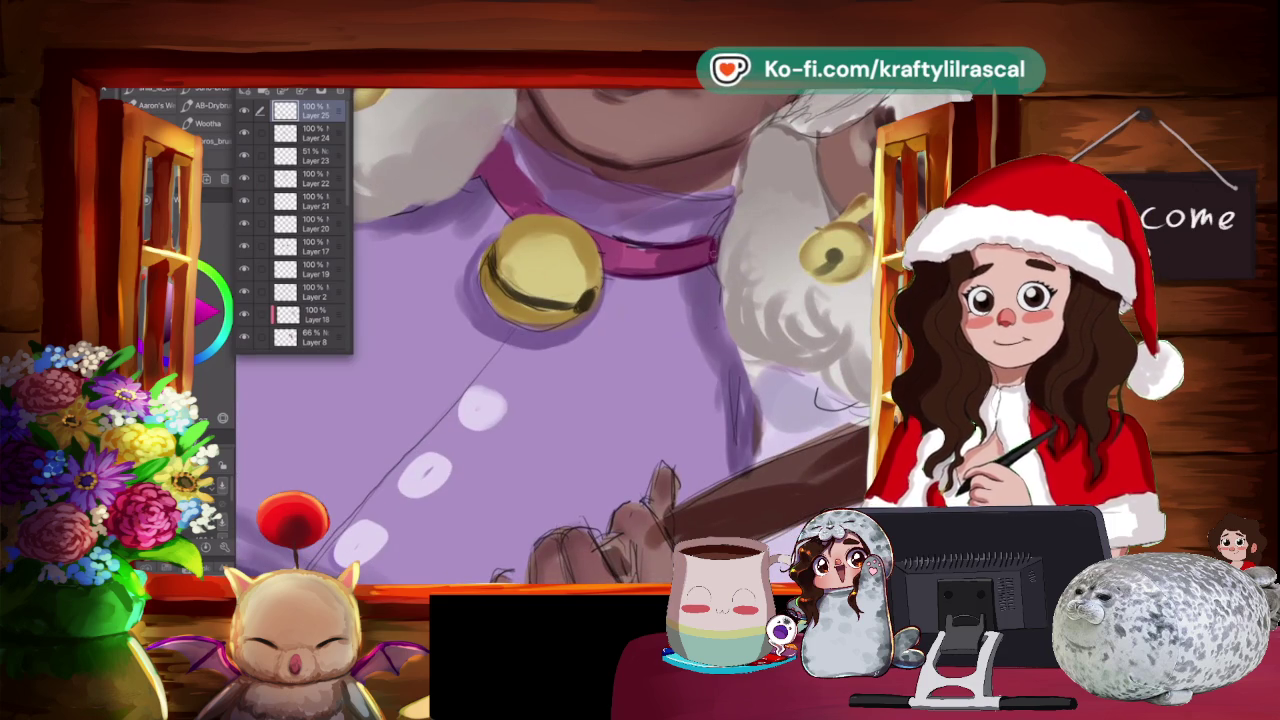
drag(590, 335, 560, 300)
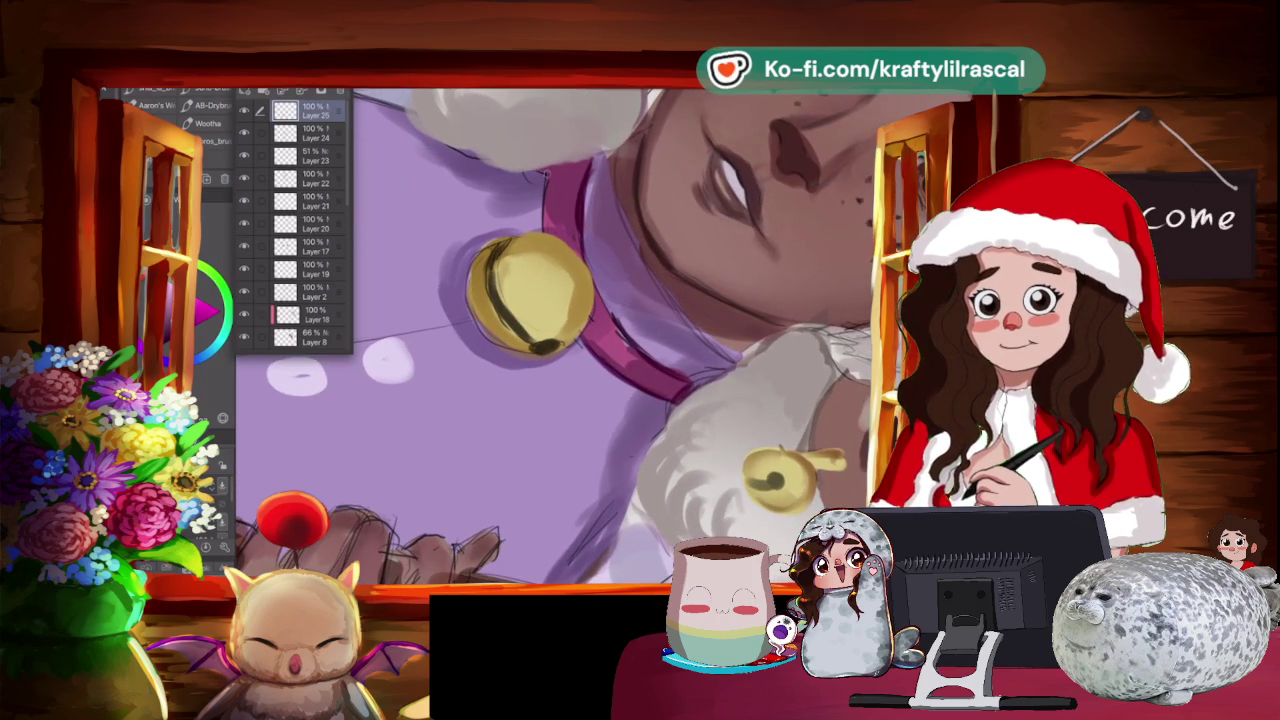
drag(600, 340, 650, 310)
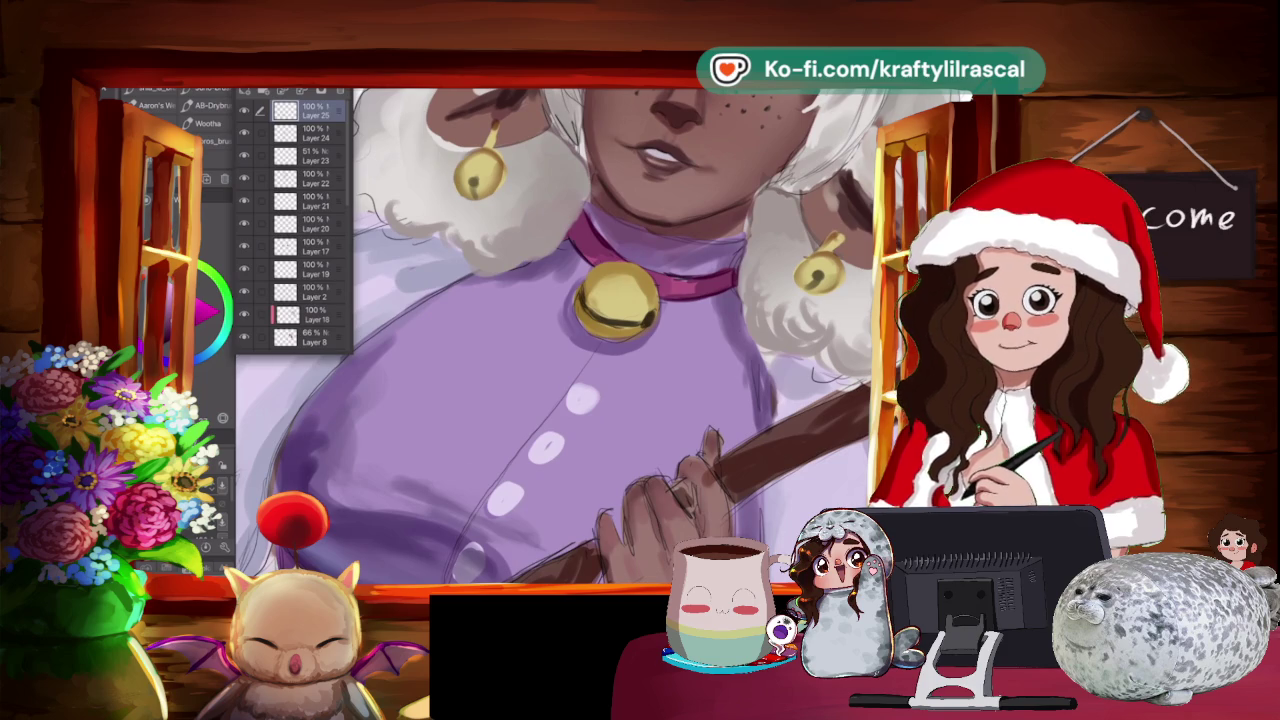
Check the whole figure, then zoom back onto the bell and face with the eraser.
key(ctrl+minus)
key(ctrl+minus)
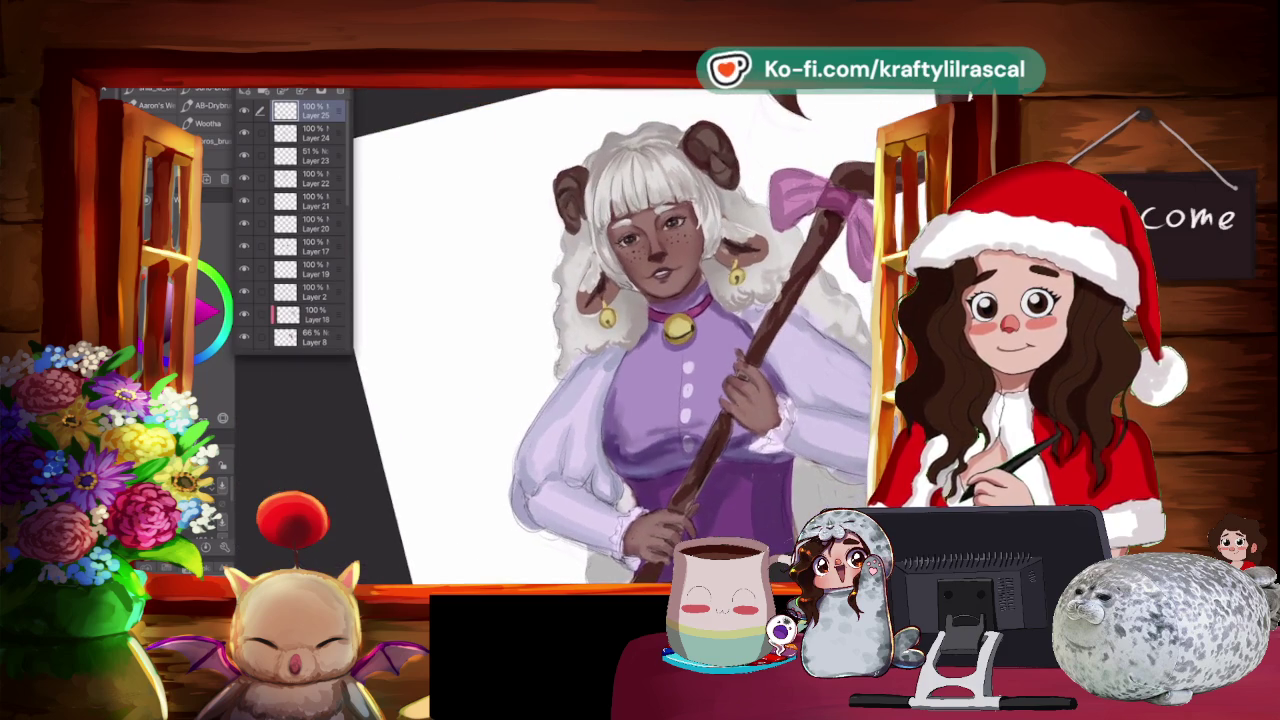
key(ctrl+0)
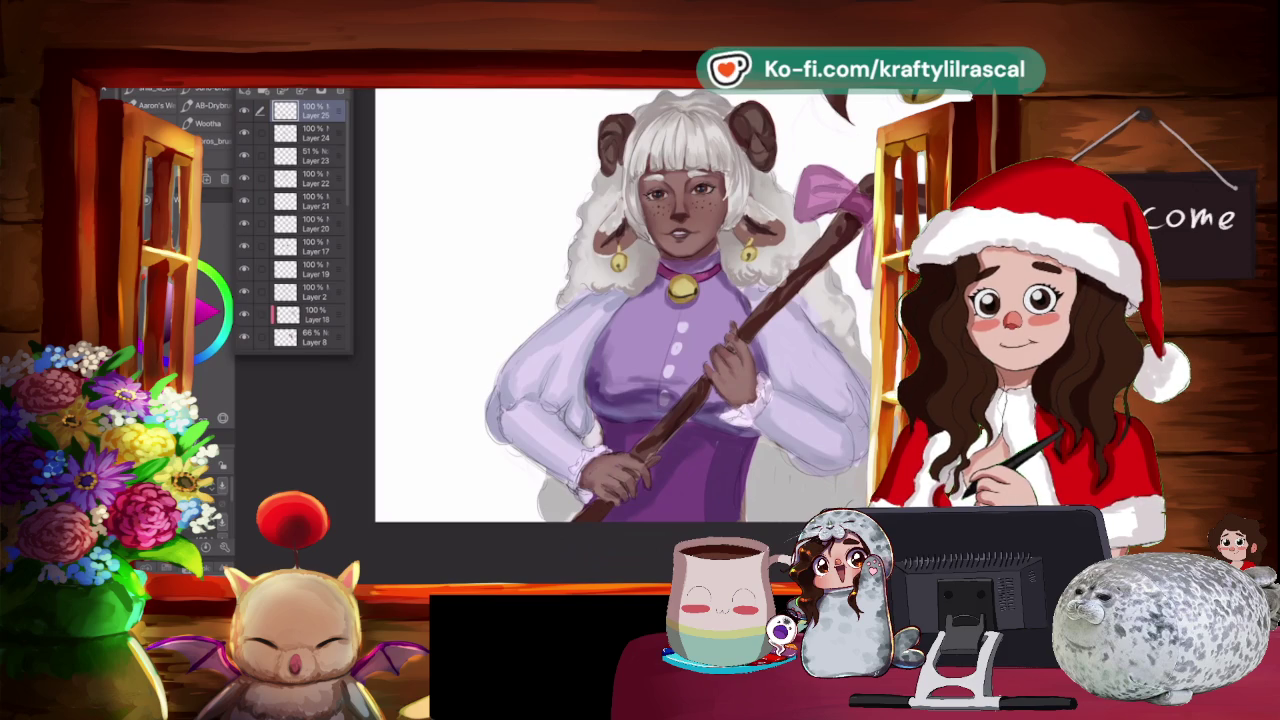
key(ctrl+plus)
key(ctrl+plus)
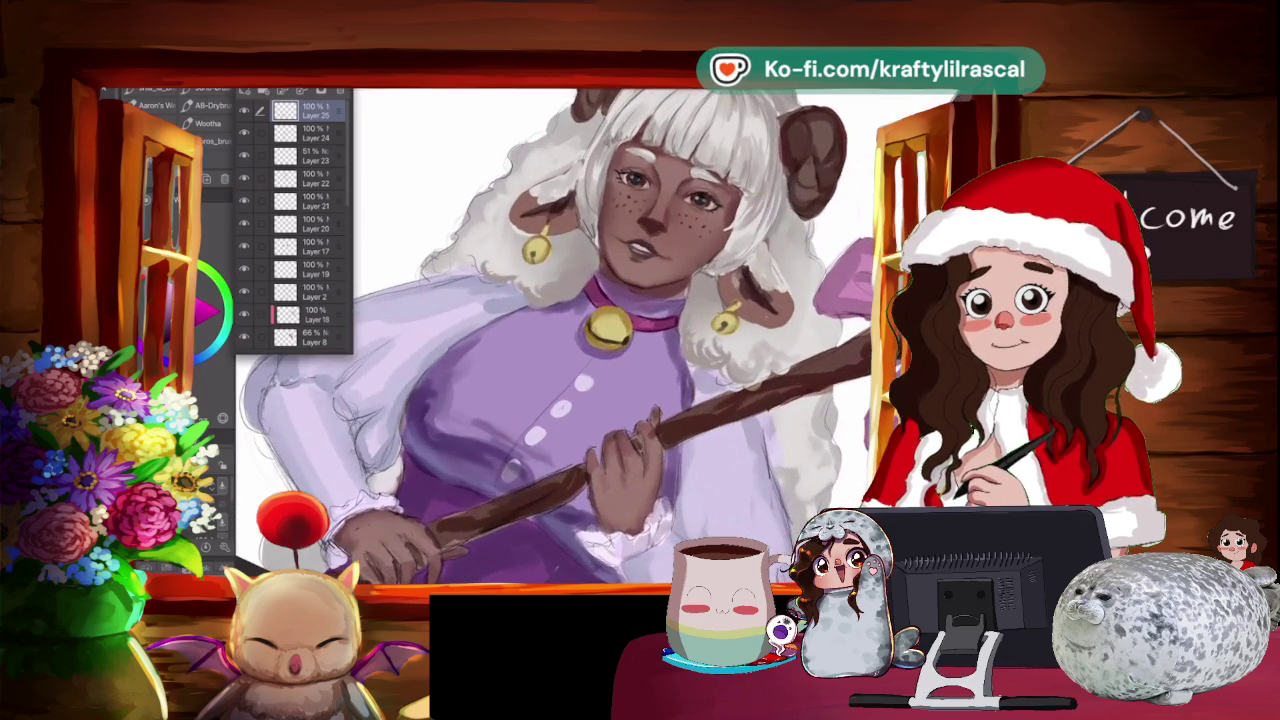
key(ctrl+plus)
key(asciicircum)
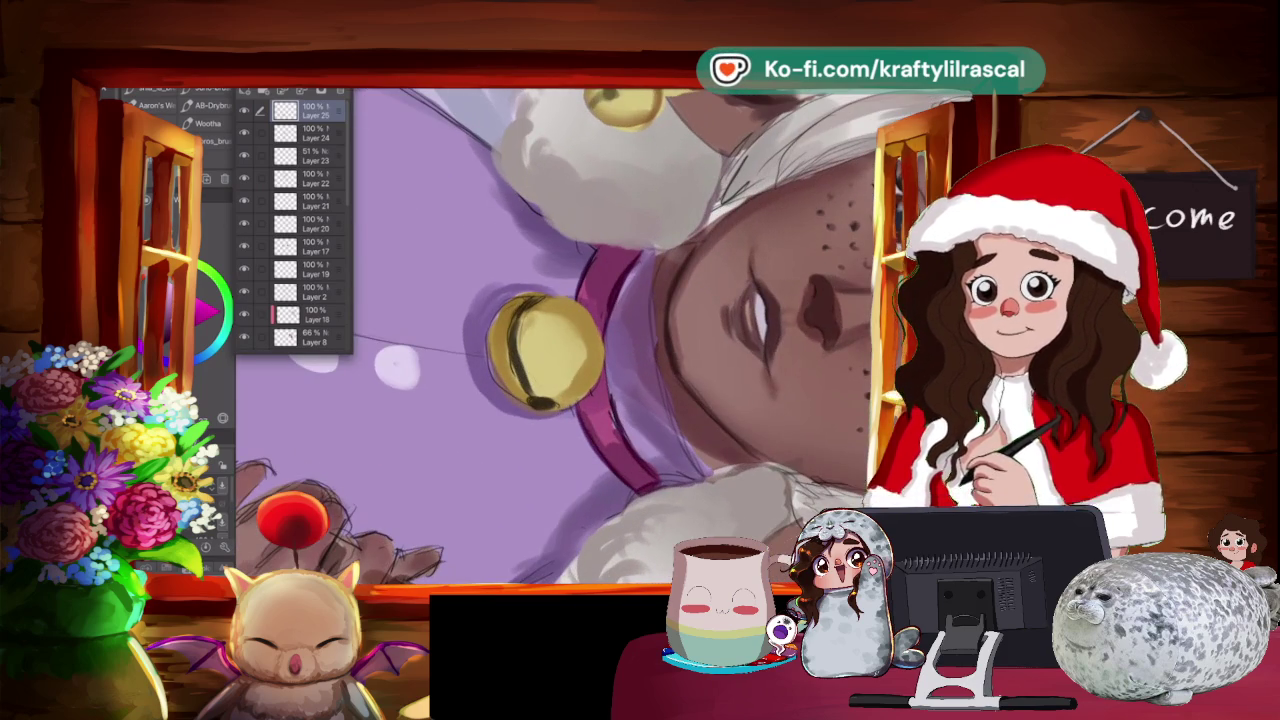
key(e)
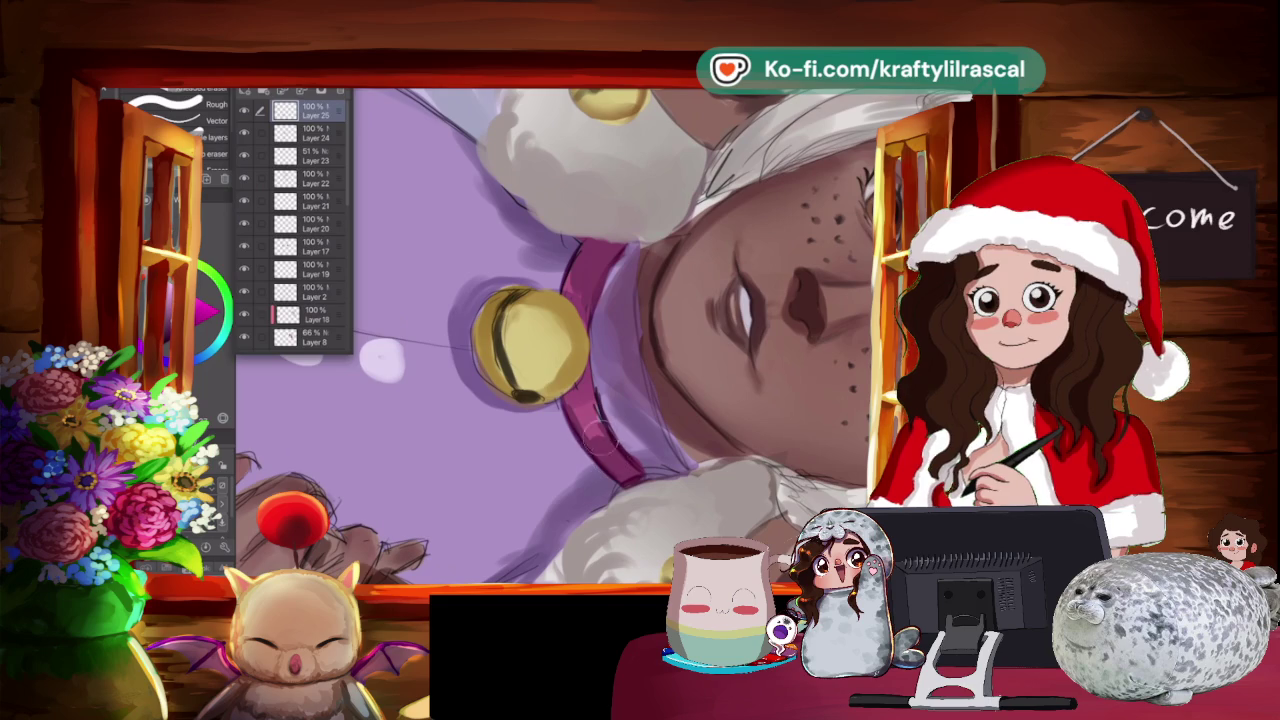
Sample colours and return to the brush, reframing the view around the face and earring.
key(ctrl+0)
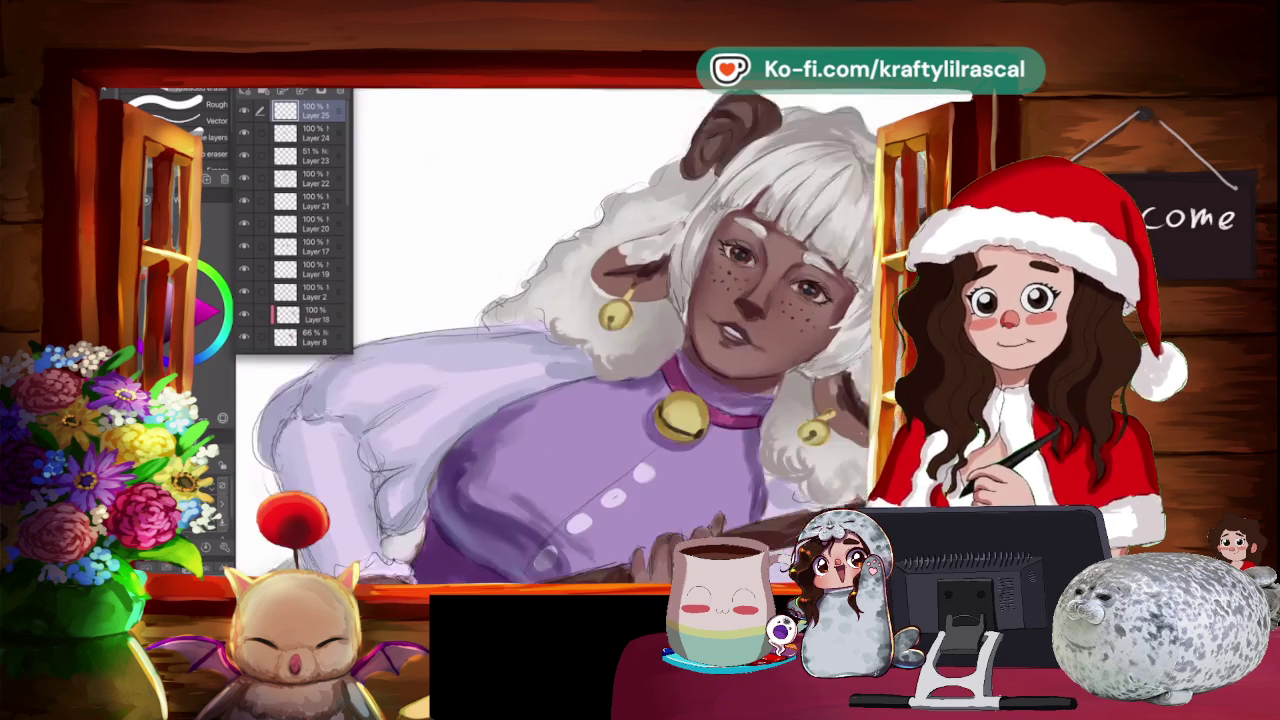
key(ctrl+minus)
key(minus)
key(minus)
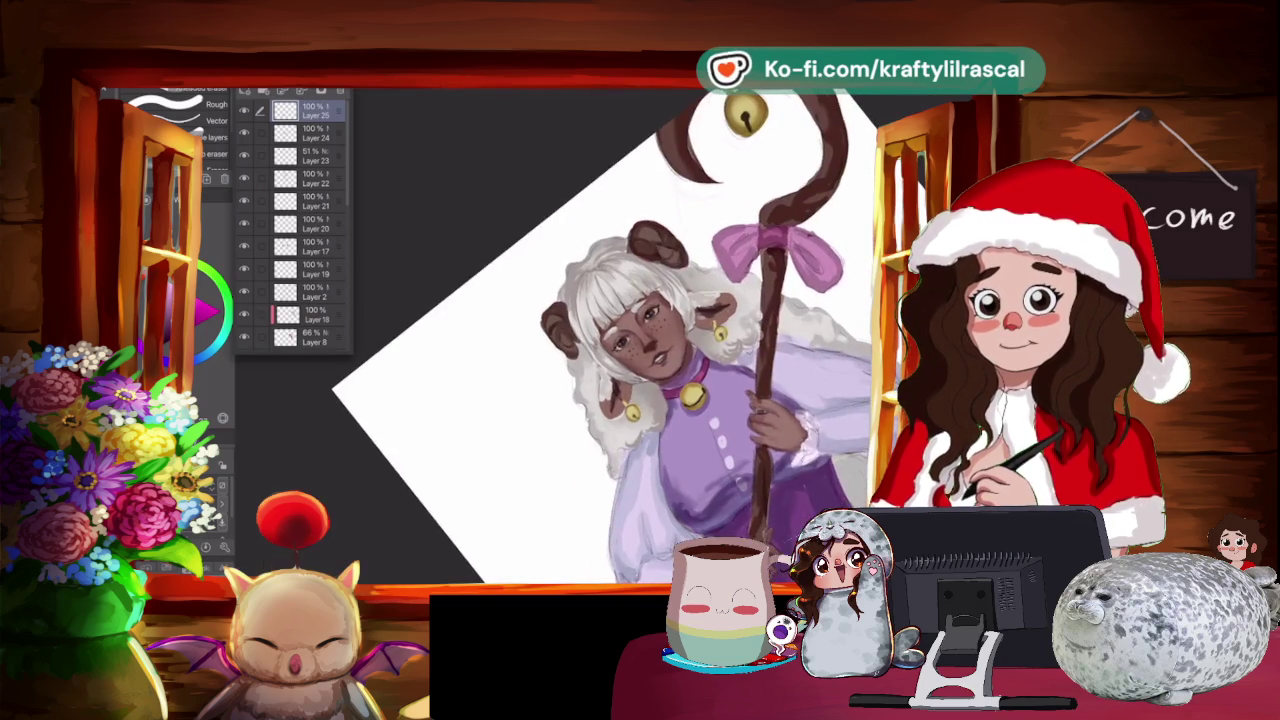
key(ctrl+plus)
key(ctrl+plus)
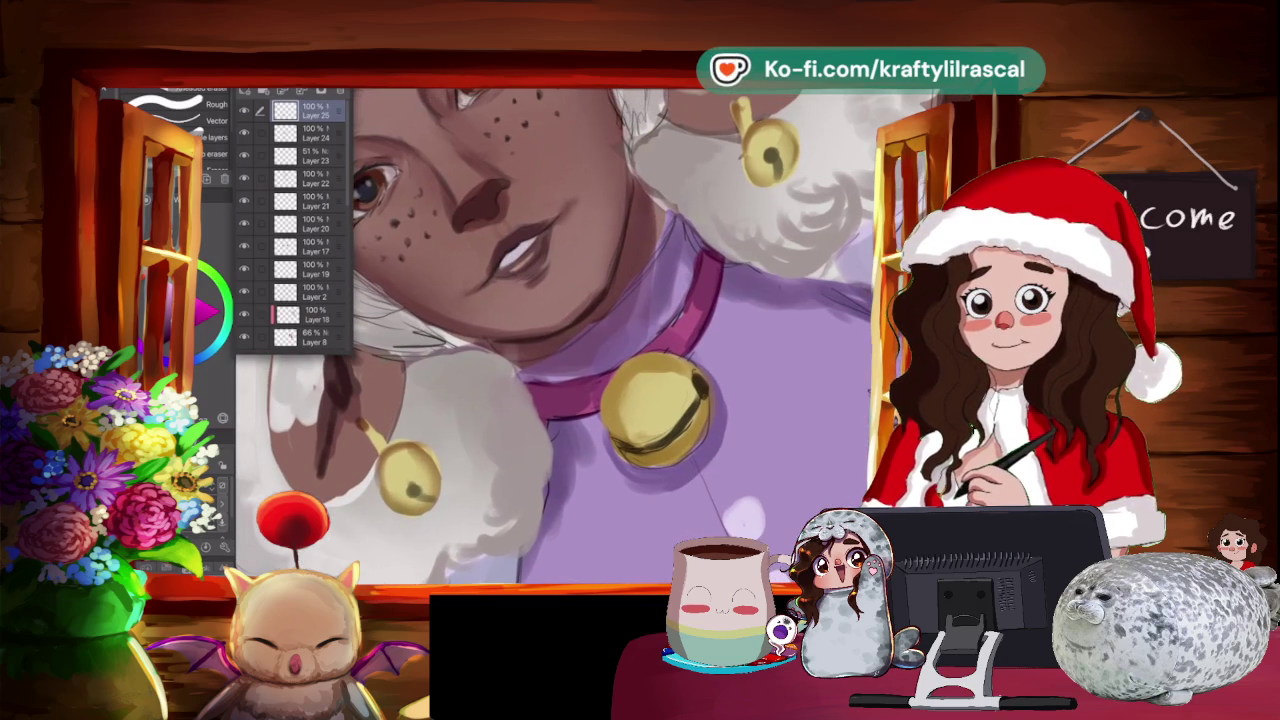
key(i)
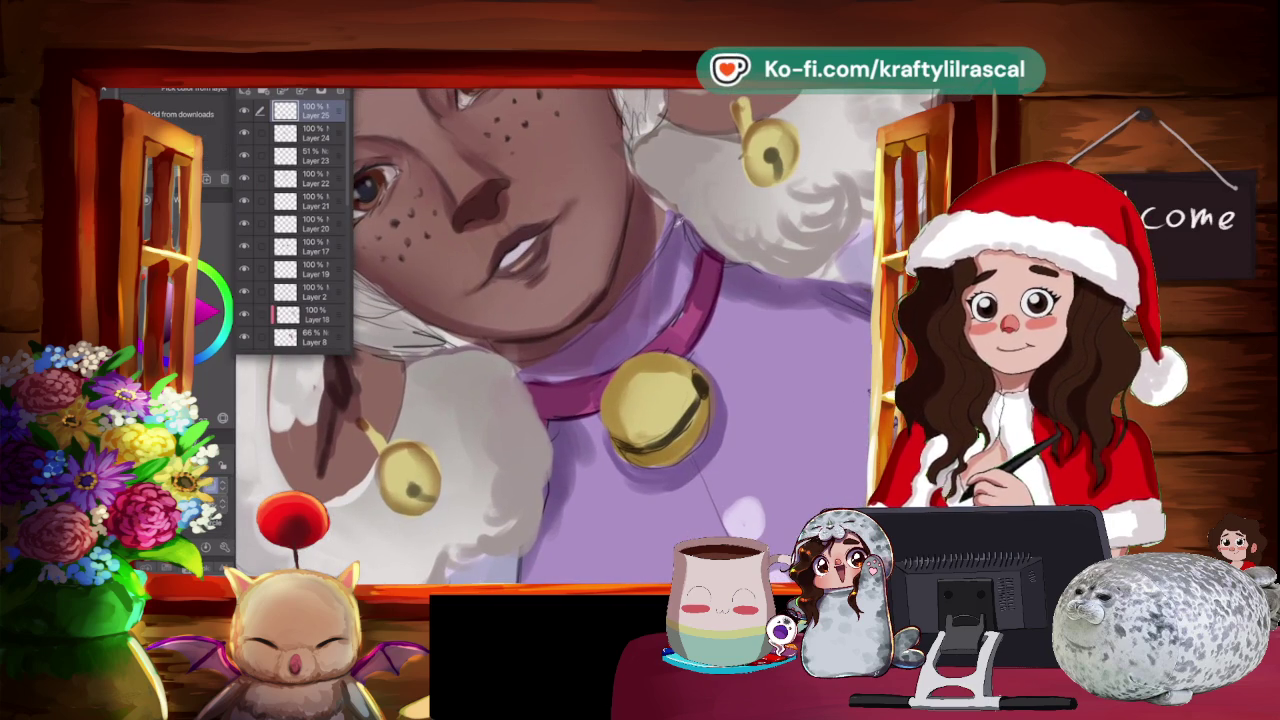
key(b)
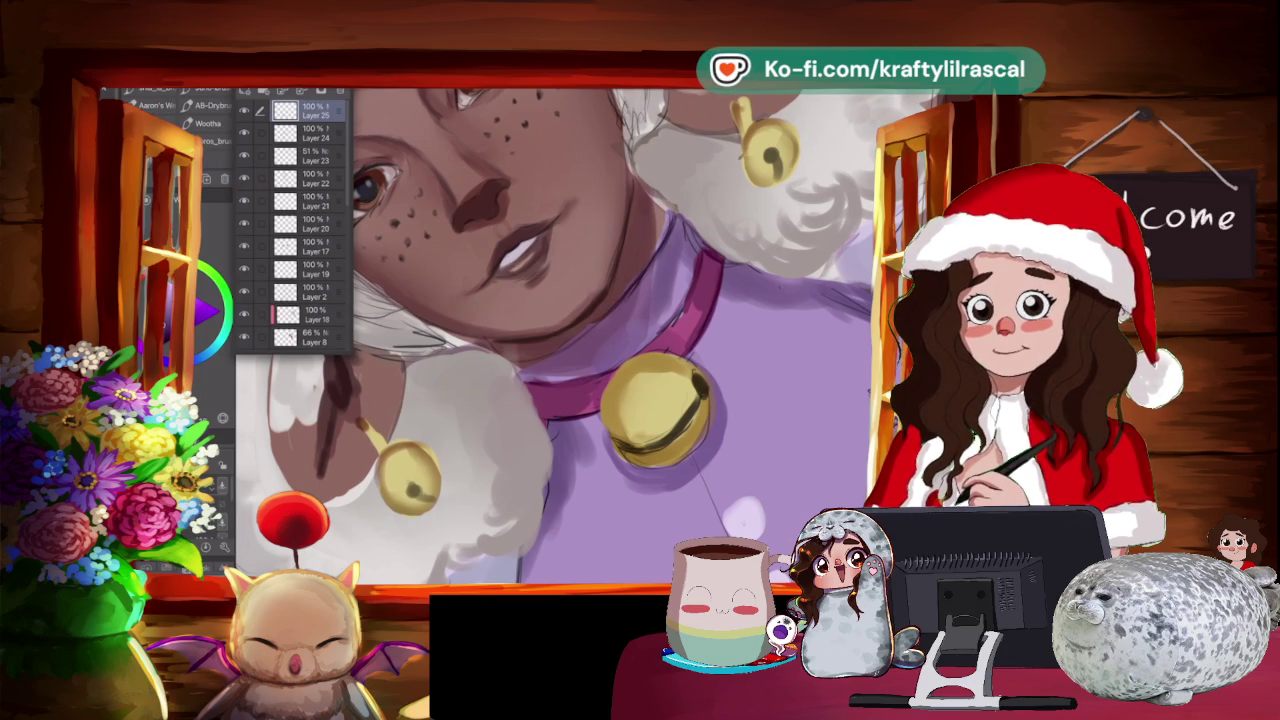
drag(600, 340, 640, 300)
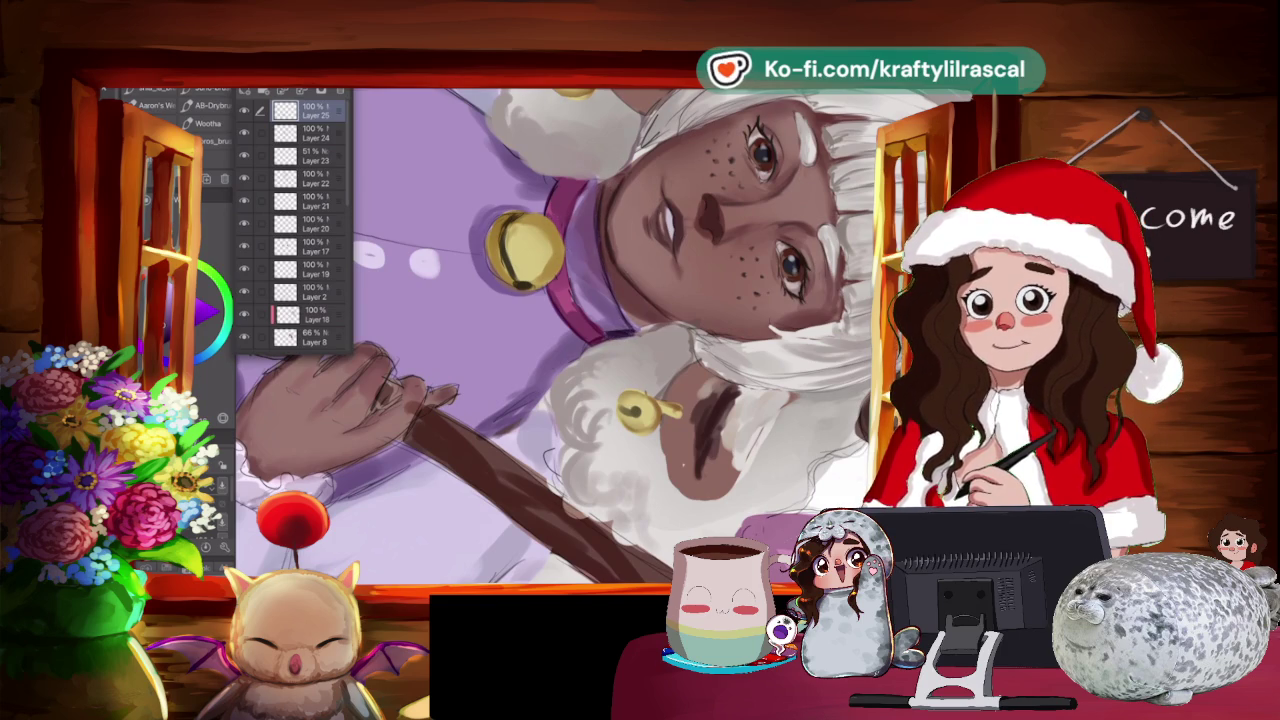
drag(620, 333, 585, 228)
key(ctrl+0)
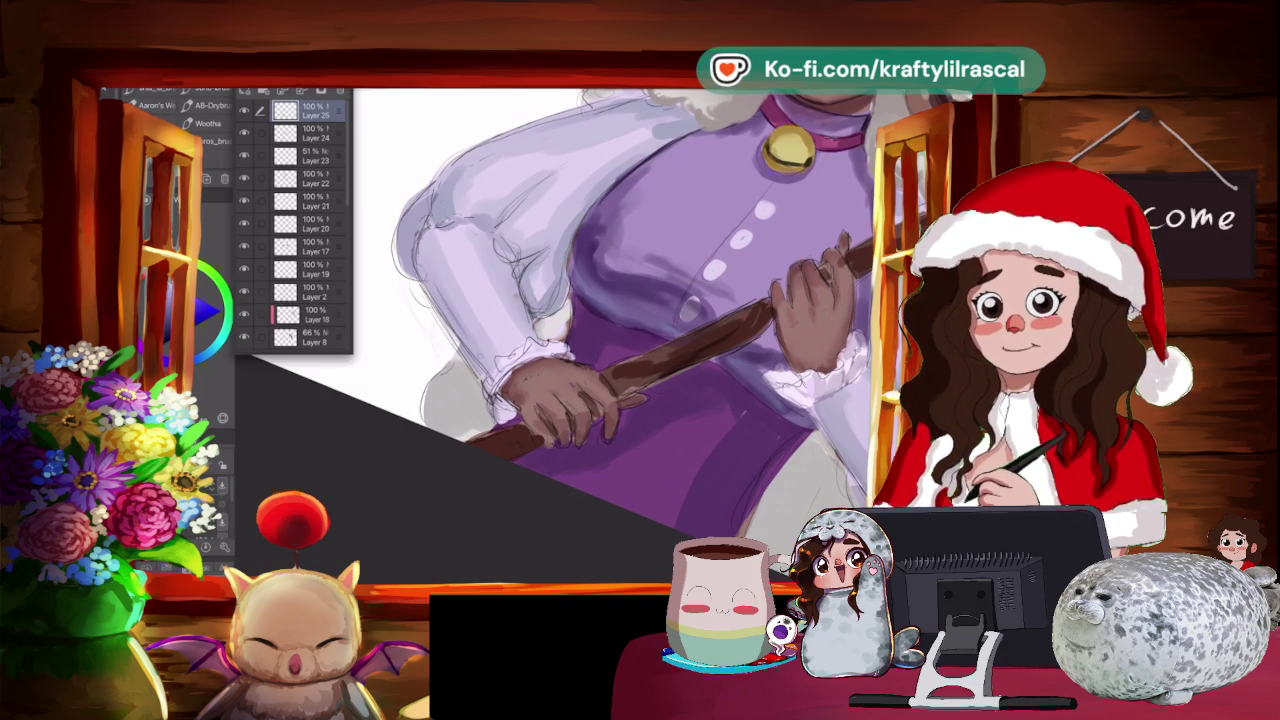
Add new Layer 26 on top and zoom in upright on the face and torso.
key(ctrl+shift+n)
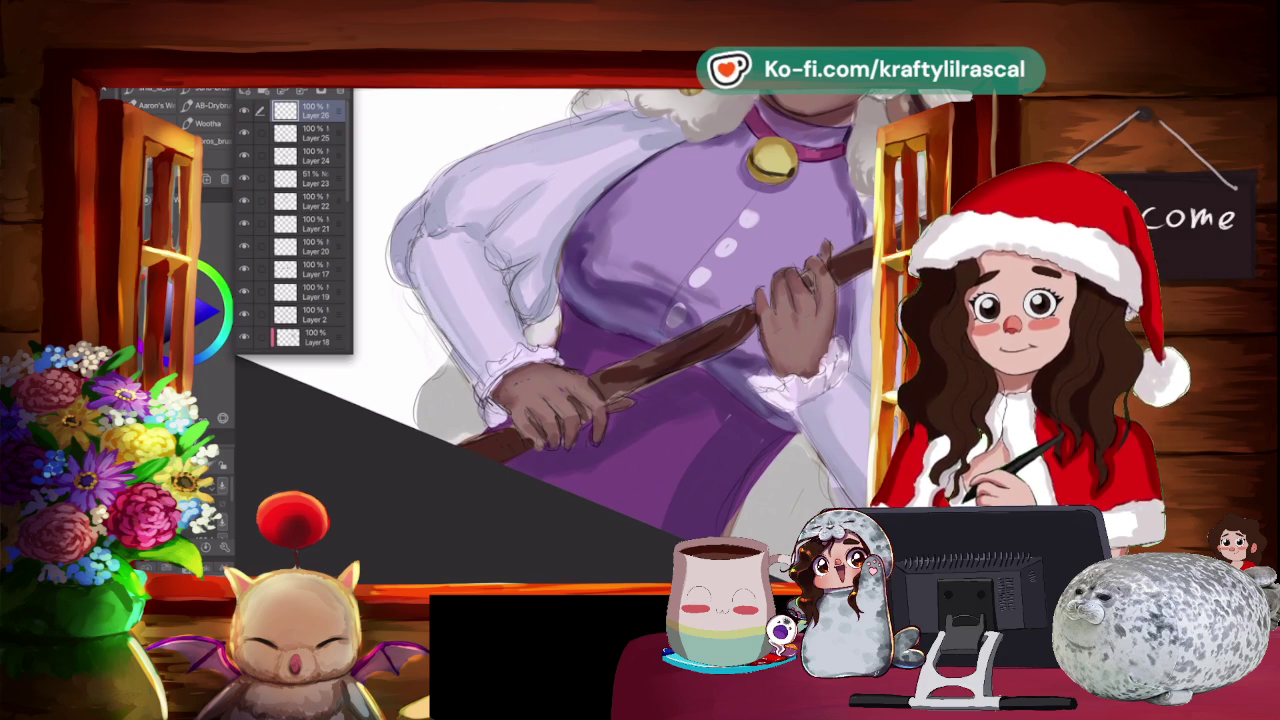
scroll(560, 330, down, 3)
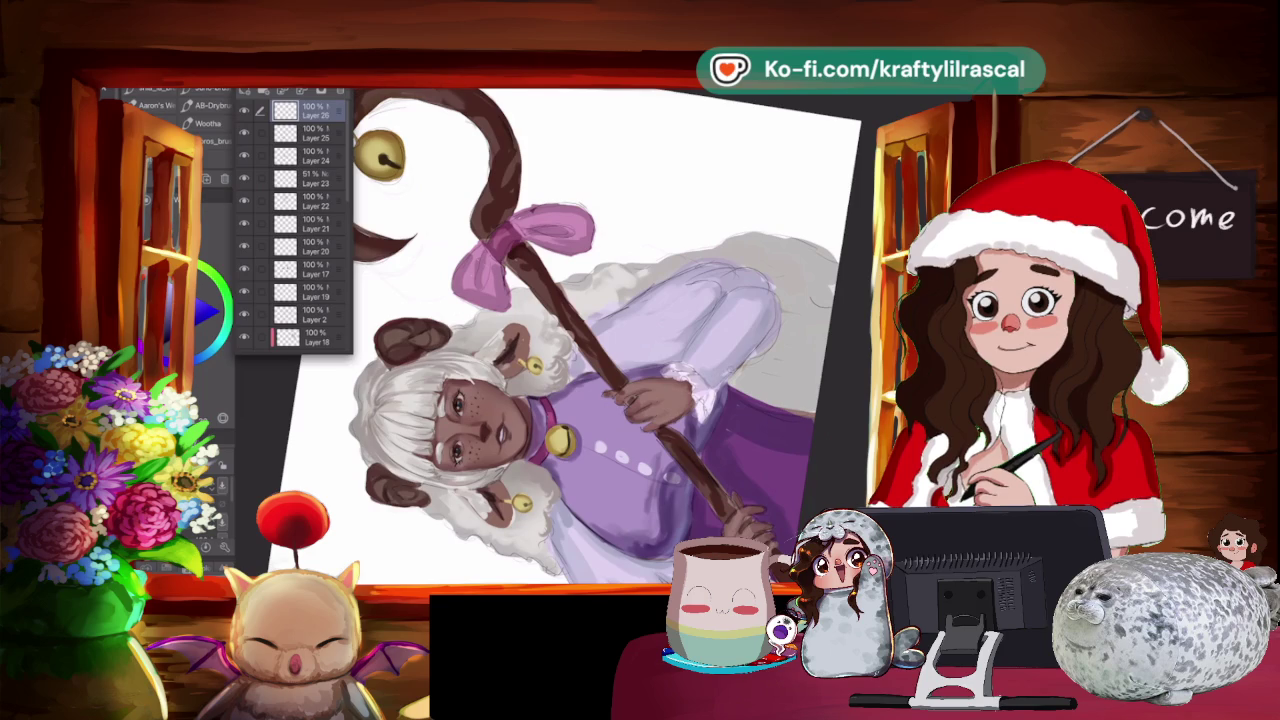
key(minus)
key(minus)
key(minus)
key(minus)
key(asciicircum)
key(ctrl+plus)
key(ctrl+plus)
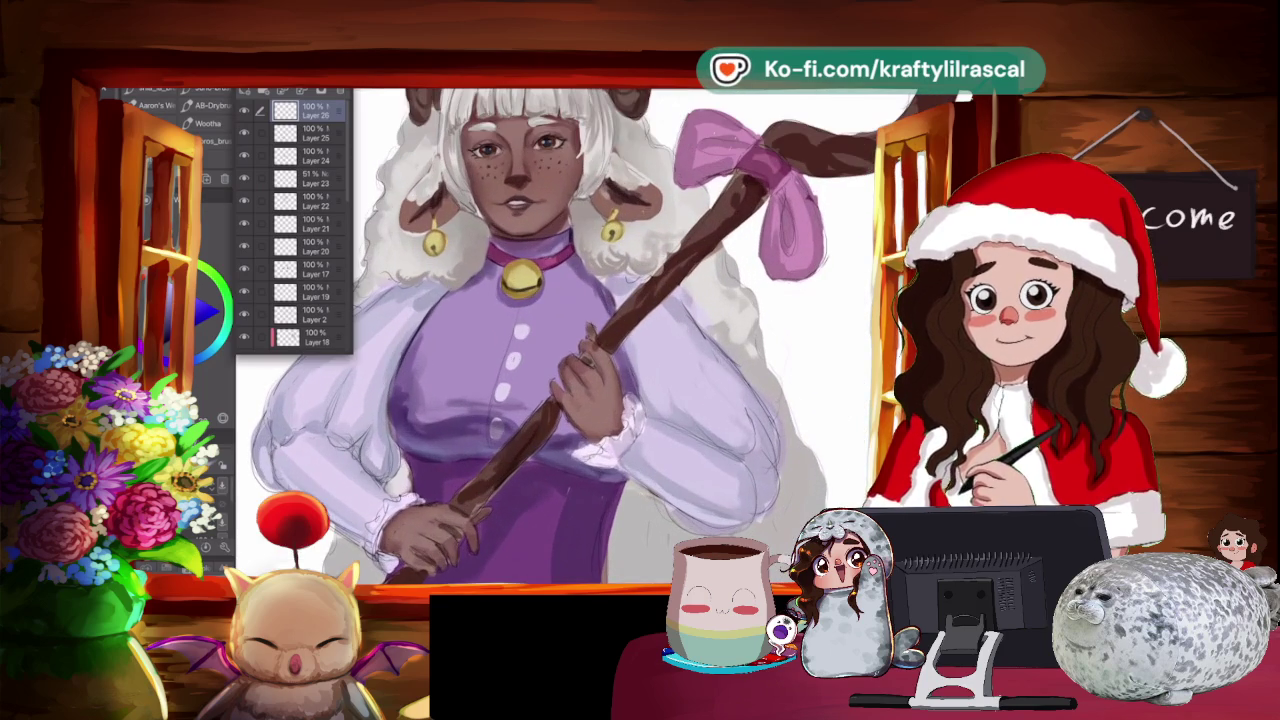
key(ctrl+plus)
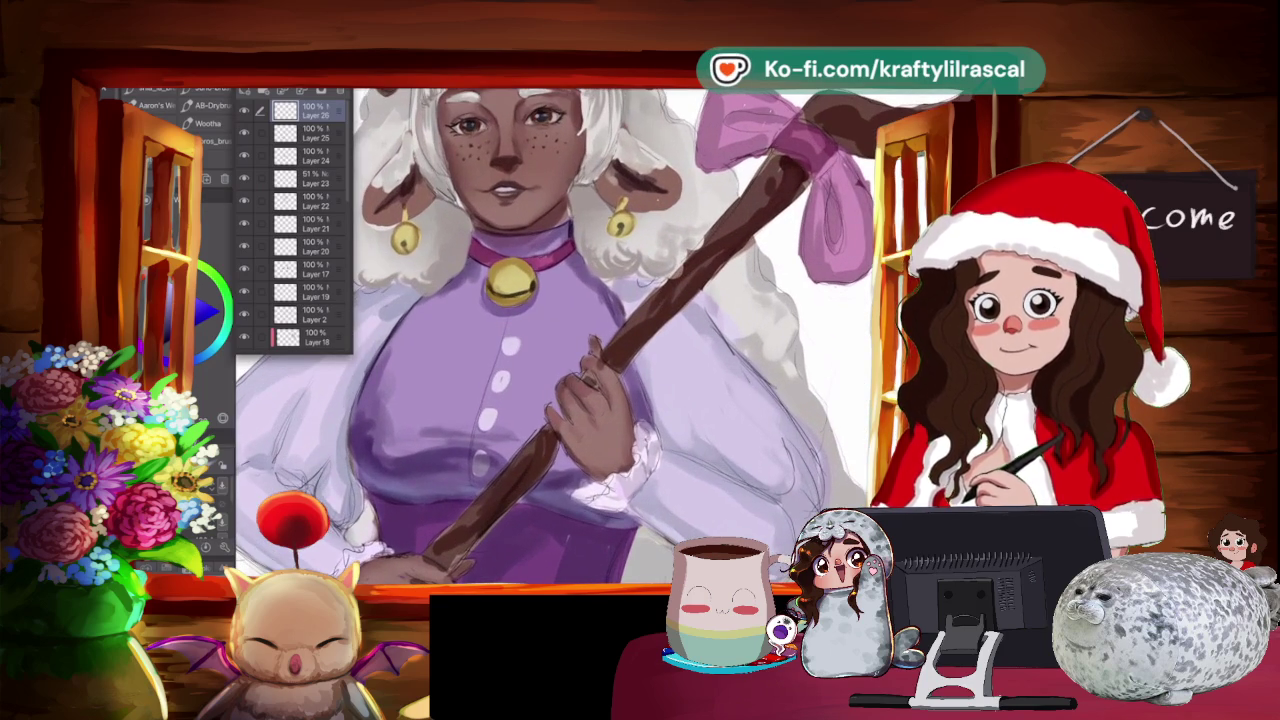
Select Layer 25 with the eraser and pan around the horned head, sleeve and staff.
click(310, 133)
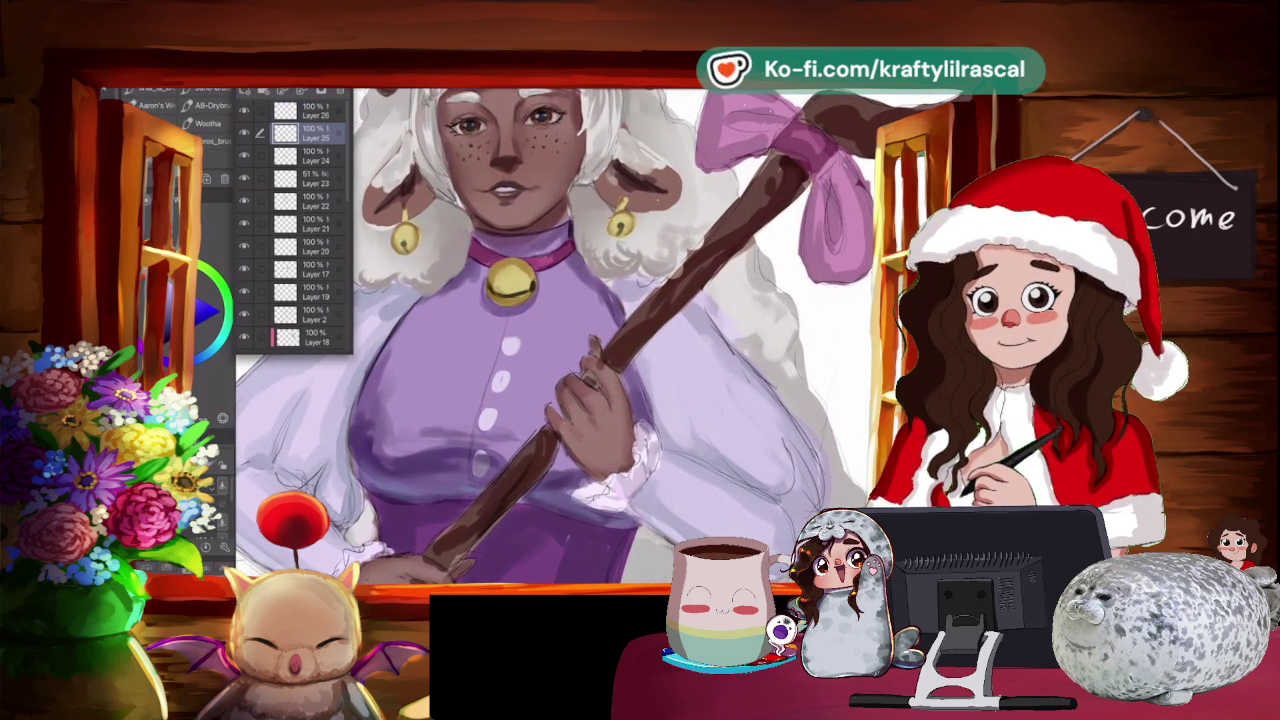
key(e)
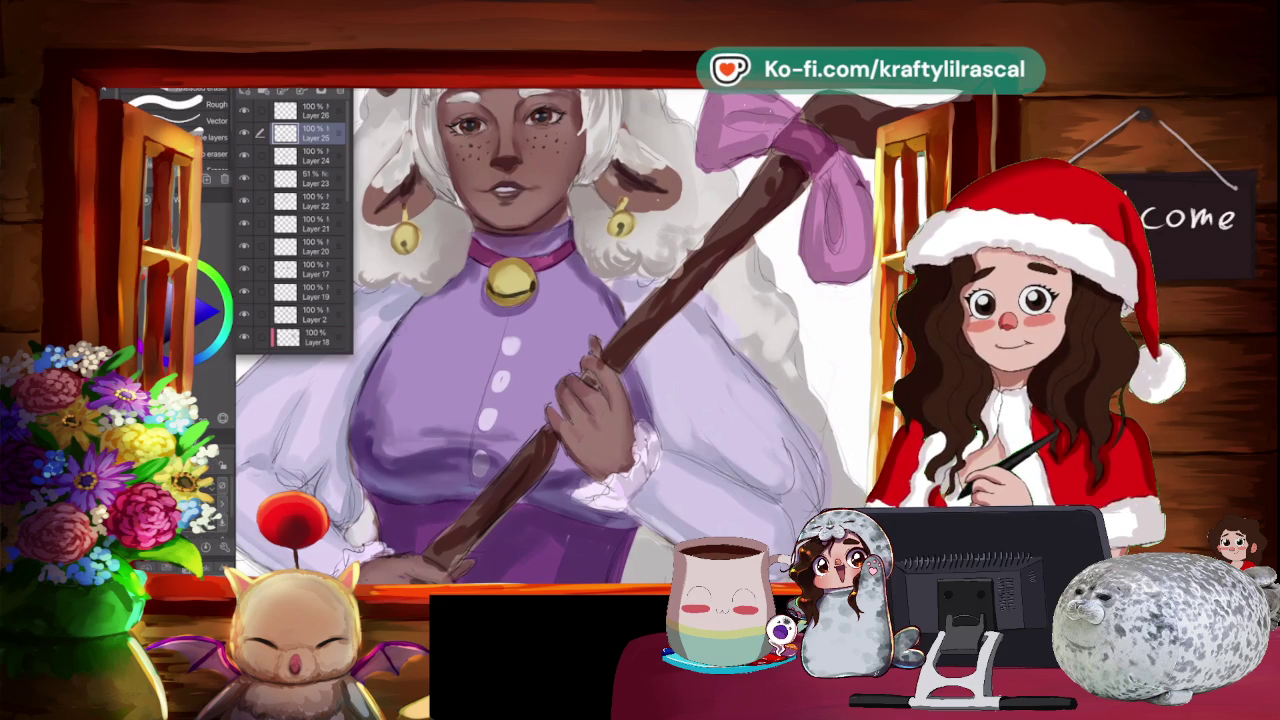
key(ctrl+0)
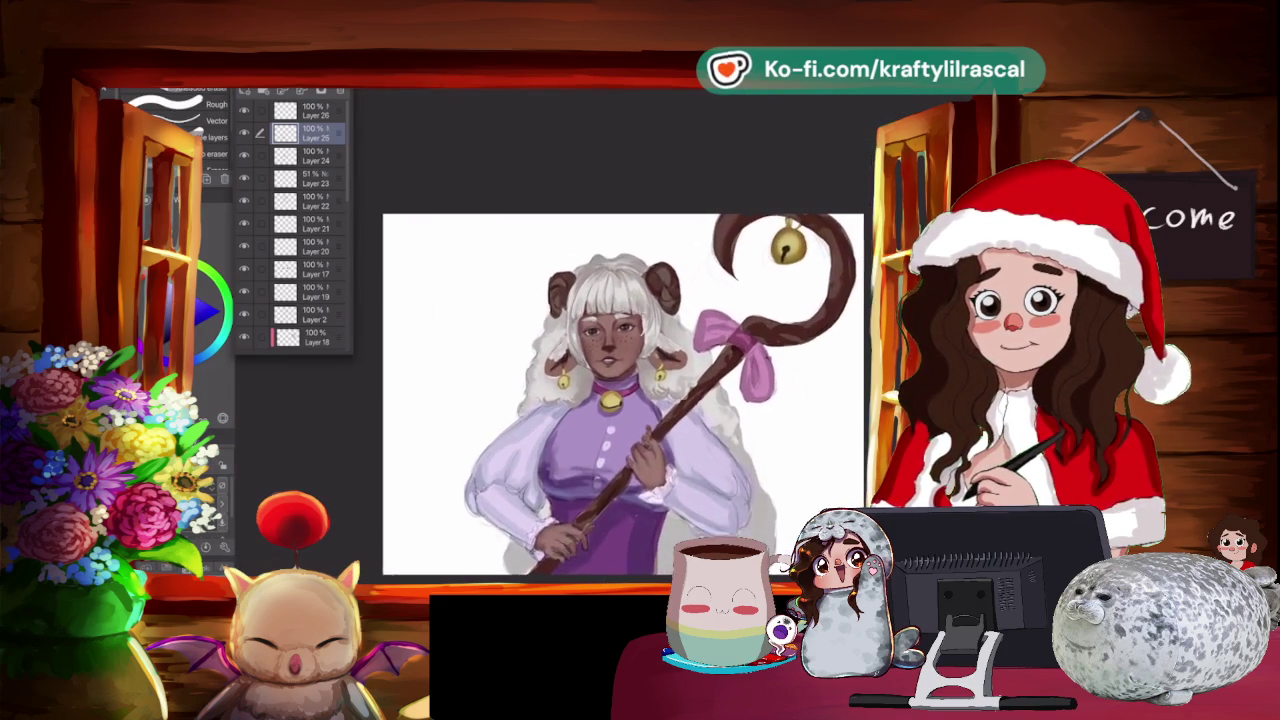
scroll(560, 330, up, 3)
scroll(560, 330, up, 2)
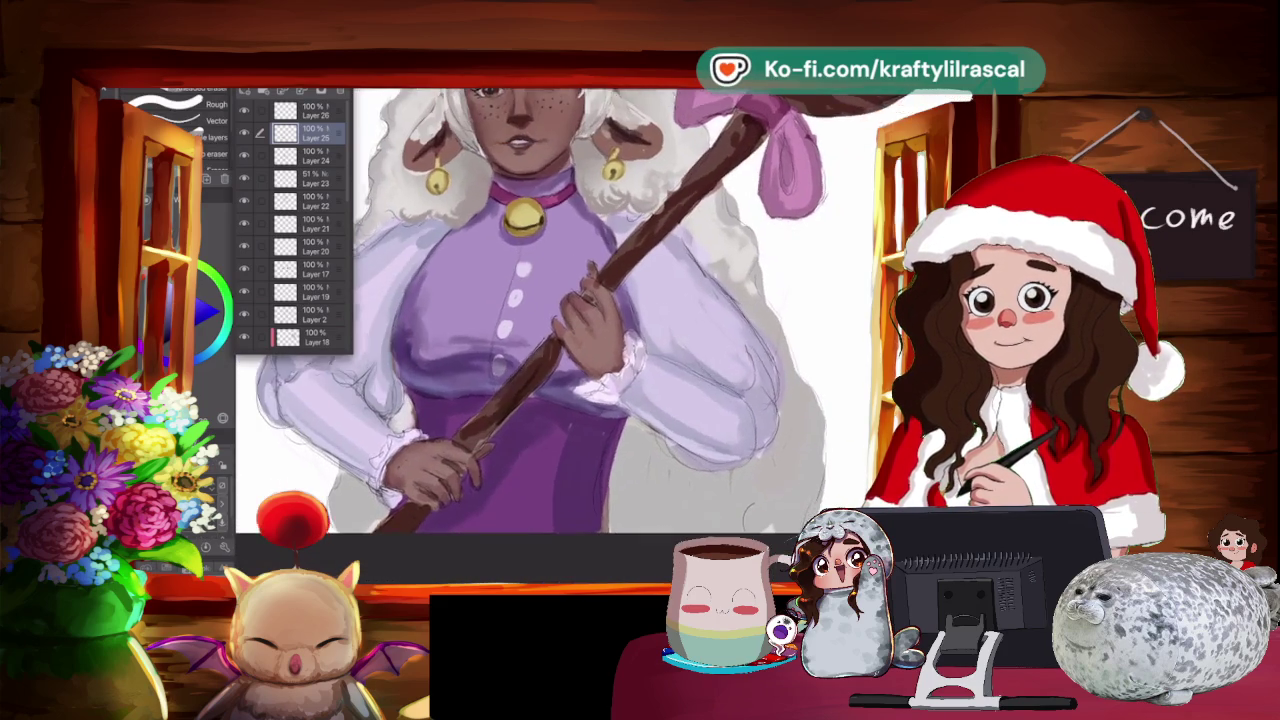
scroll(560, 330, up, 1)
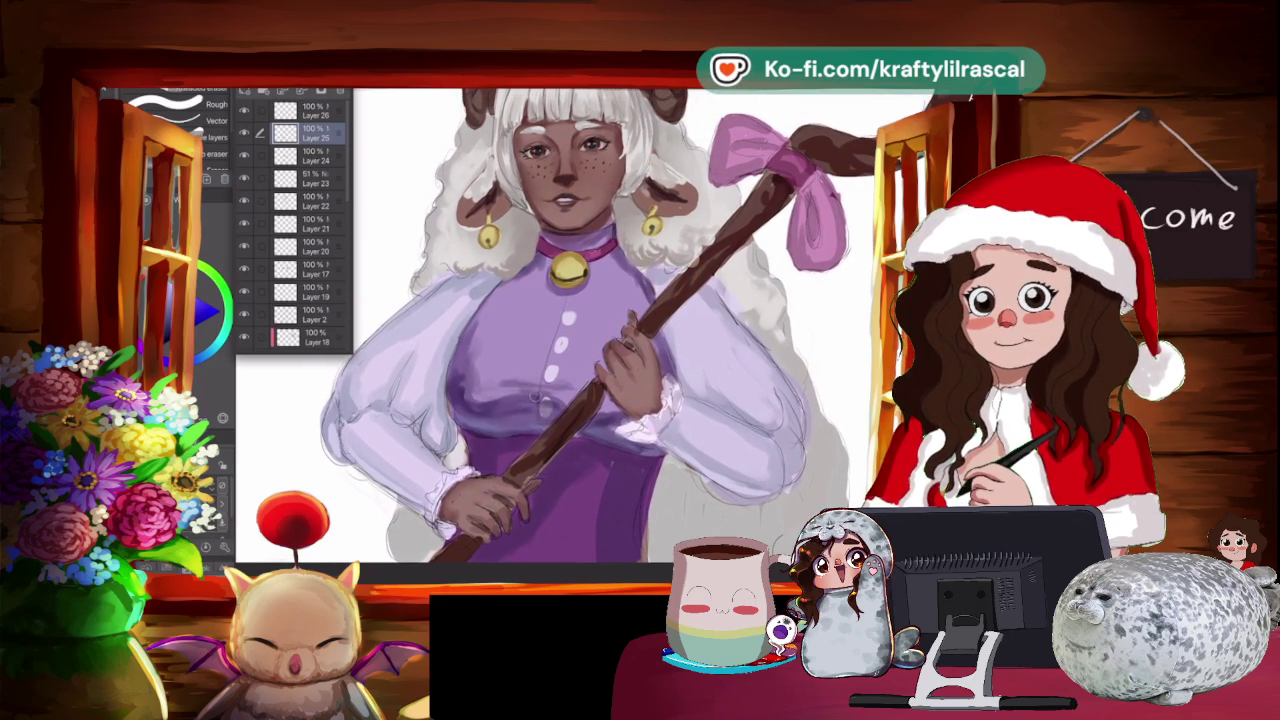
scroll(600, 330, down, 3)
scroll(560, 330, up, 4)
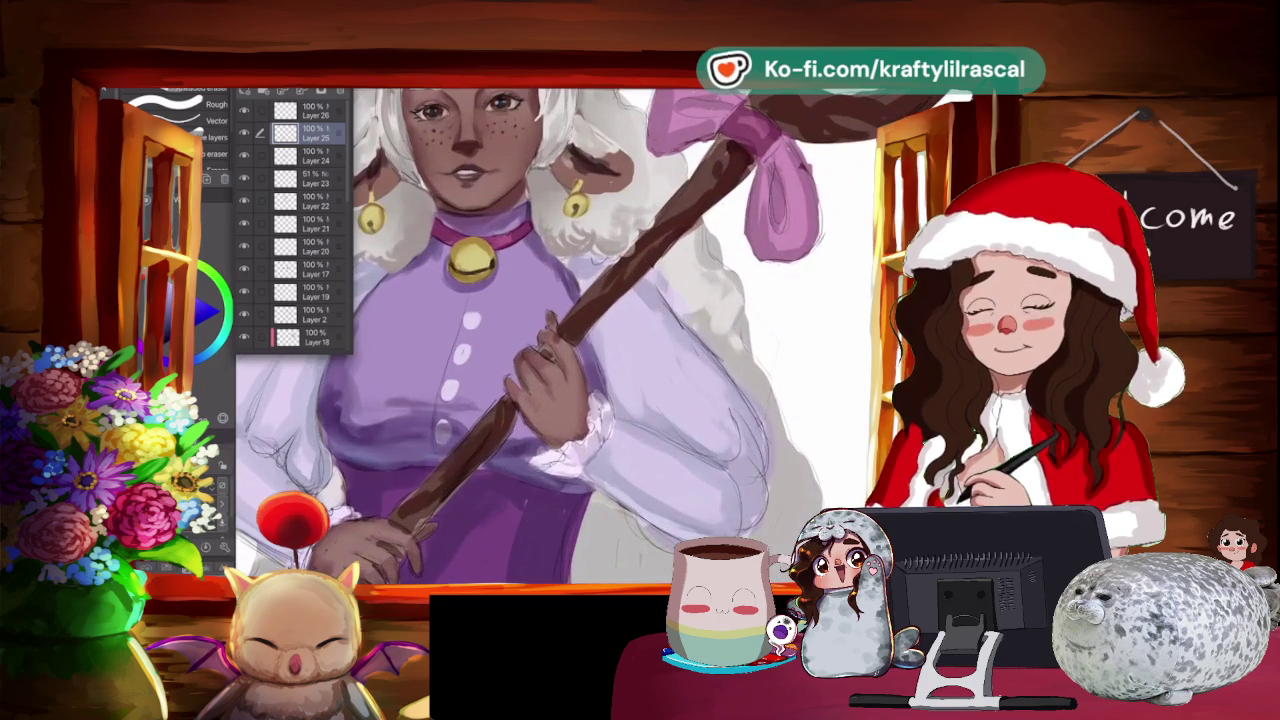
mouse_move(560, 330)
mouse_down()
mouse_move(820, 415)
mouse_move(961, 290)
mouse_move(895, 340)
mouse_move(859, 338)
mouse_up()
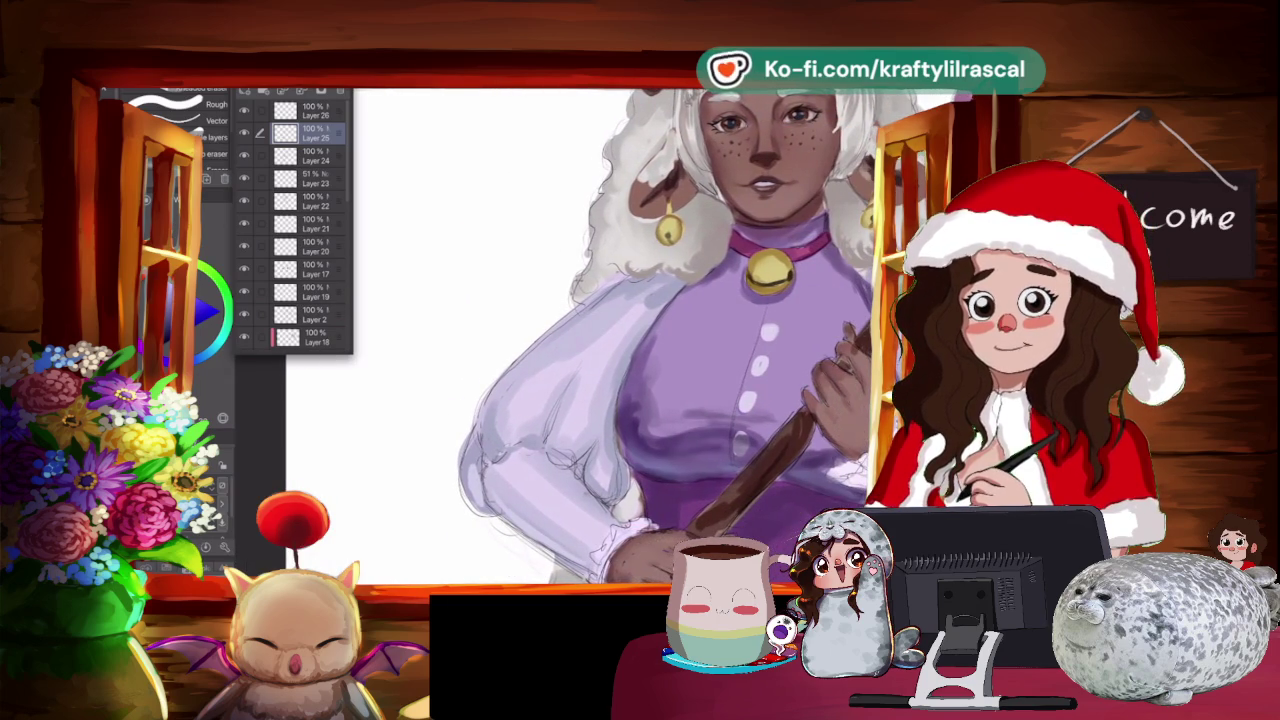
drag(859, 338, 734, 322)
scroll(702, 264, up, 3)
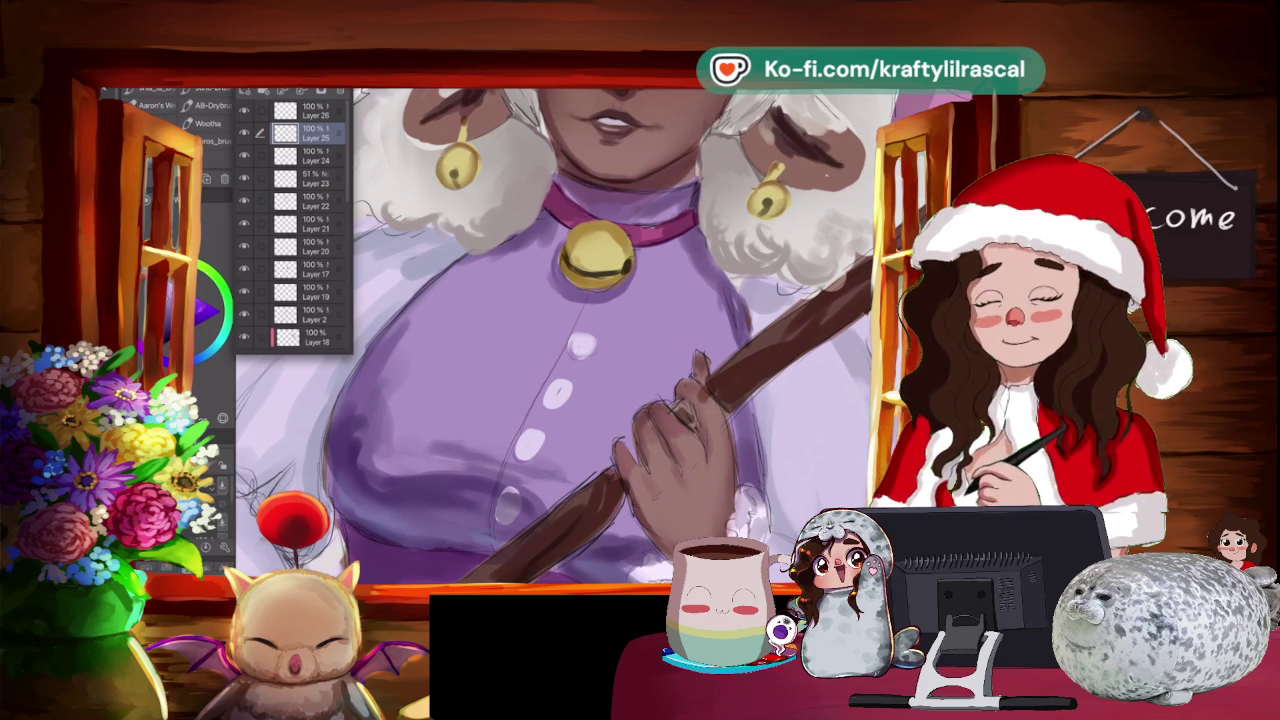
Swap to the orange colour, sample colours, and select Layer 26 for drybrush painting.
key(x)
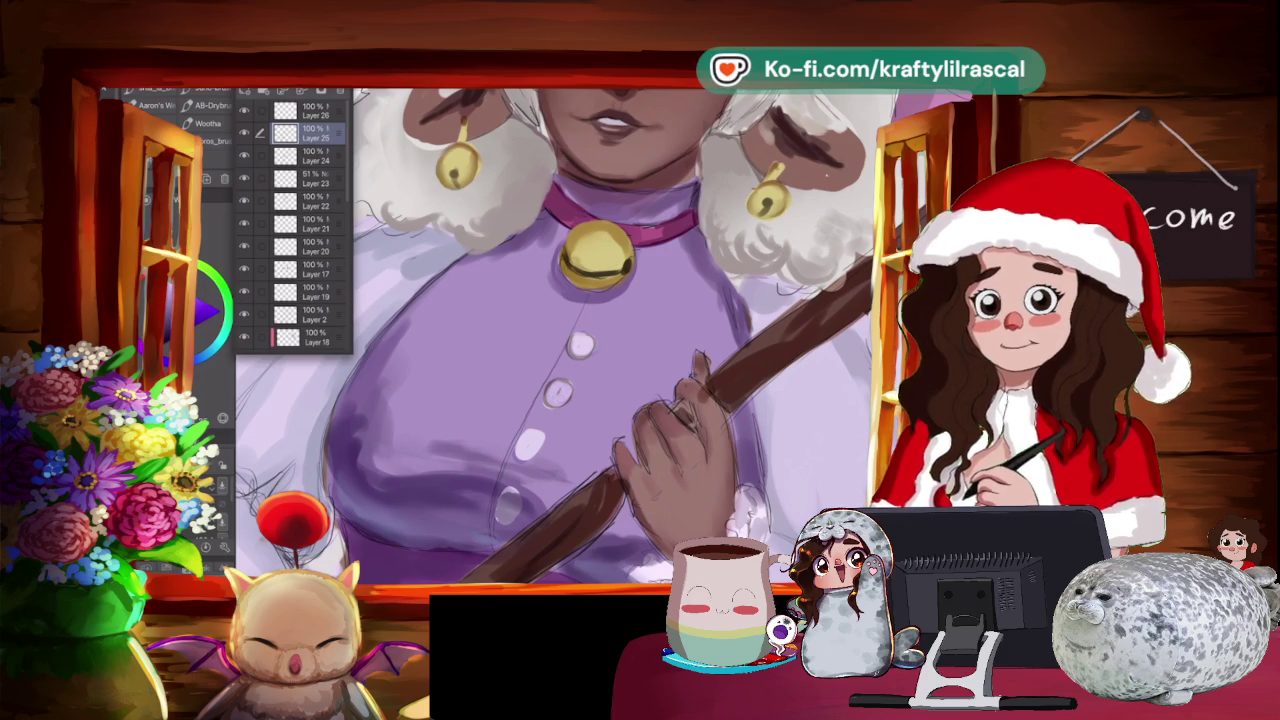
key(i)
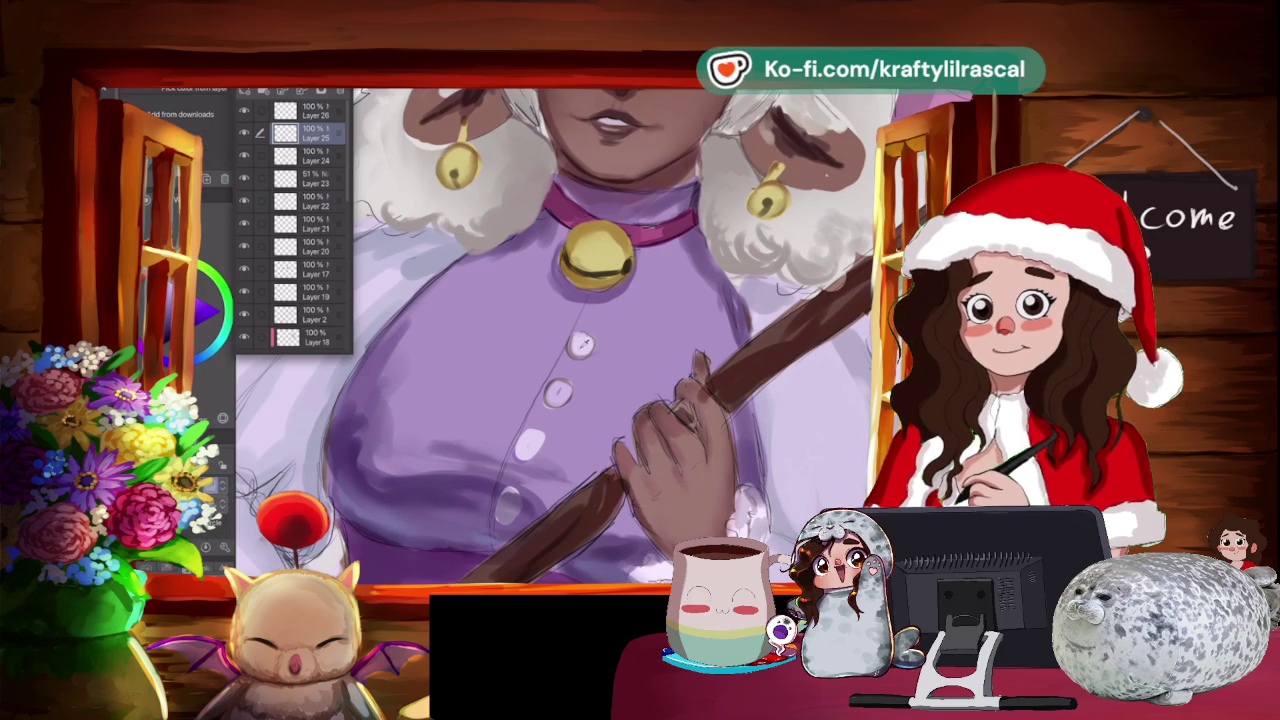
key(b)
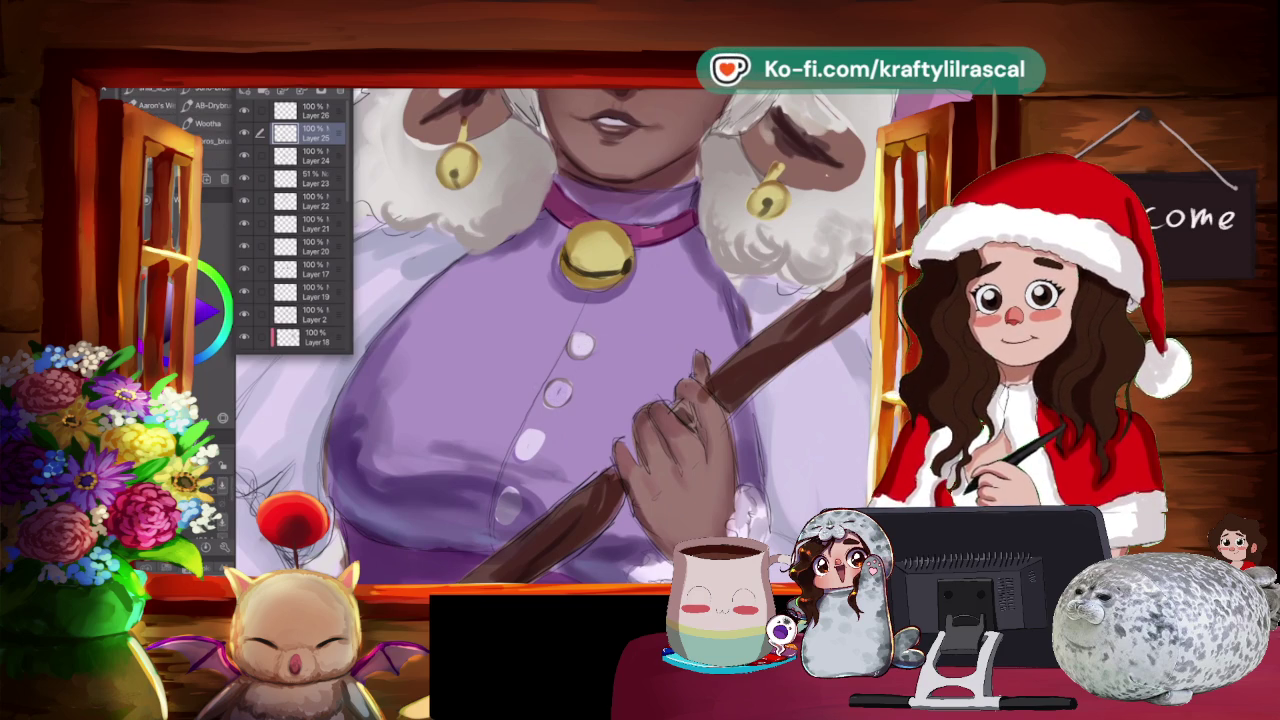
click(310, 110)
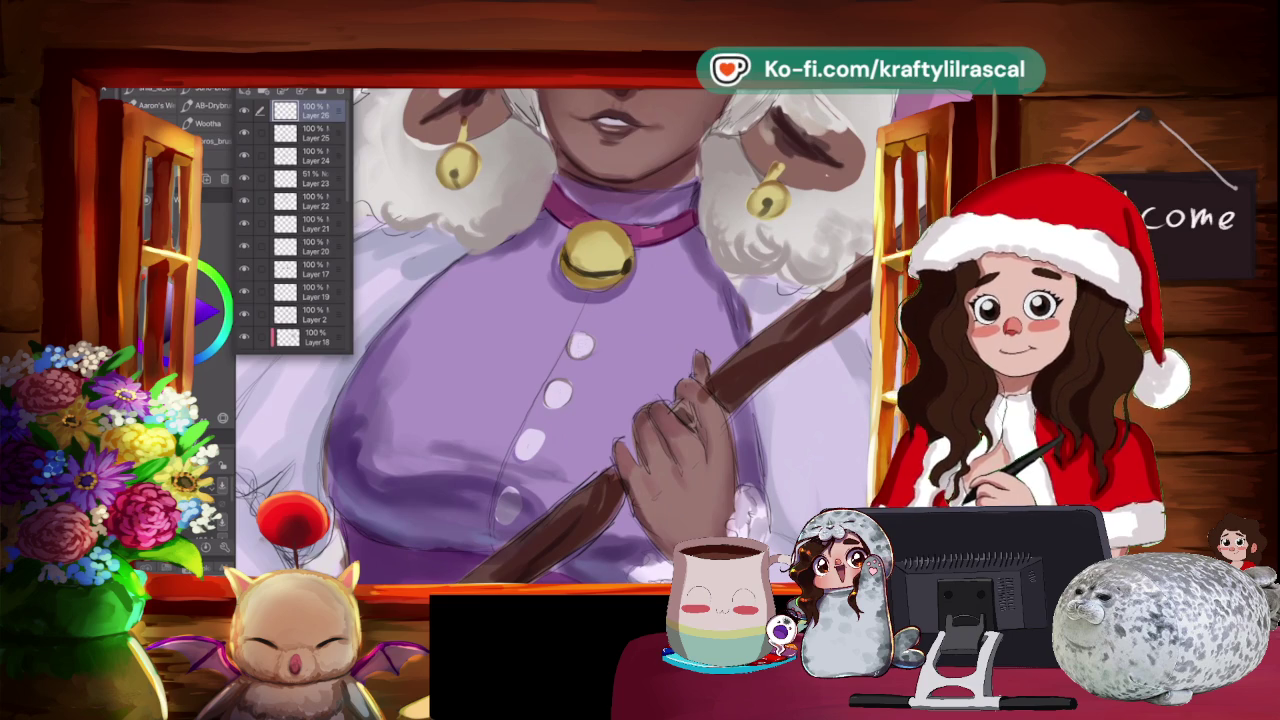
scroll(555, 335, down, 2)
scroll(555, 335, up, 2)
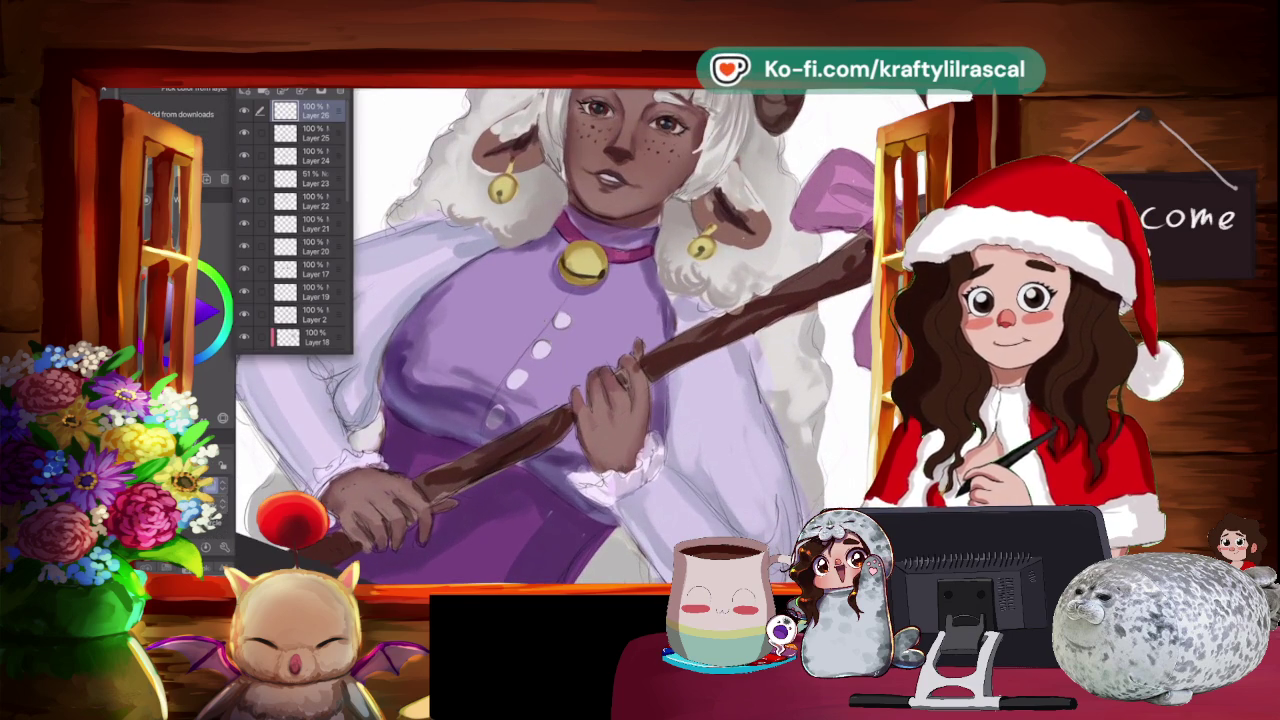
Sample a purple from the painting and return to the drybrush.
scroll(555, 335, up, 2)
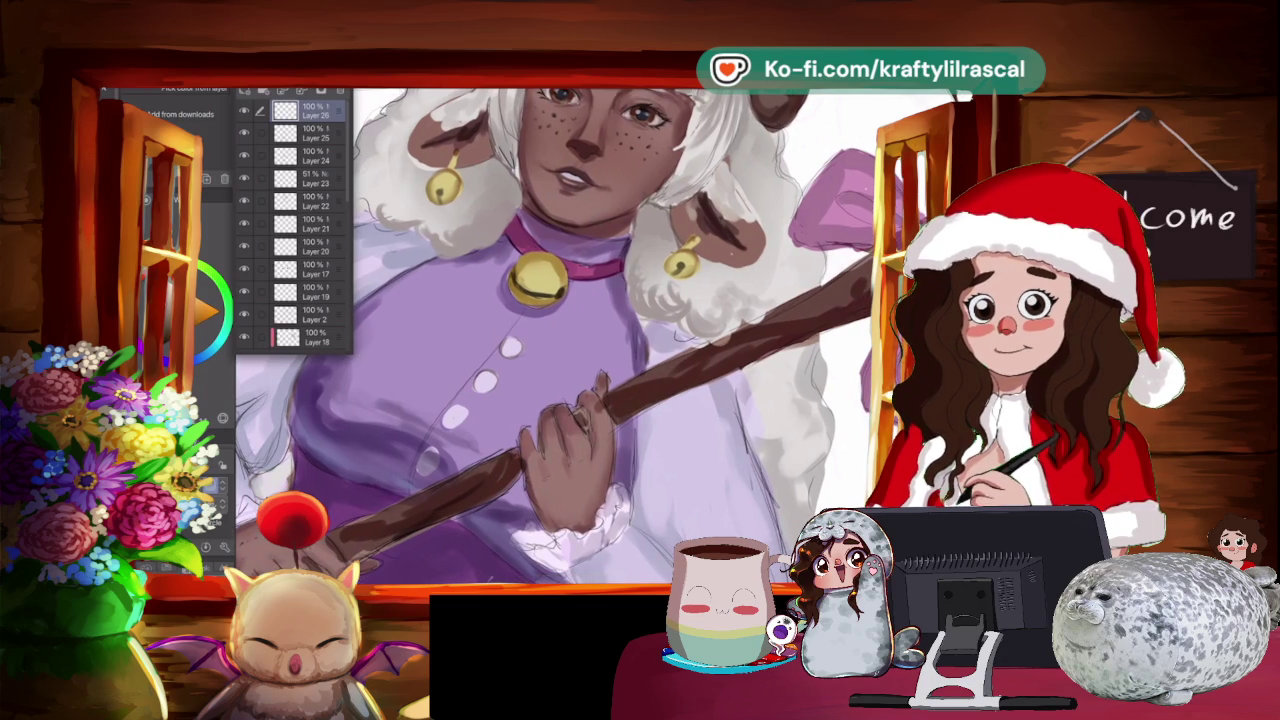
key(Escape)
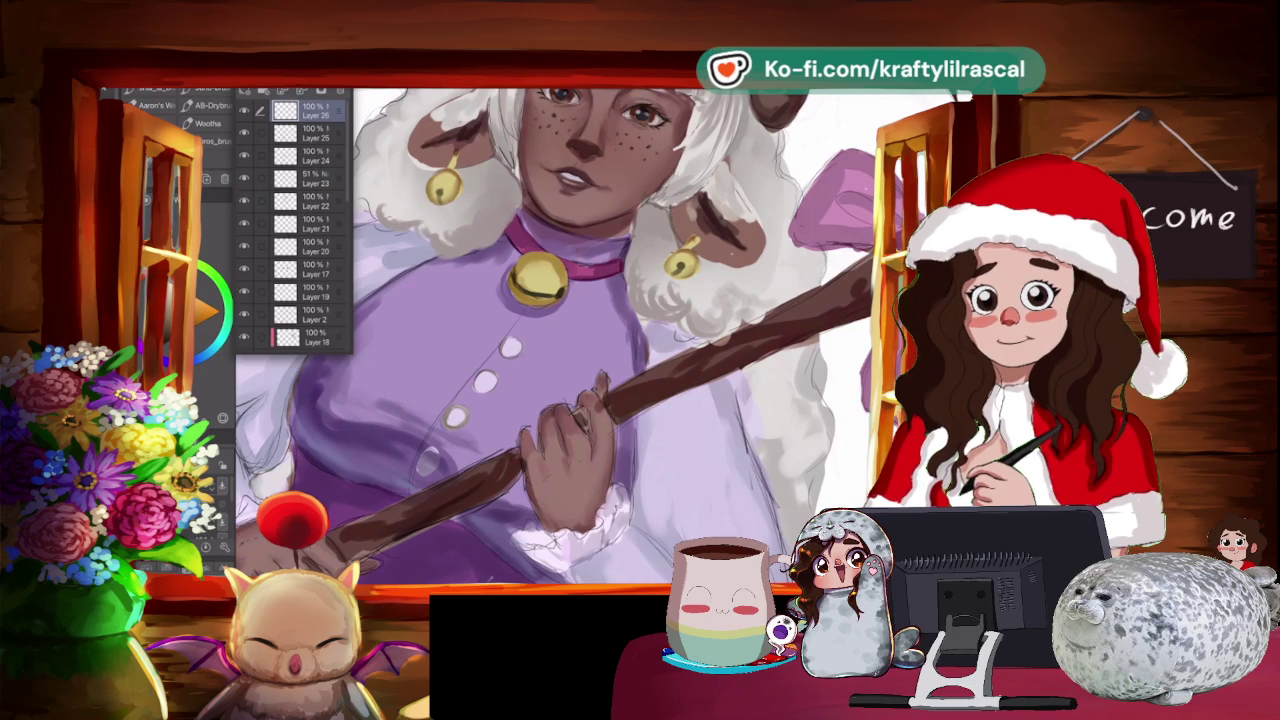
key(i)
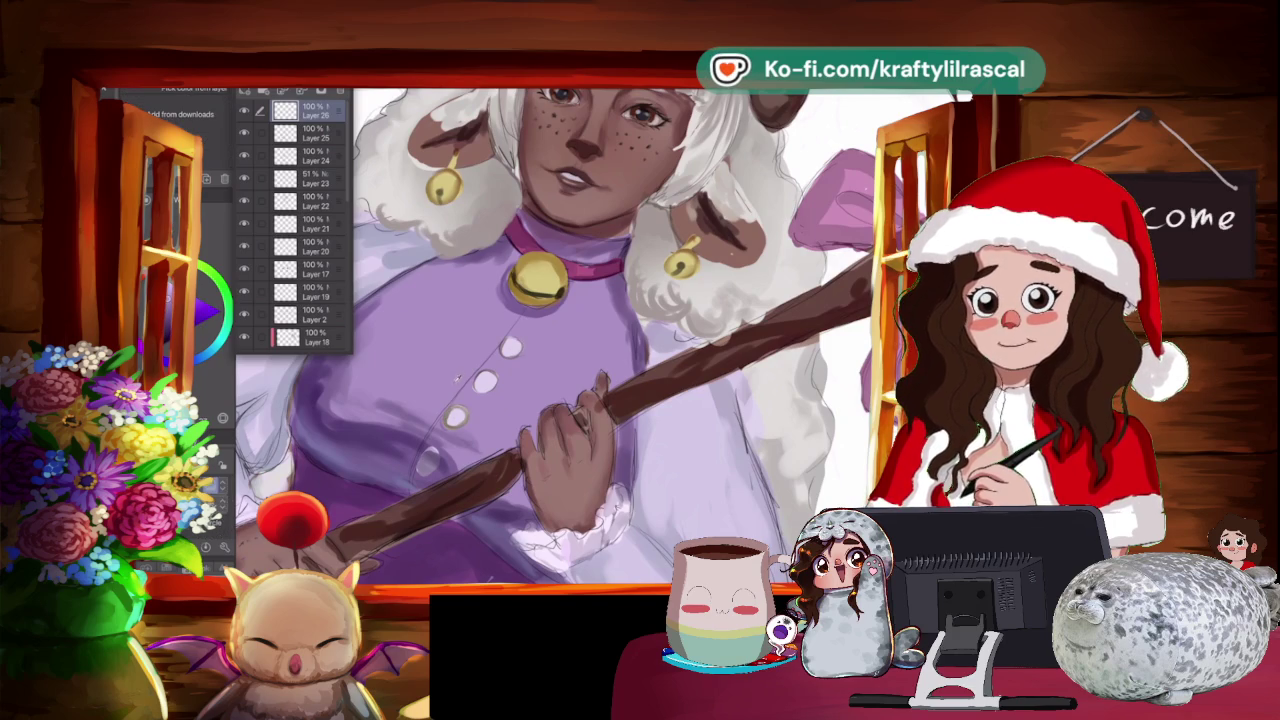
scroll(600, 380, up, 1)
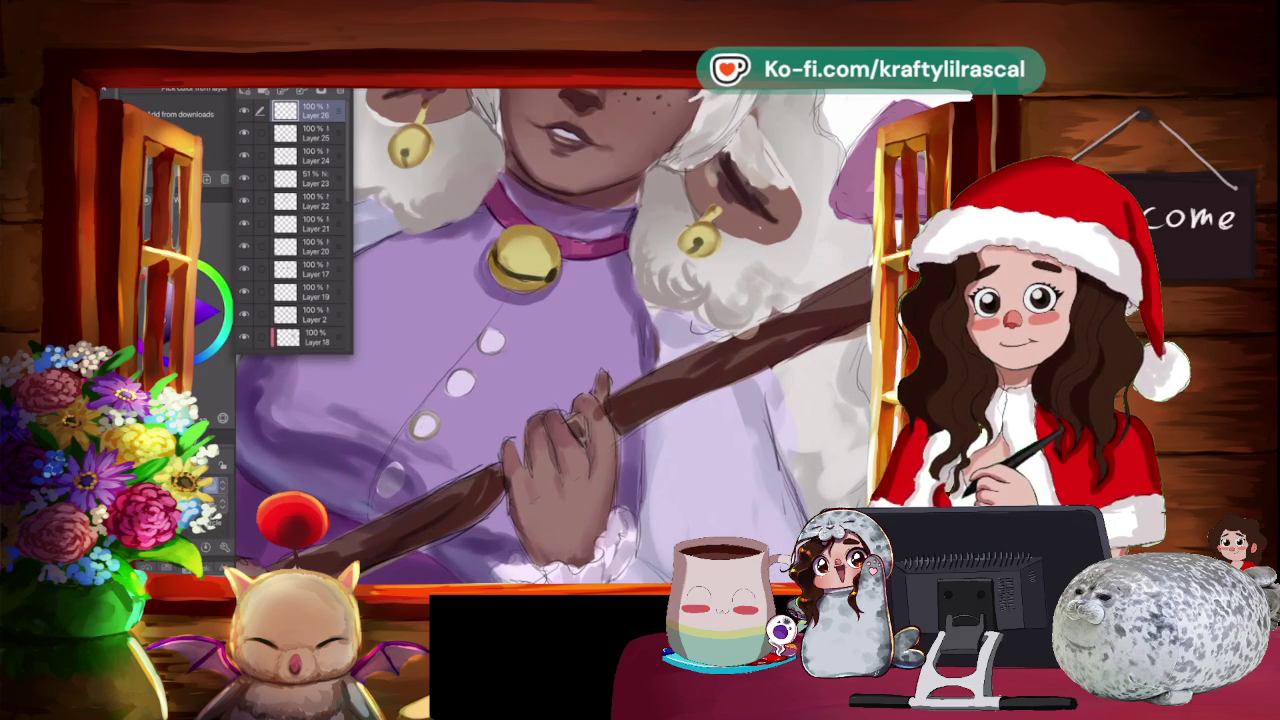
key(b)
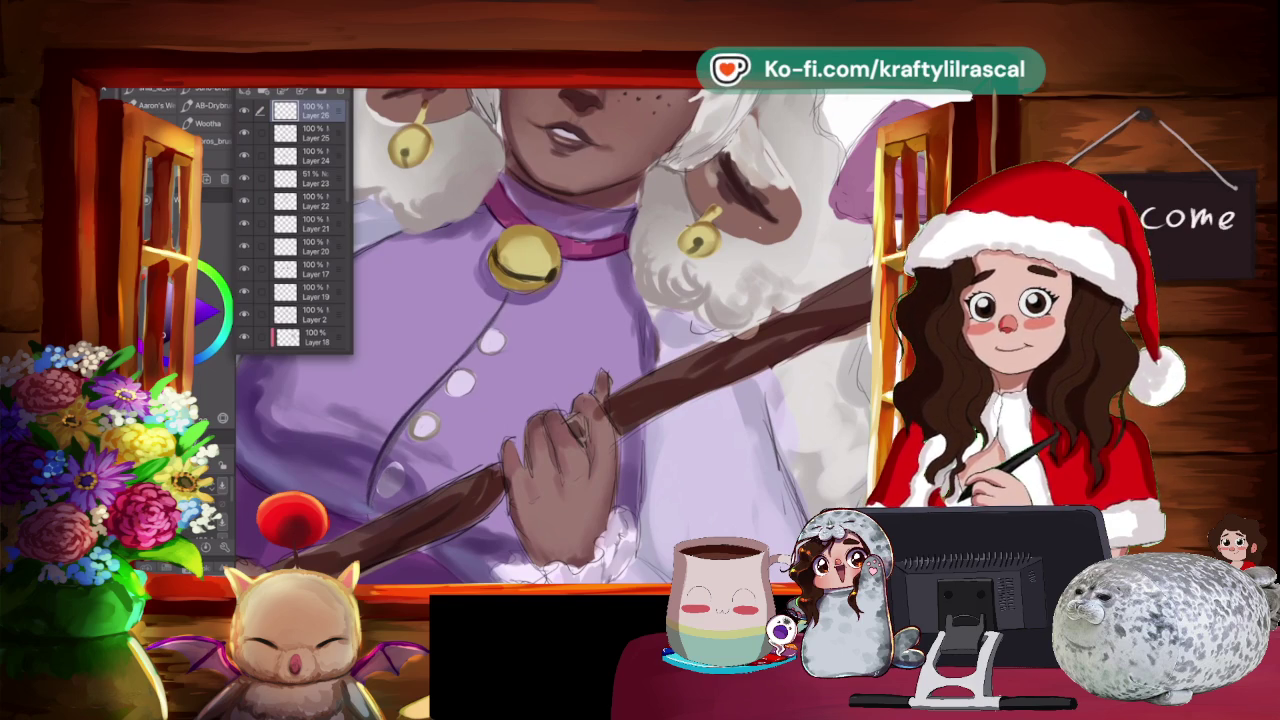
Rotate the canvas so the staff lies horizontal, pick the blending brushes, and fit the canvas.
scroll(560, 330, down, 3)
drag(560, 330, 600, 400)
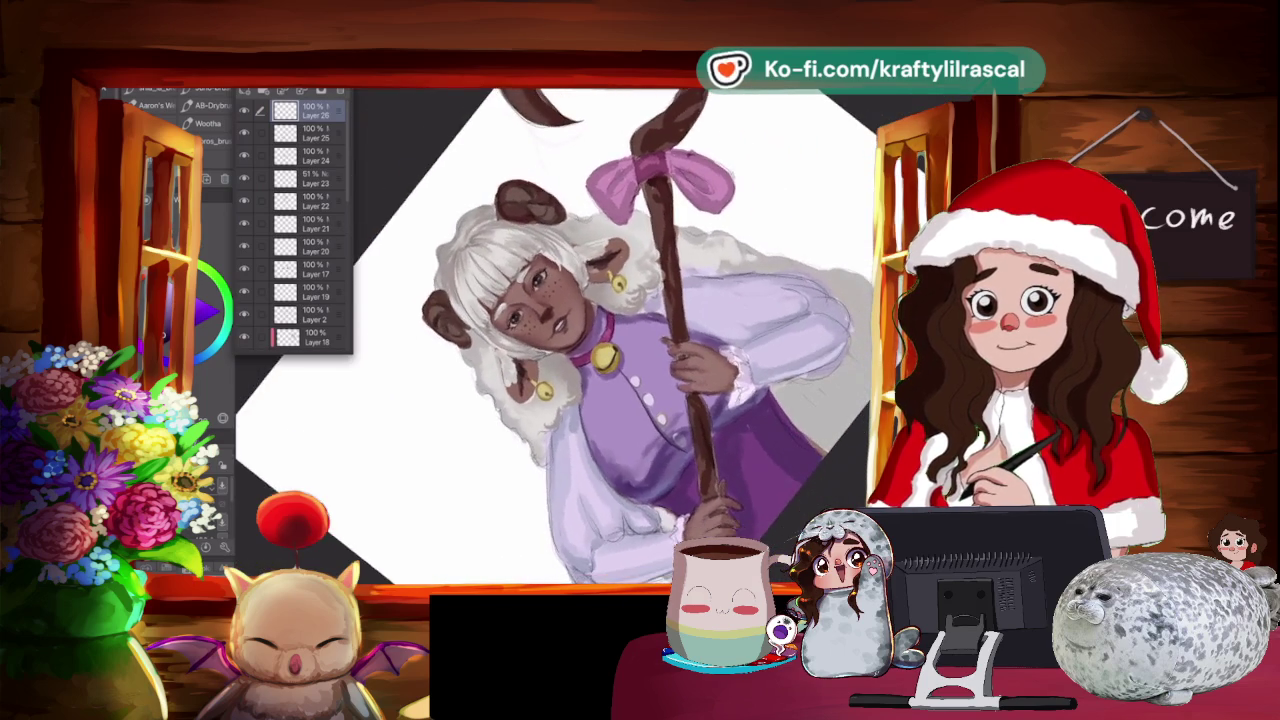
scroll(560, 330, up, 3)
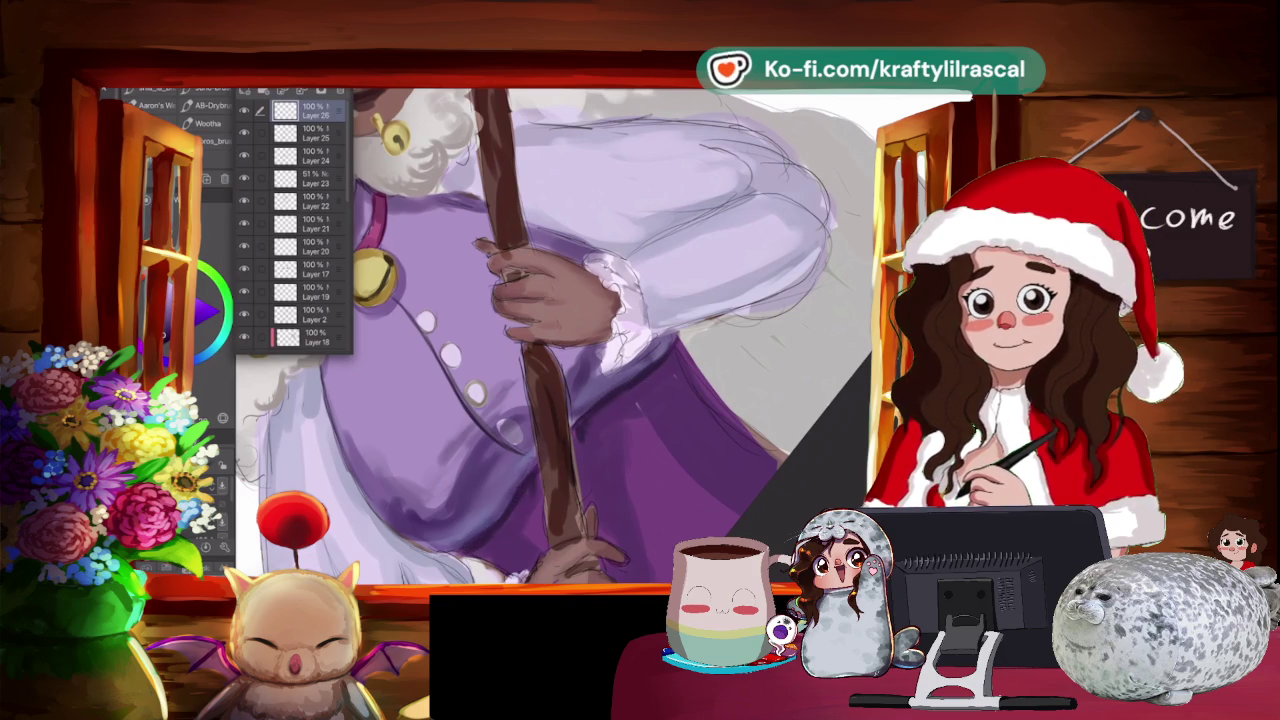
drag(533, 493, 600, 380)
scroll(560, 330, up, 2)
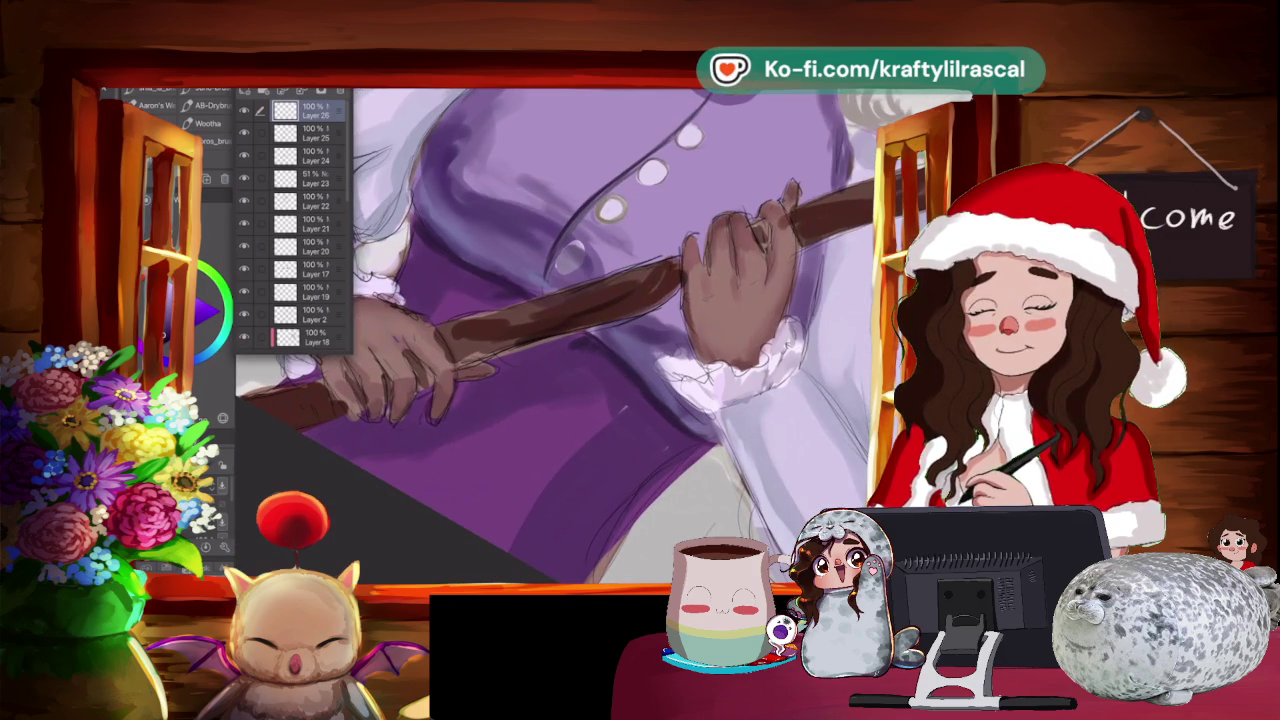
key(j)
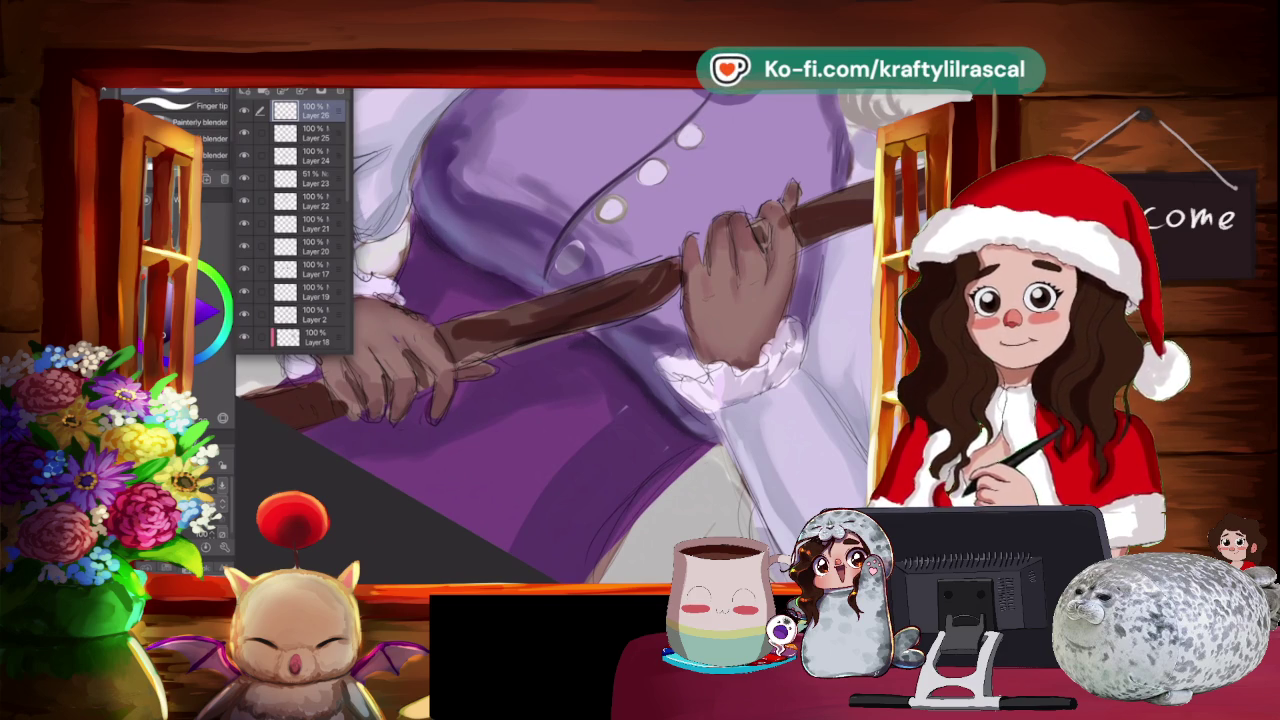
key(ctrl+0)
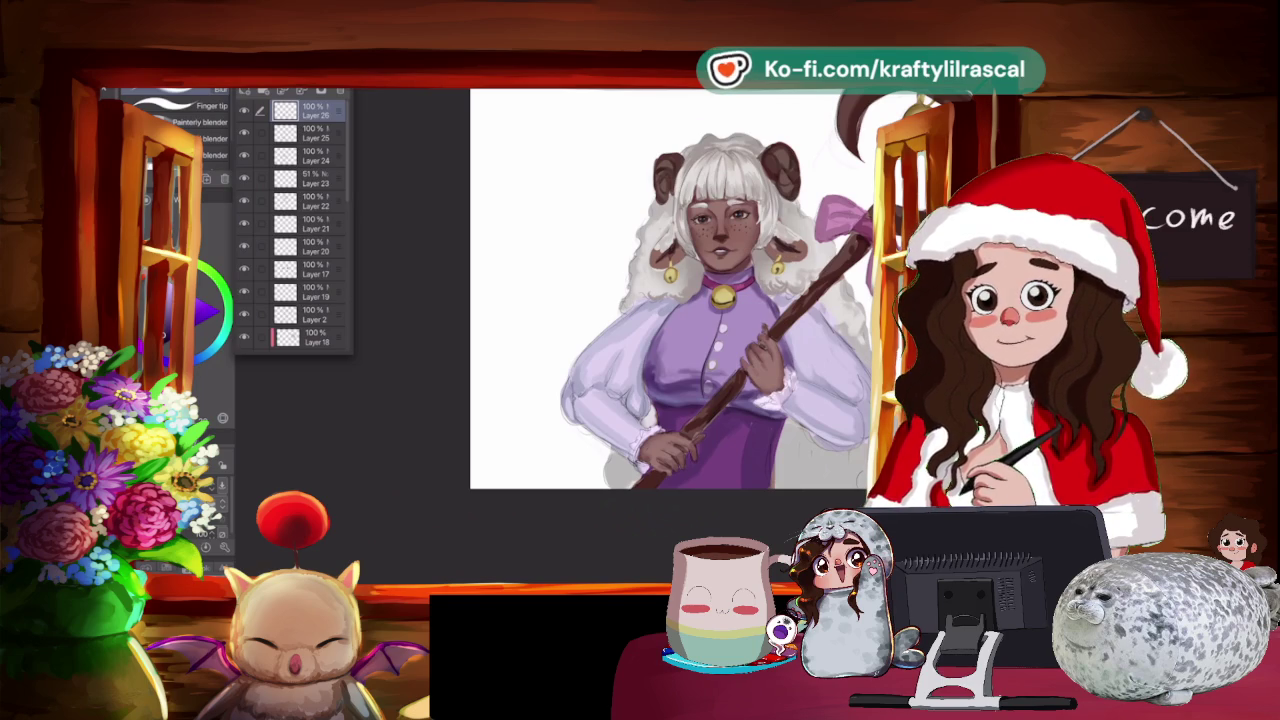
Tilt the canvas and paint grey shading along the left side of the white hair.
mouse_move(725, 220)
mouse_down()
mouse_move(537, 300)
mouse_move(545, 215)
mouse_up()
scroll(534, 290, up, 1)
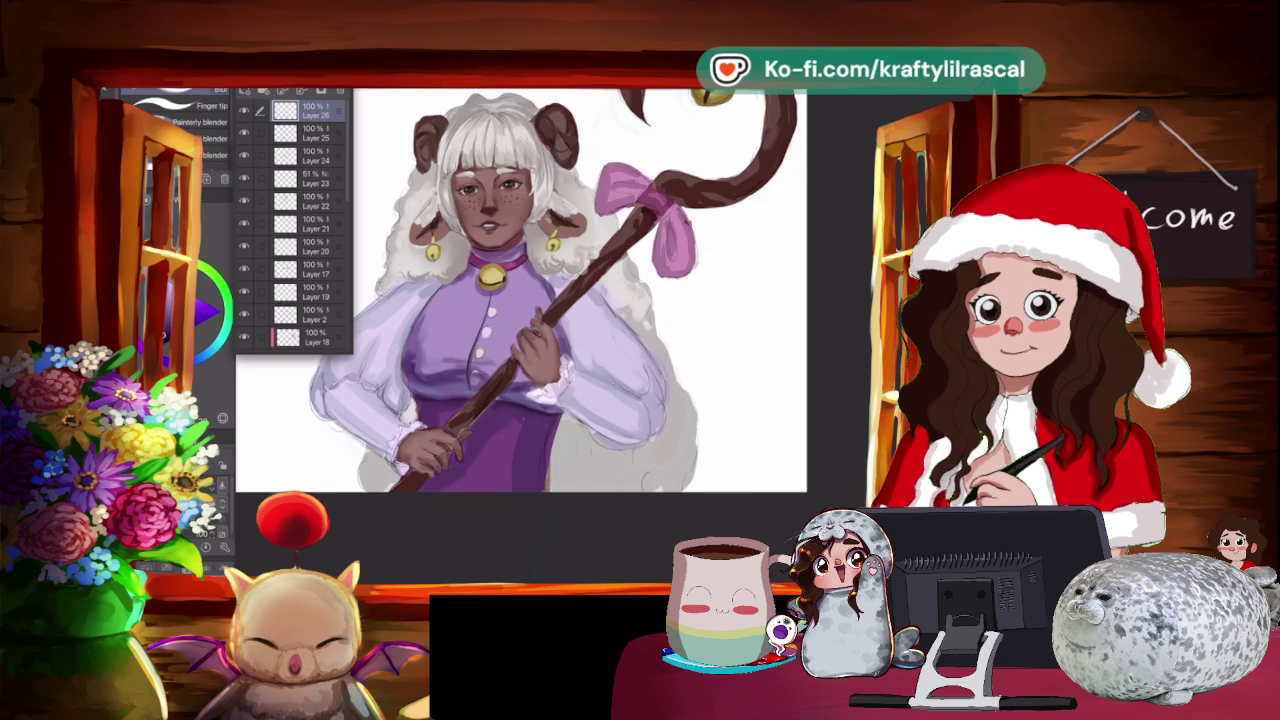
drag(650, 200, 600, 150)
scroll(540, 330, up, 1)
drag(430, 135, 385, 290)
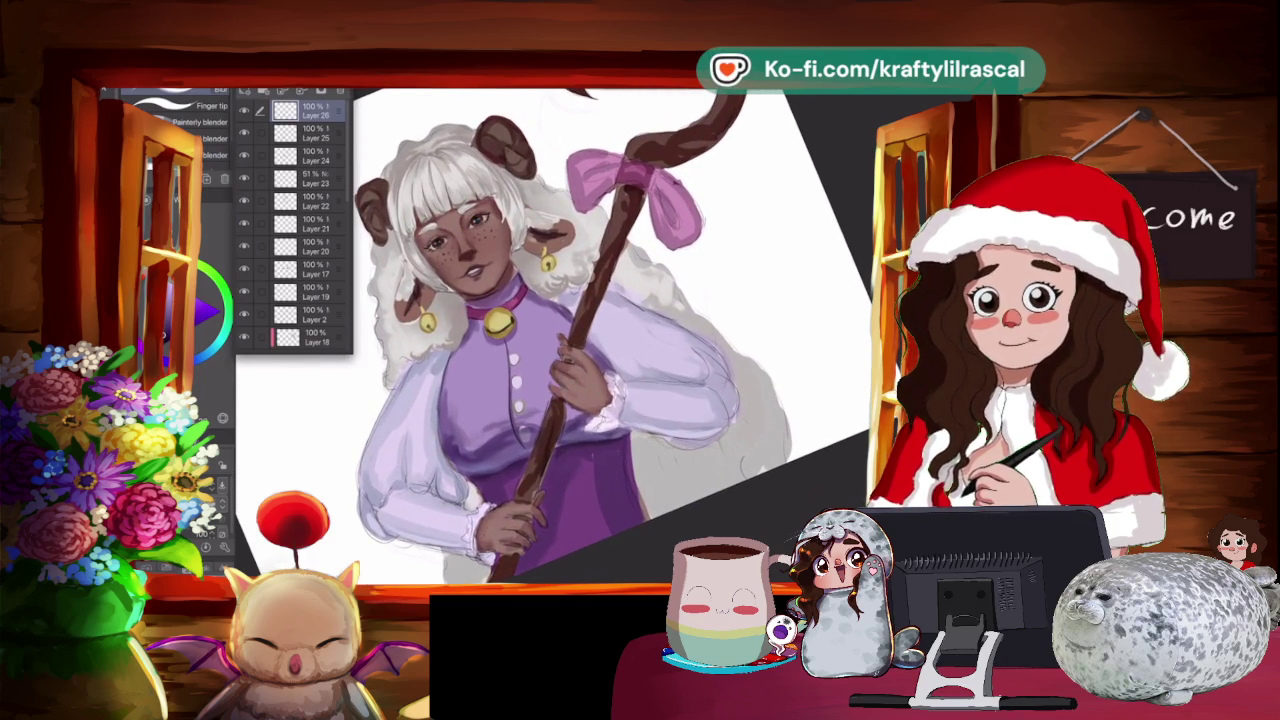
Alternate sampling colours from the painting and painting with the drybrush.
key(i)
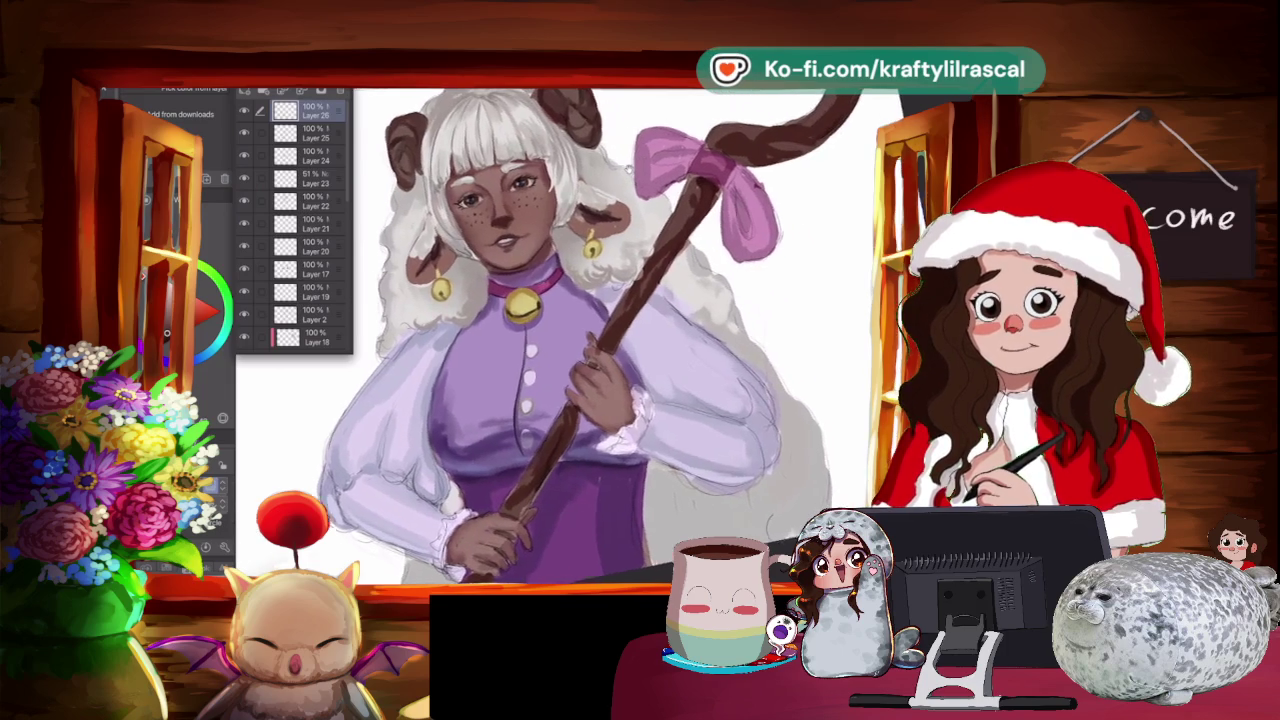
scroll(554, 336, up, 3)
scroll(553, 337, up, 2)
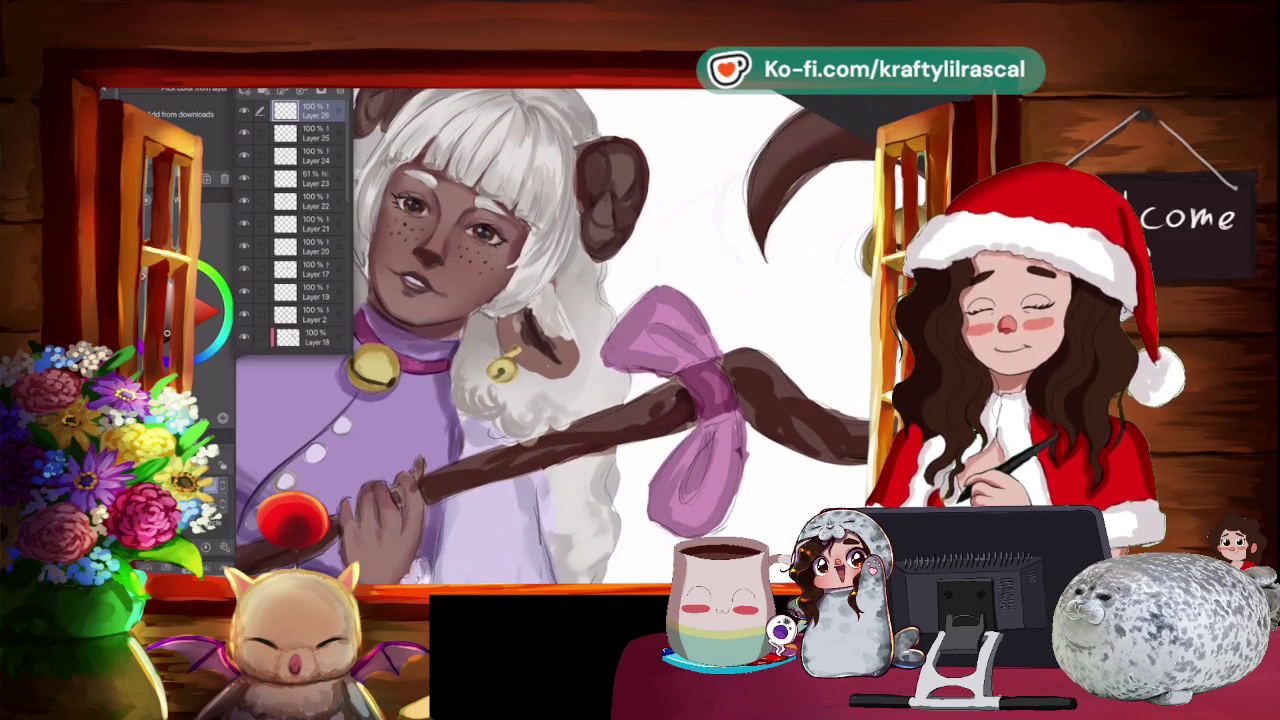
key(b)
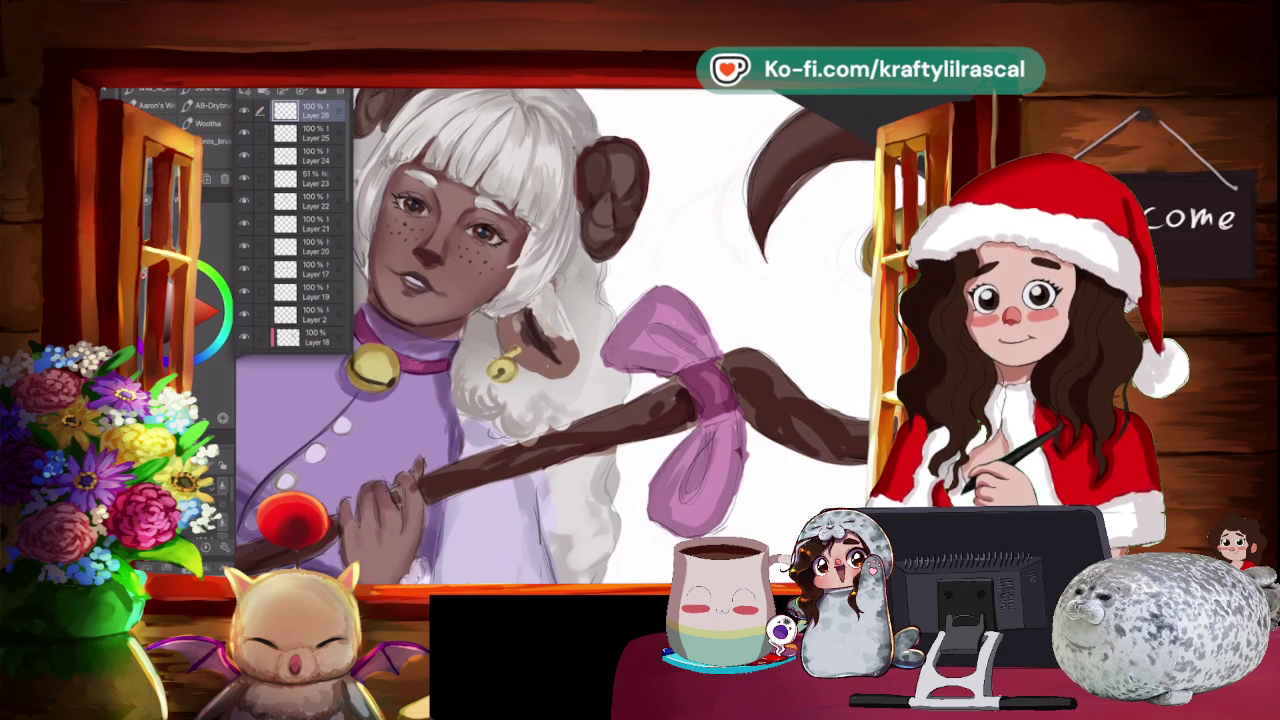
key(i)
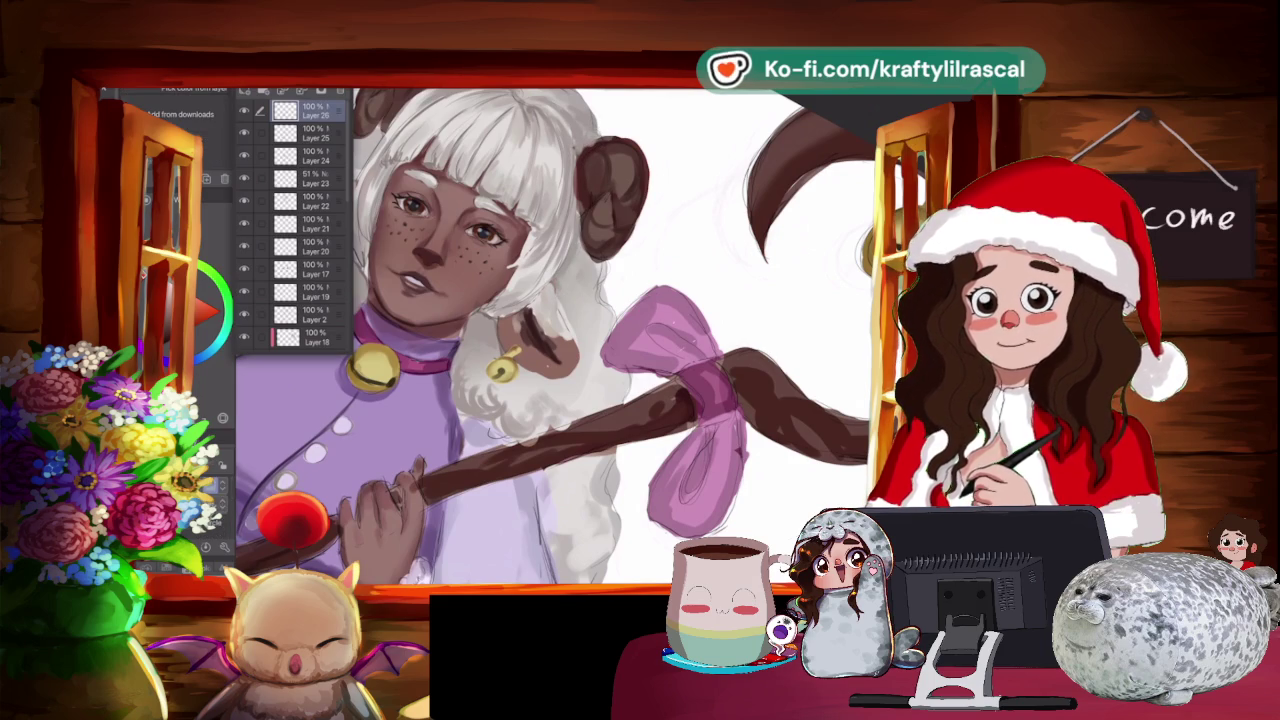
key(b)
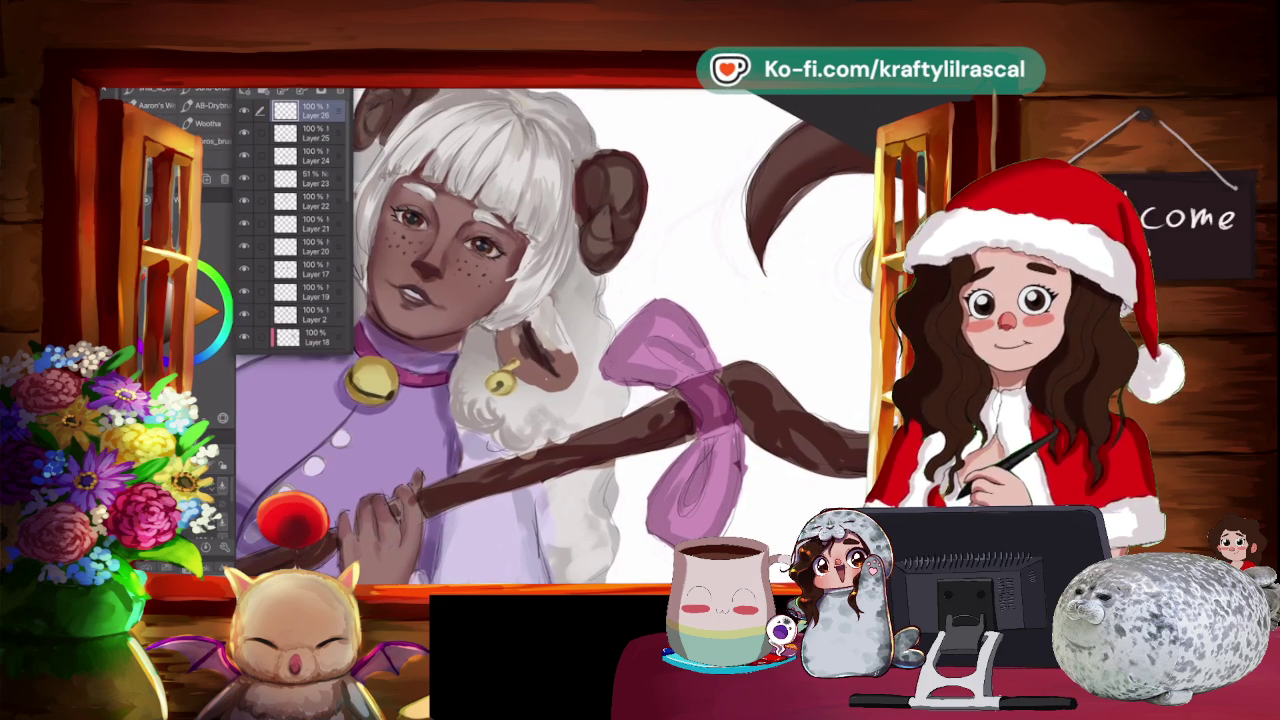
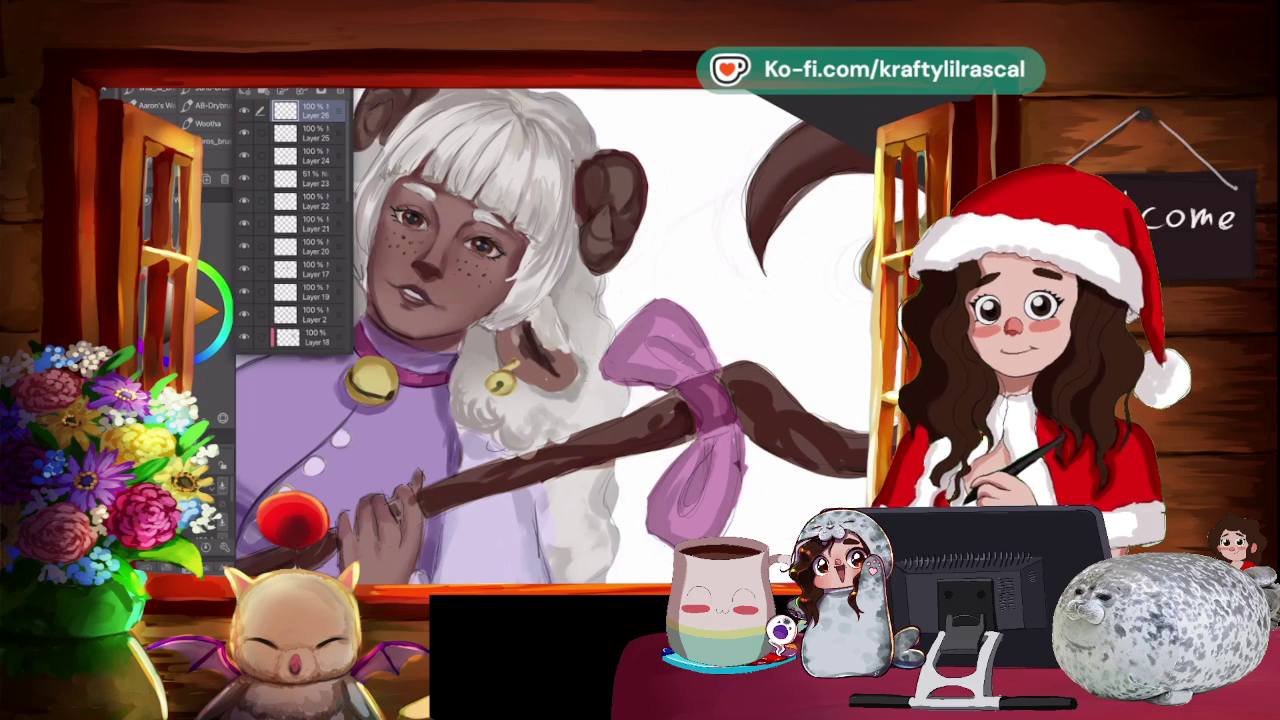
Make a small freehand selection near the figure's left ear.
scroll(550, 335, down, 1)
scroll(550, 335, down, 1)
scroll(550, 335, down, 2)
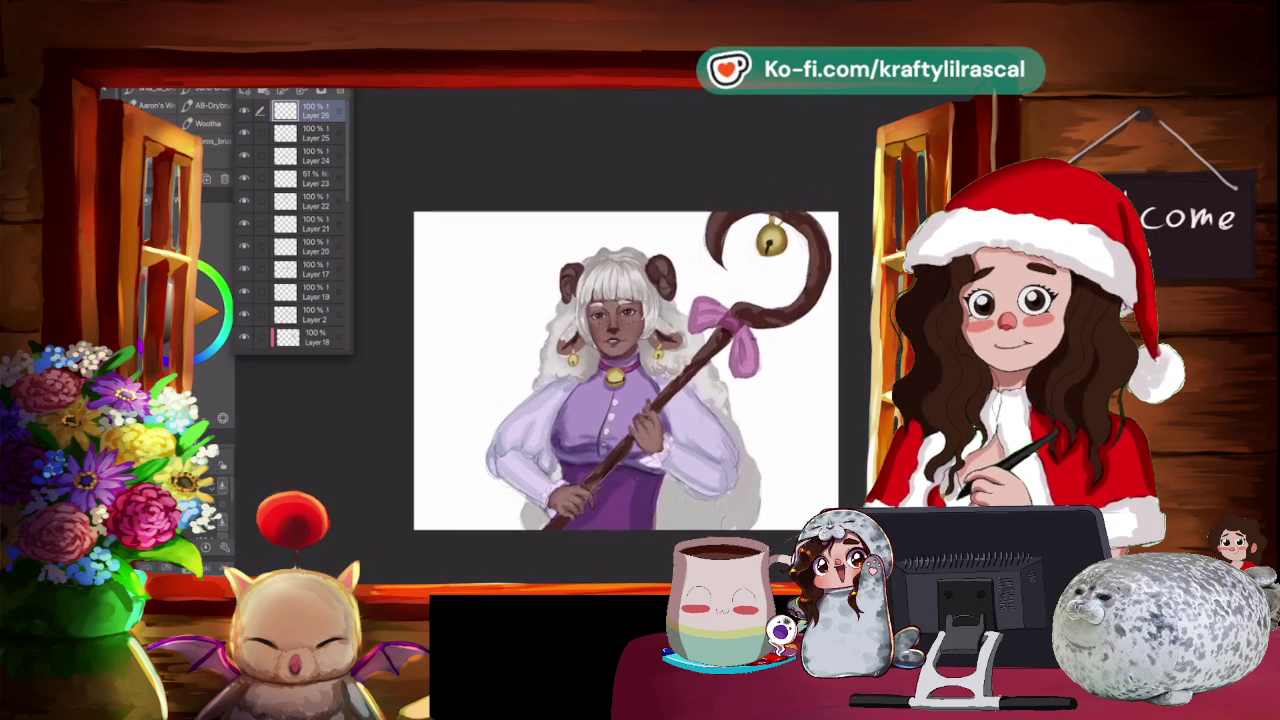
scroll(550, 330, up, 2)
scroll(550, 330, up, 1)
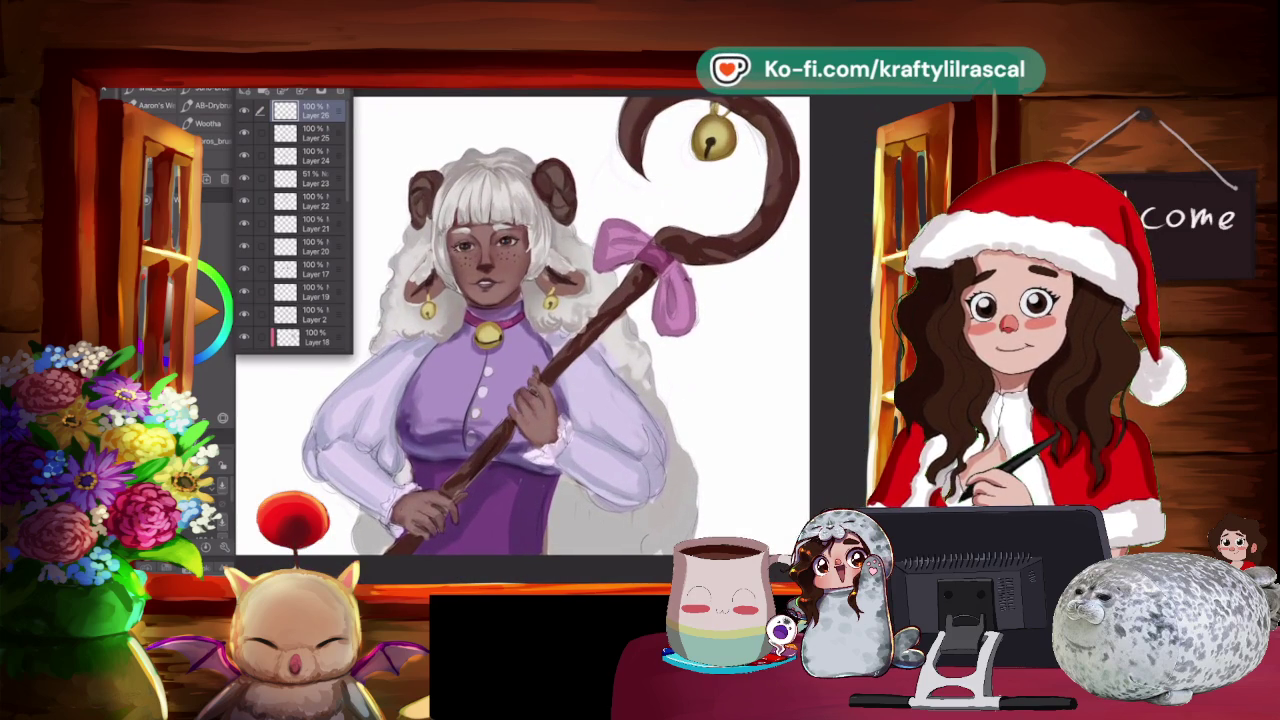
scroll(575, 320, up, 1)
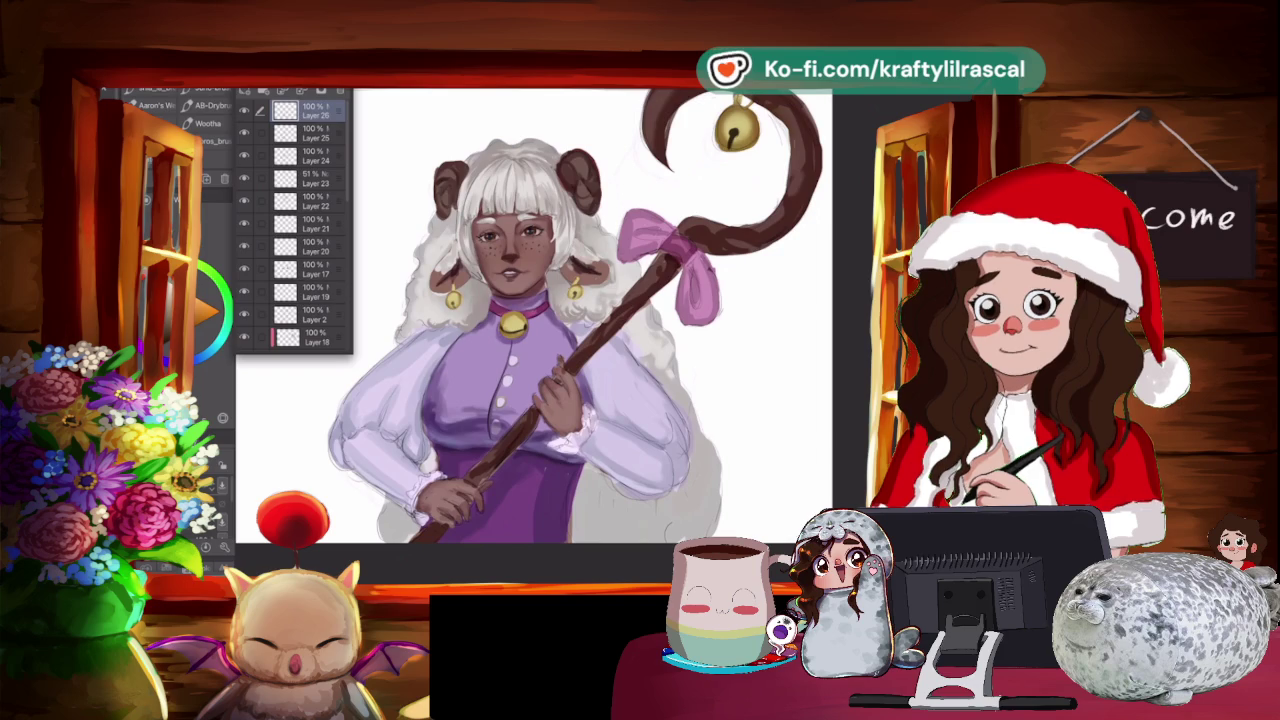
scroll(580, 320, down, 1)
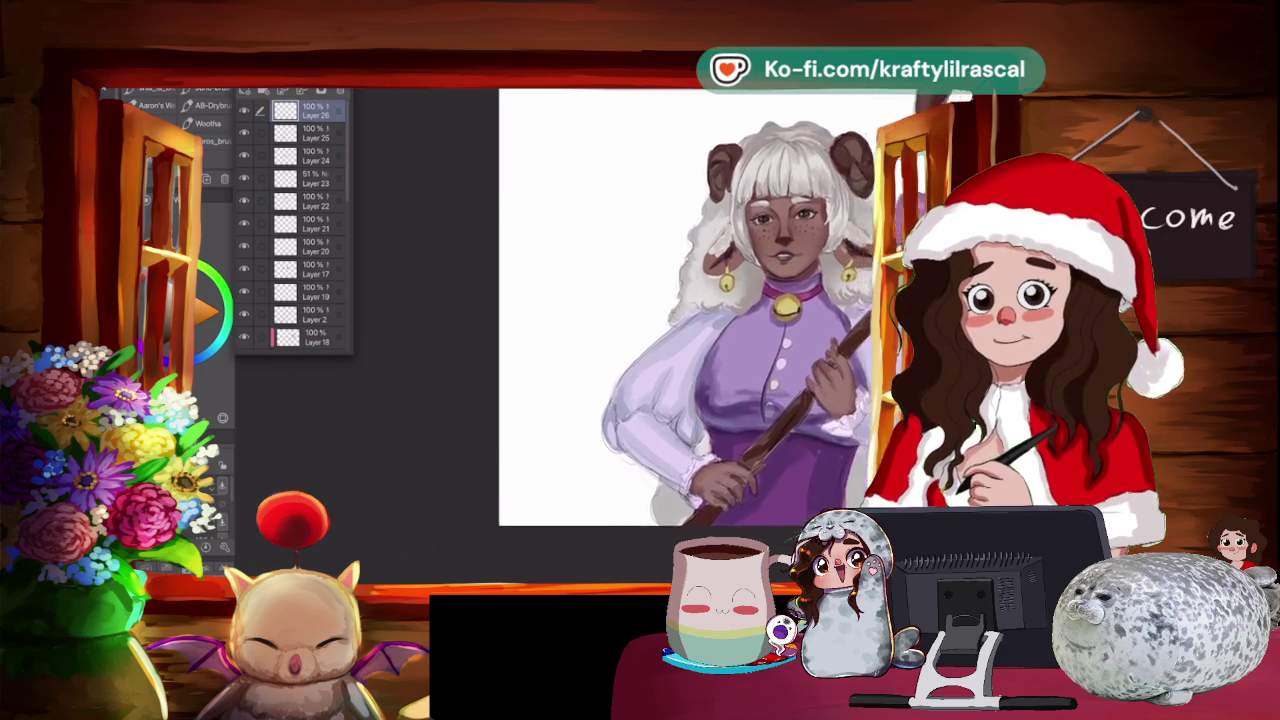
scroll(555, 345, down, 2)
scroll(555, 345, down, 1)
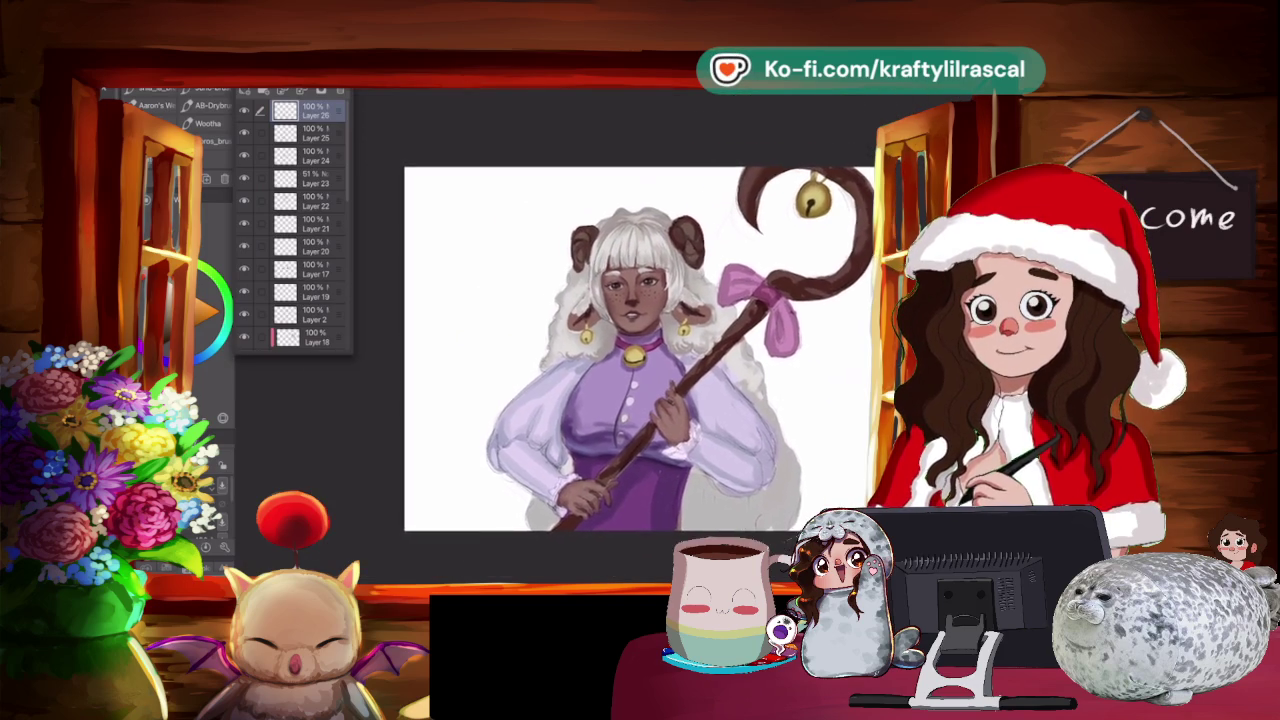
scroll(600, 340, up, 1)
scroll(600, 340, up, 1)
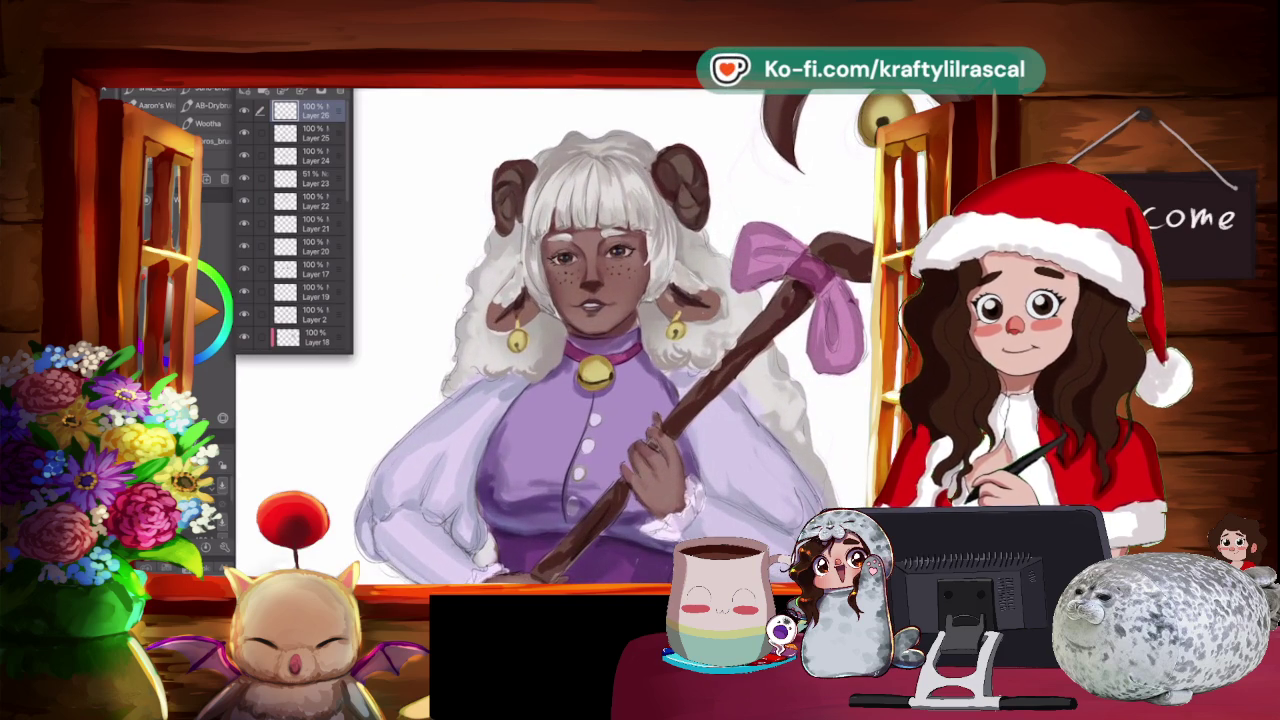
key(m)
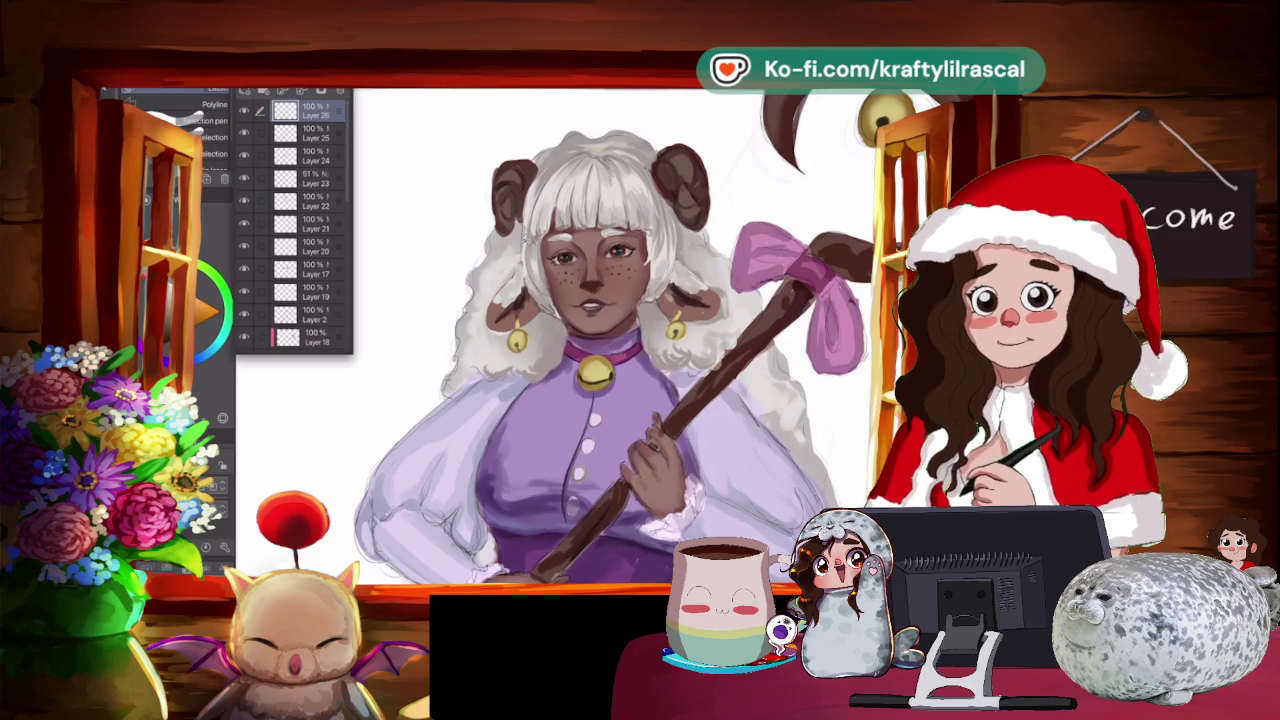
mouse_move(504, 266)
mouse_down()
mouse_move(490, 304)
mouse_move(530, 385)
mouse_up()
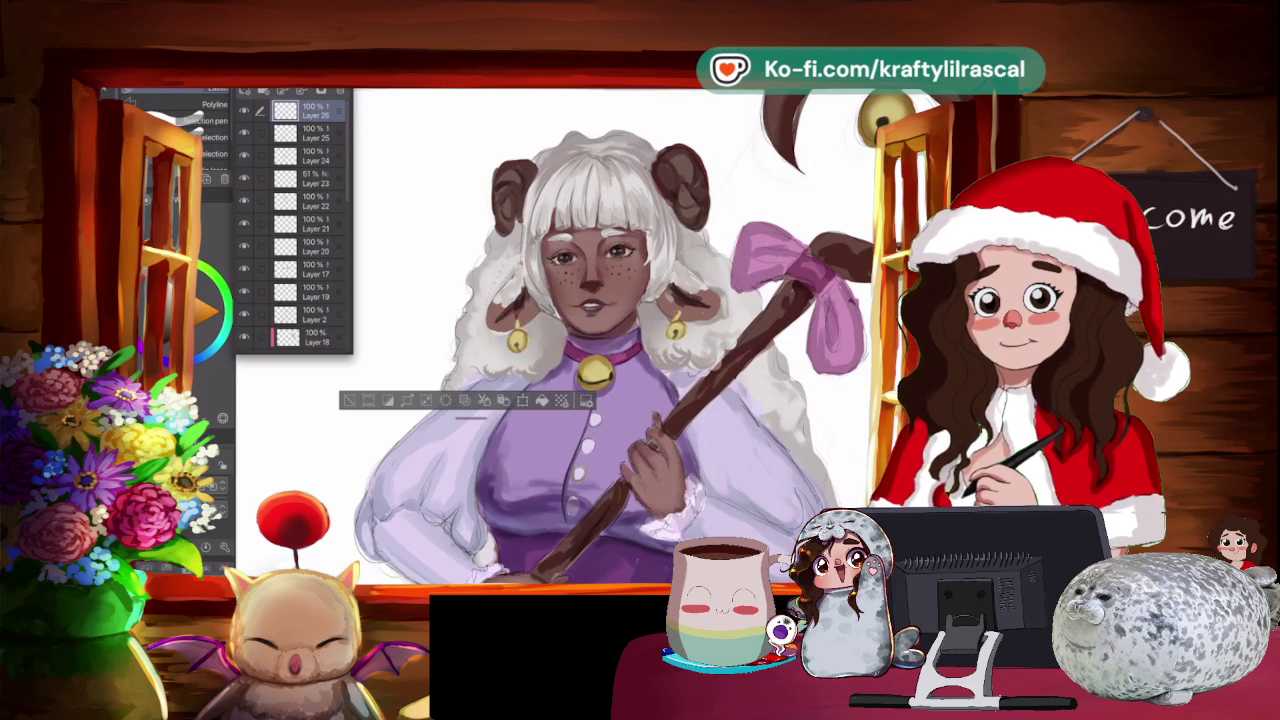
Sample a colour from the artwork for the ear area, then clear the selection.
key(b)
key(i)
drag(380, 300, 520, 488)
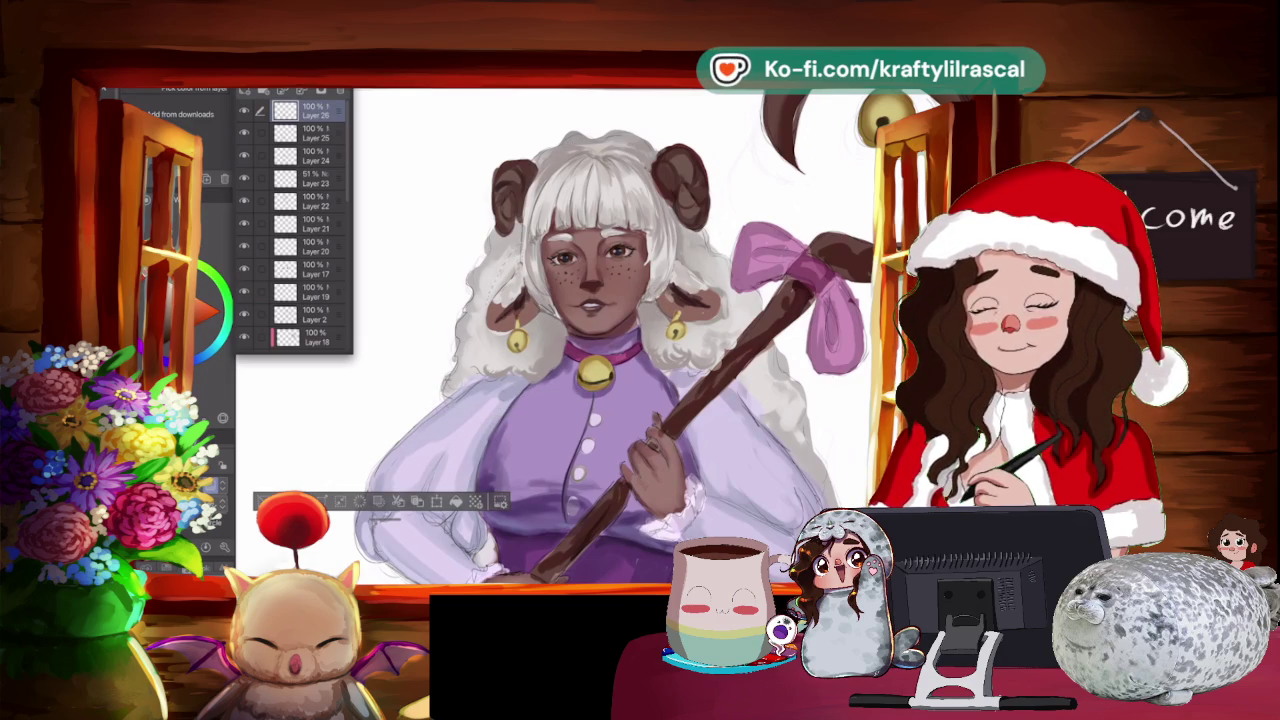
key(b)
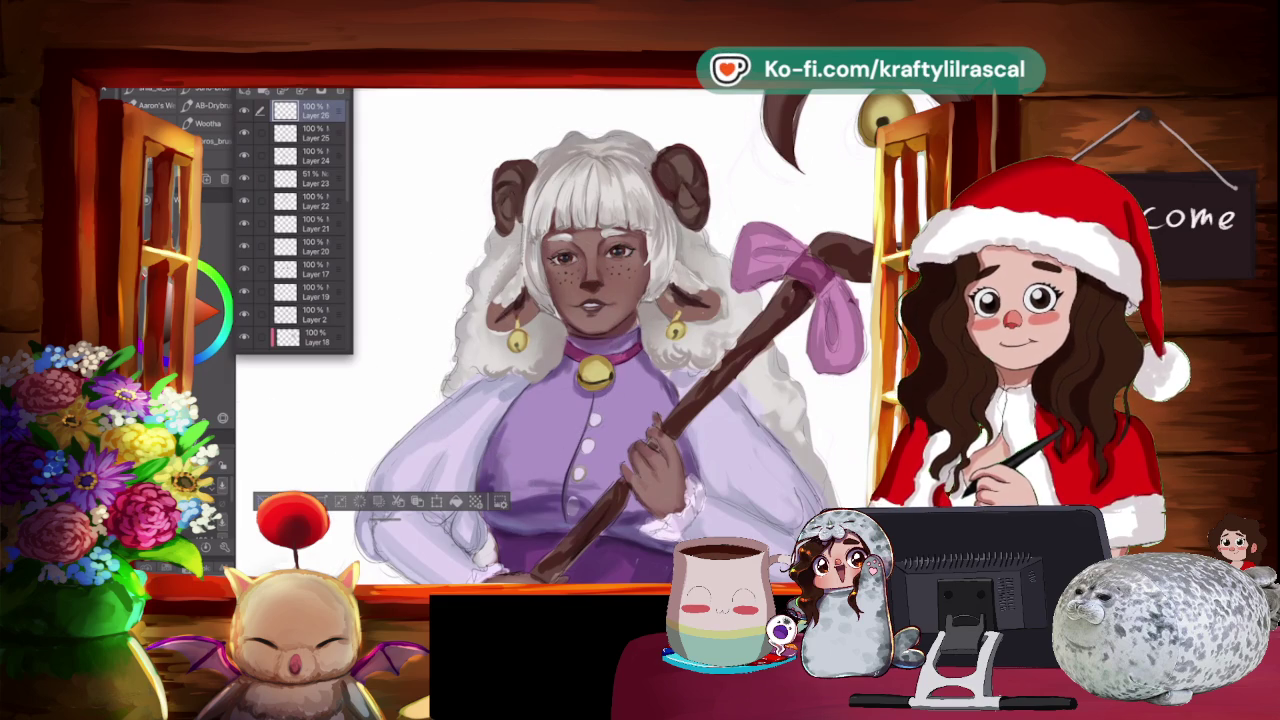
key(ctrl+d)
Rotate and zoom the view onto the torso and the hand gripping the staff.
drag(529, 300, 560, 280)
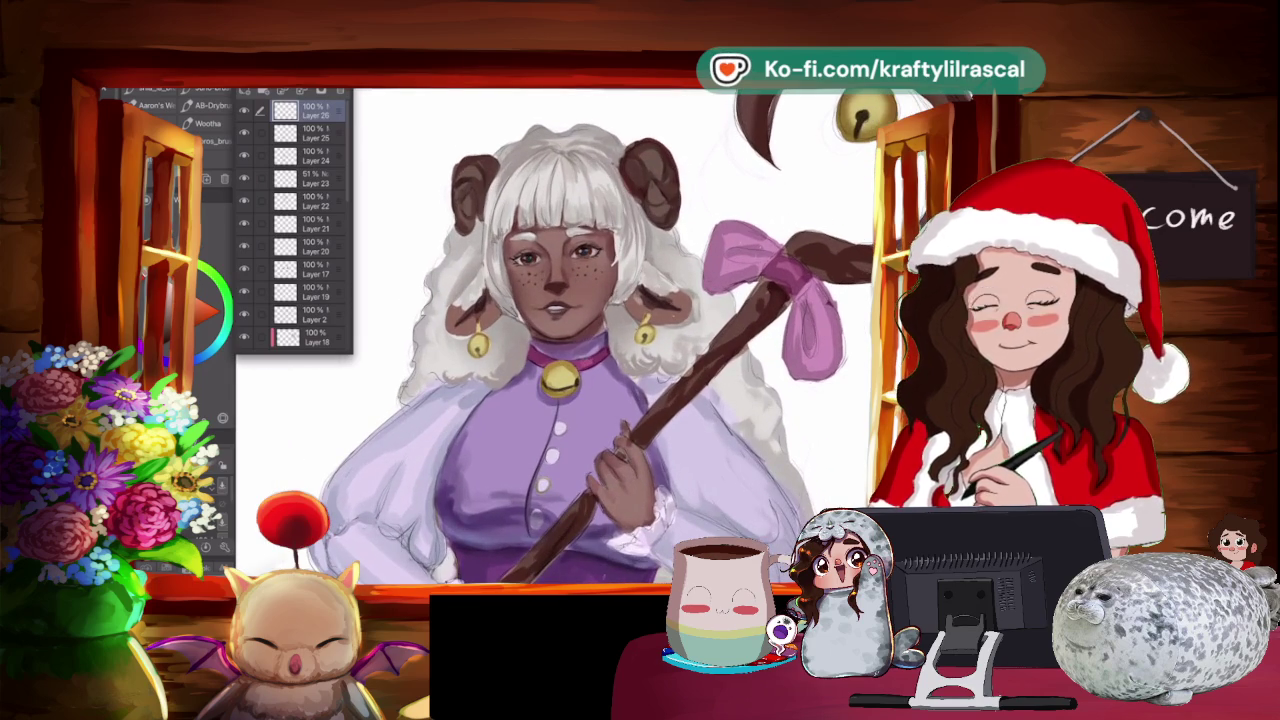
key(e)
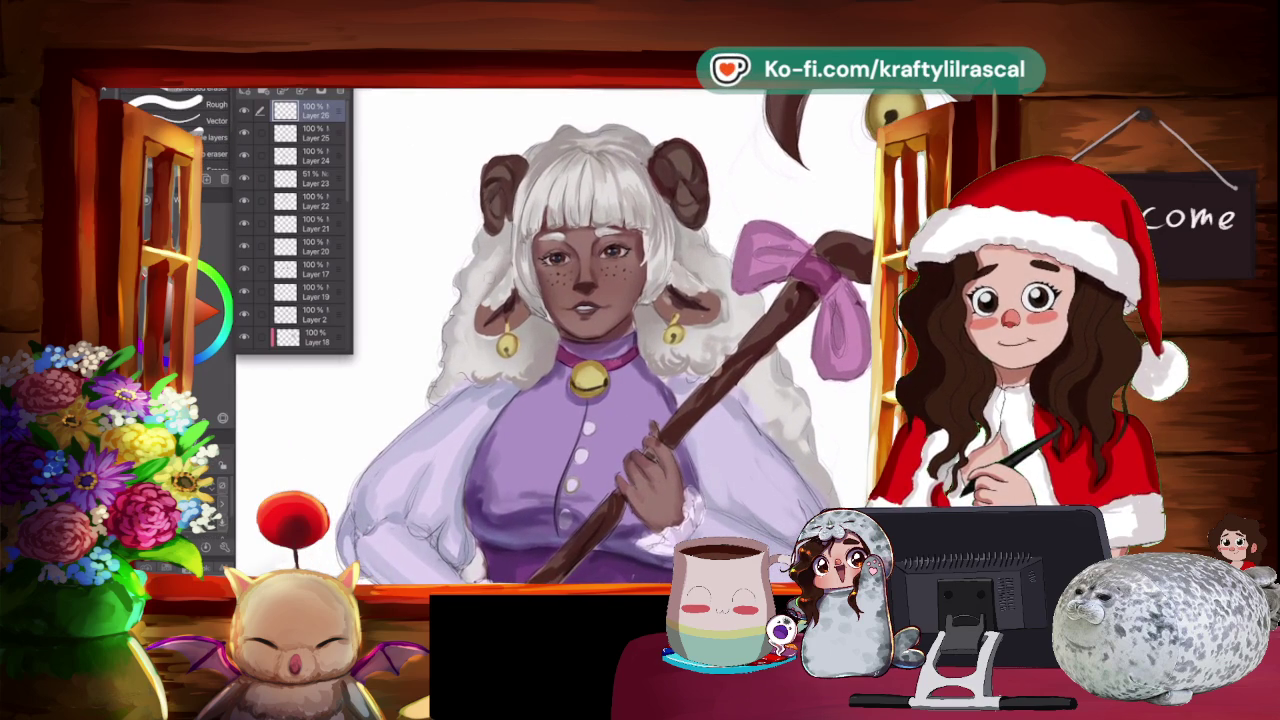
drag(600, 330, 580, 340)
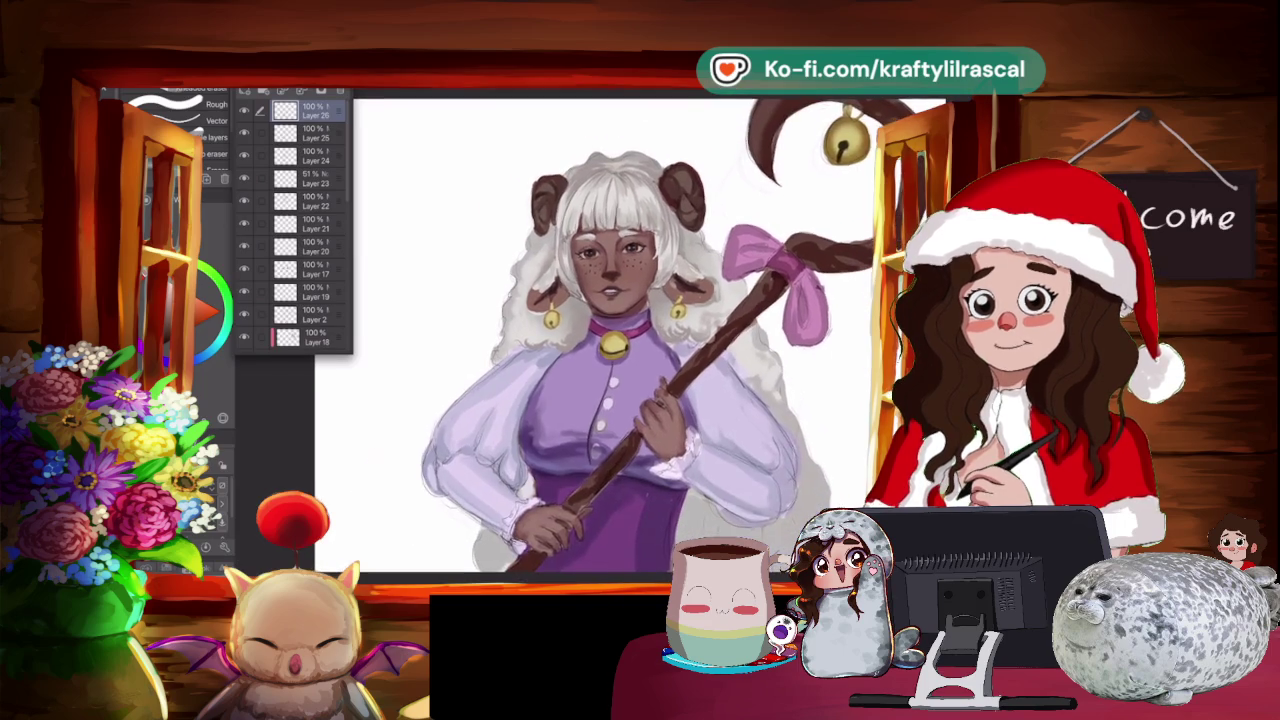
scroll(590, 340, up, 5)
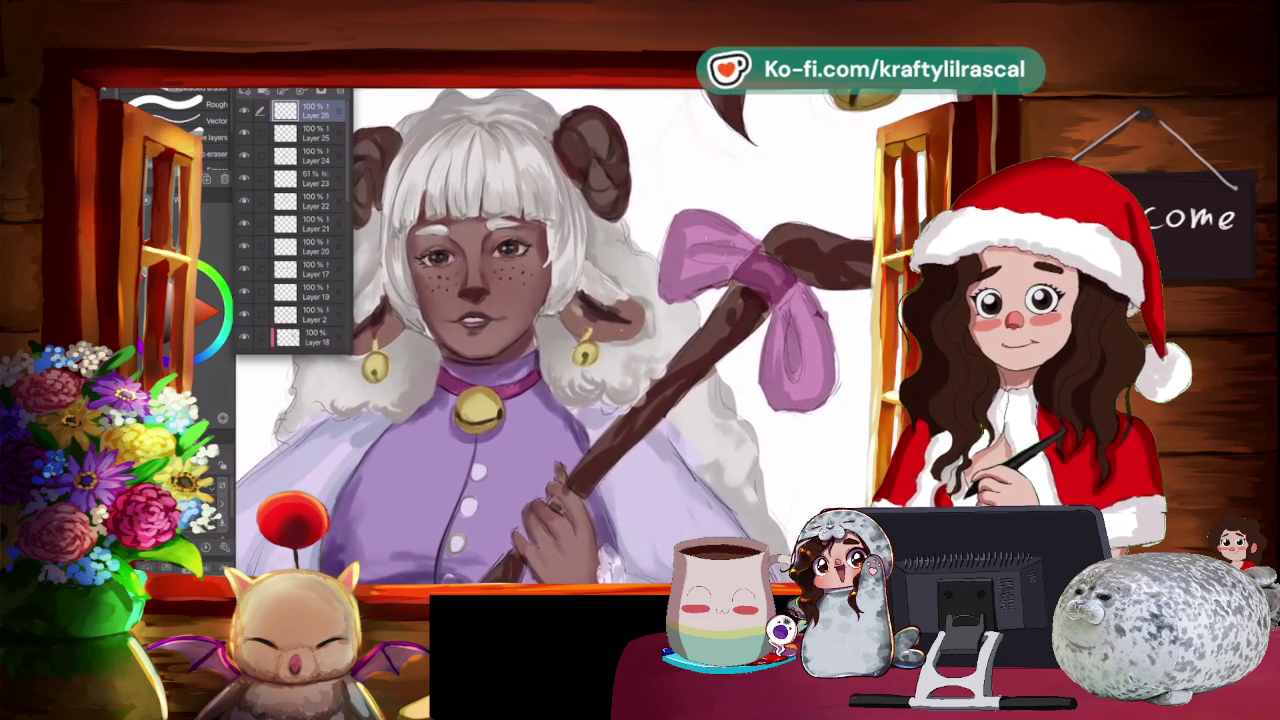
drag(590, 340, 566, 338)
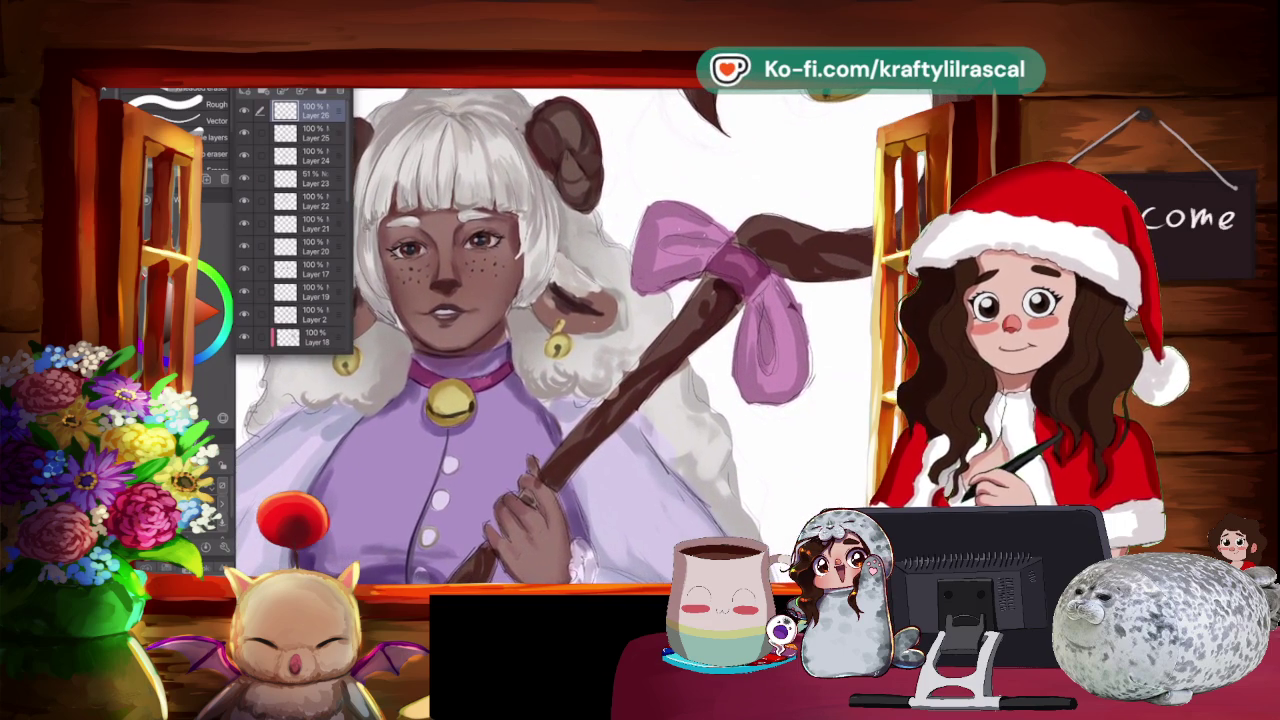
scroll(560, 340, down, 2)
scroll(560, 340, down, 2)
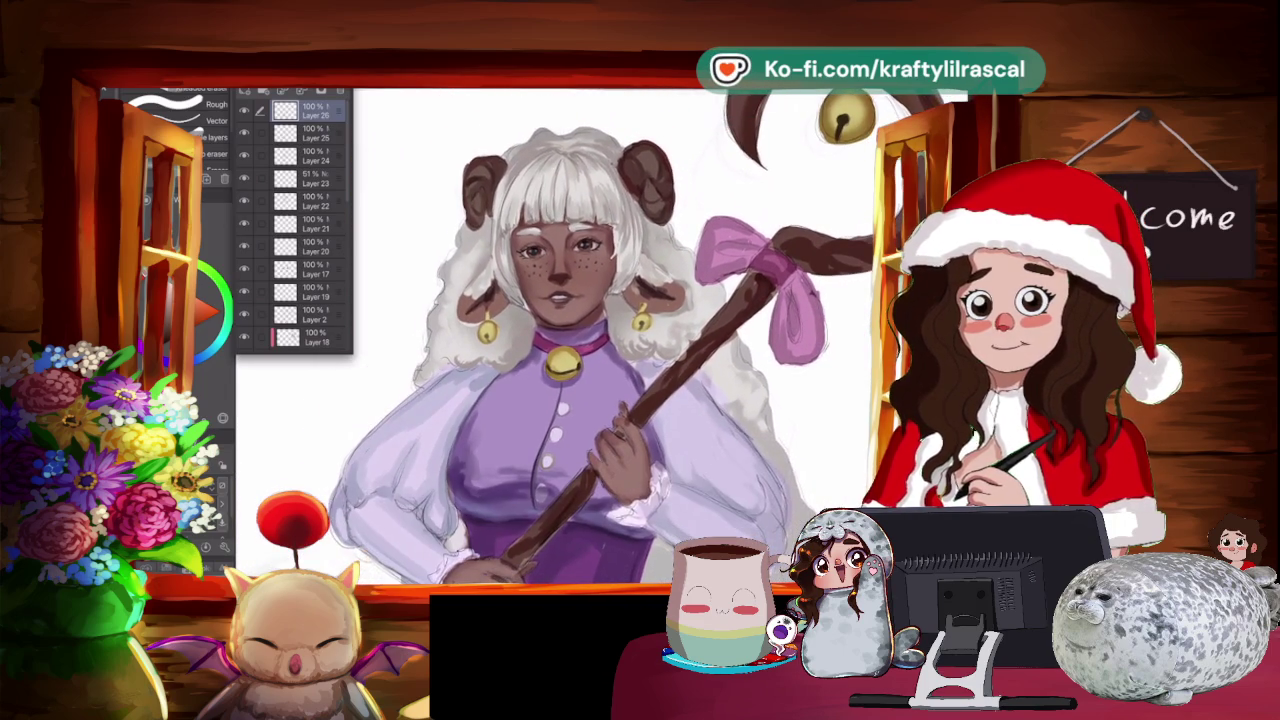
scroll(555, 337, up, 2)
scroll(555, 337, up, 2)
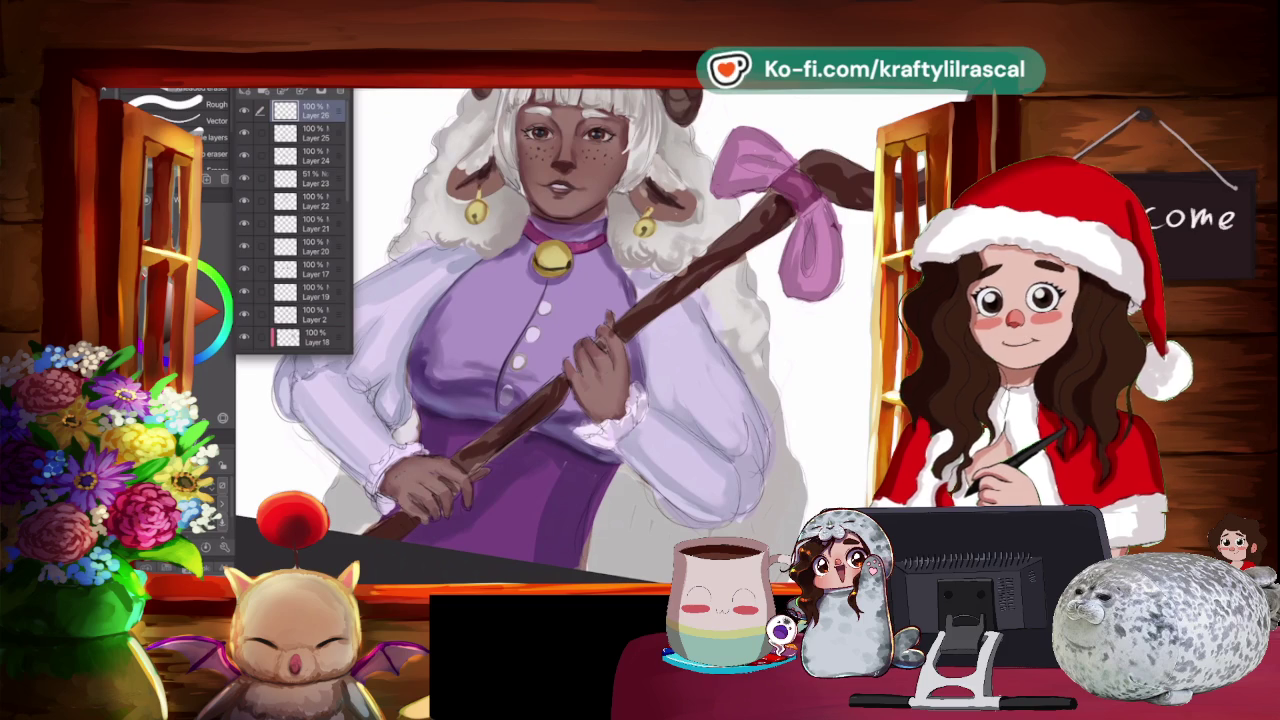
drag(560, 340, 630, 260)
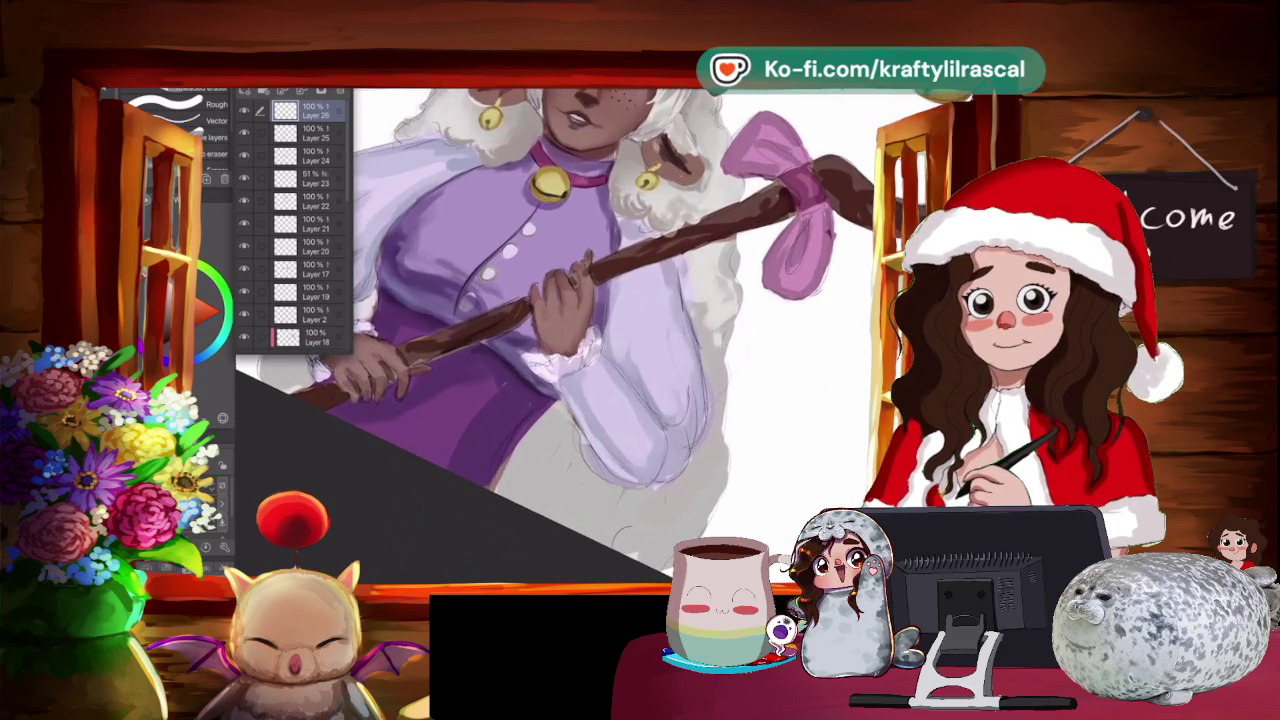
scroll(560, 340, up, 2)
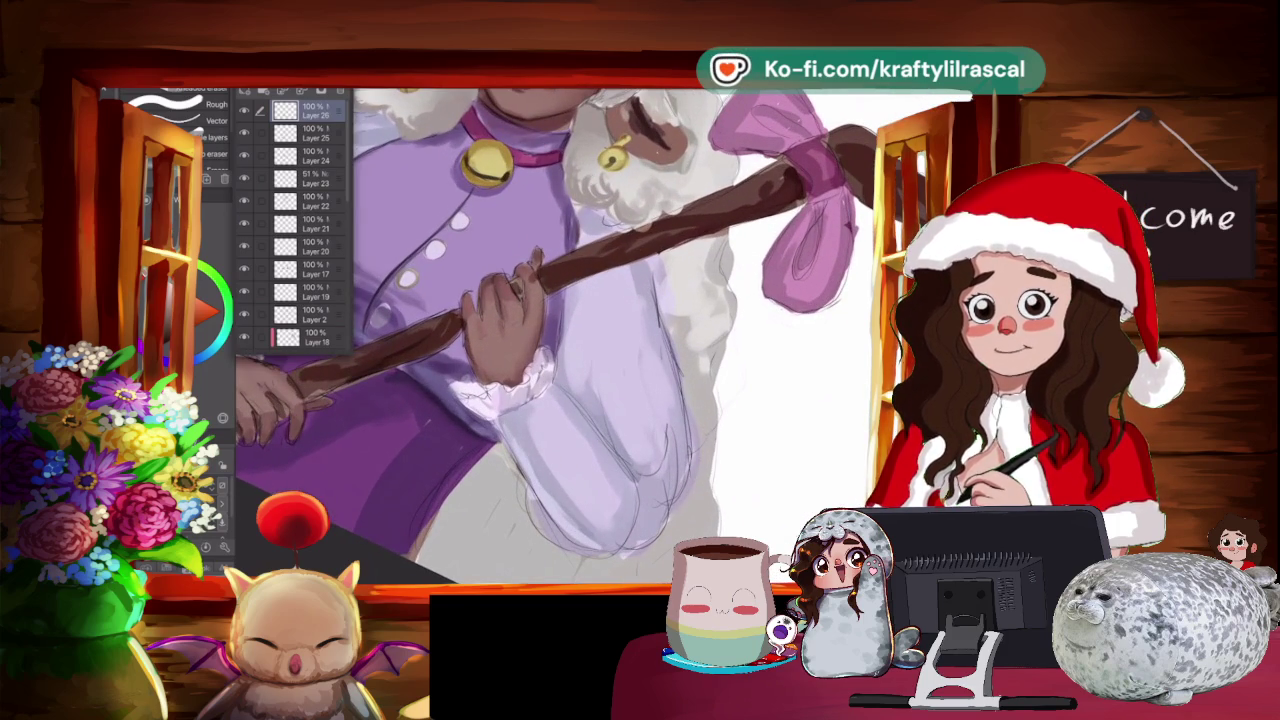
Sample a colour and paint lighter highlight strokes on the hand gripping the staff.
key(i)
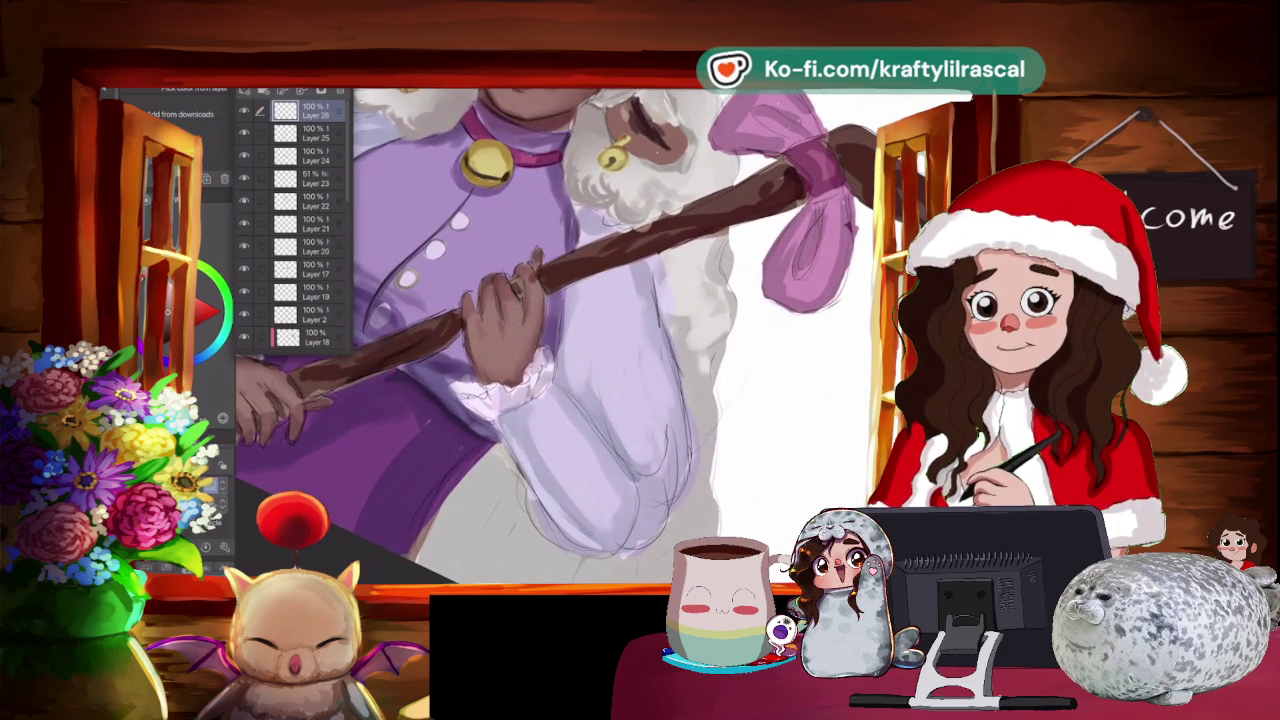
key(b)
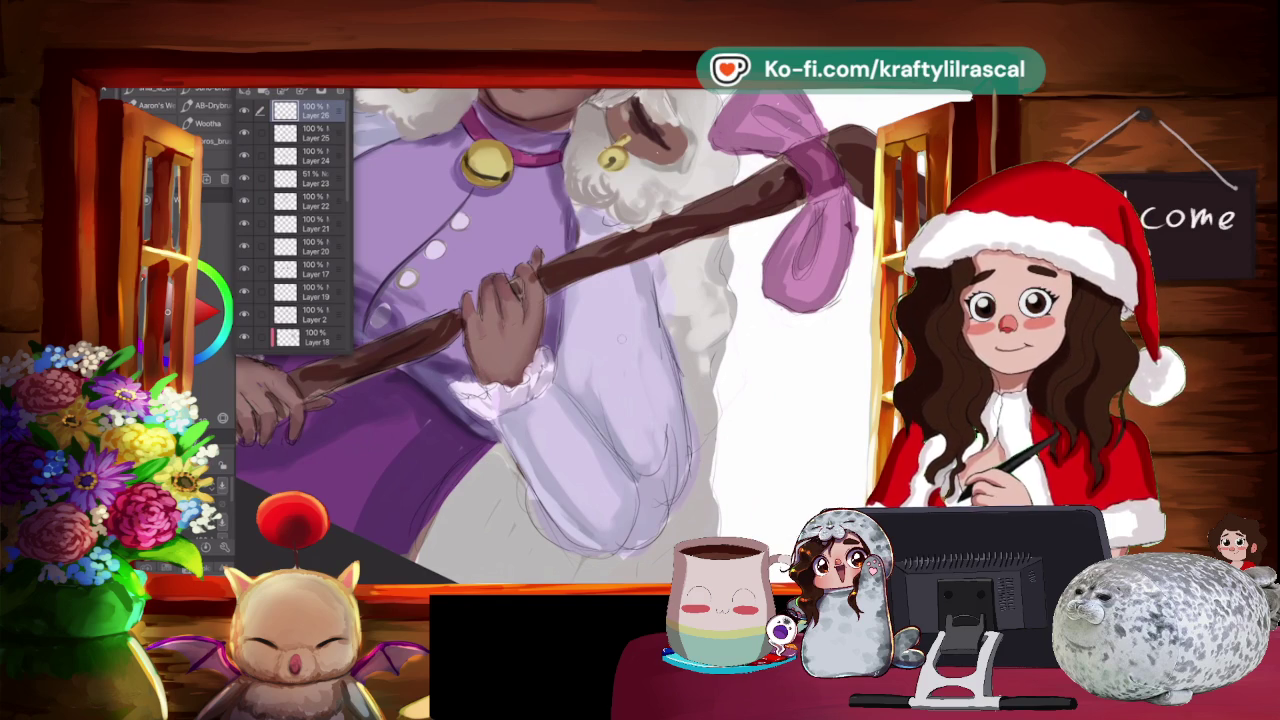
mouse_move(470, 348)
mouse_down()
mouse_move(478, 372)
mouse_move(470, 340)
mouse_up()
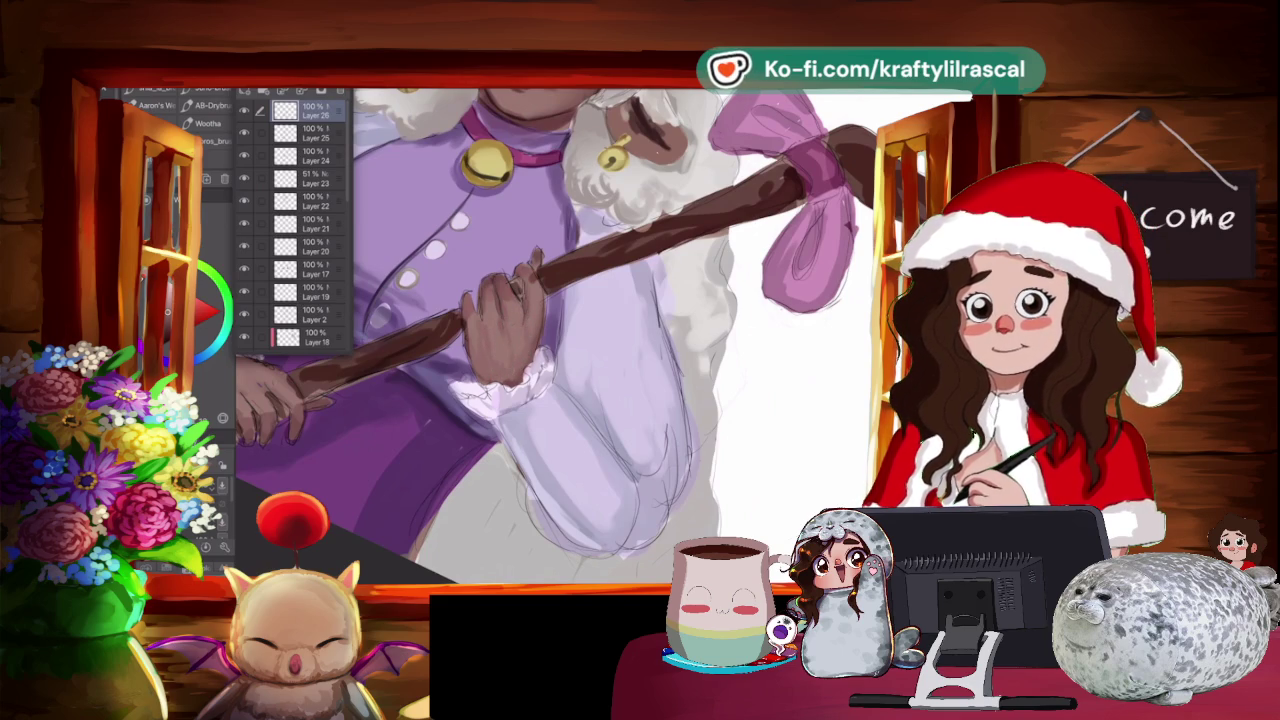
key(e)
key(j)
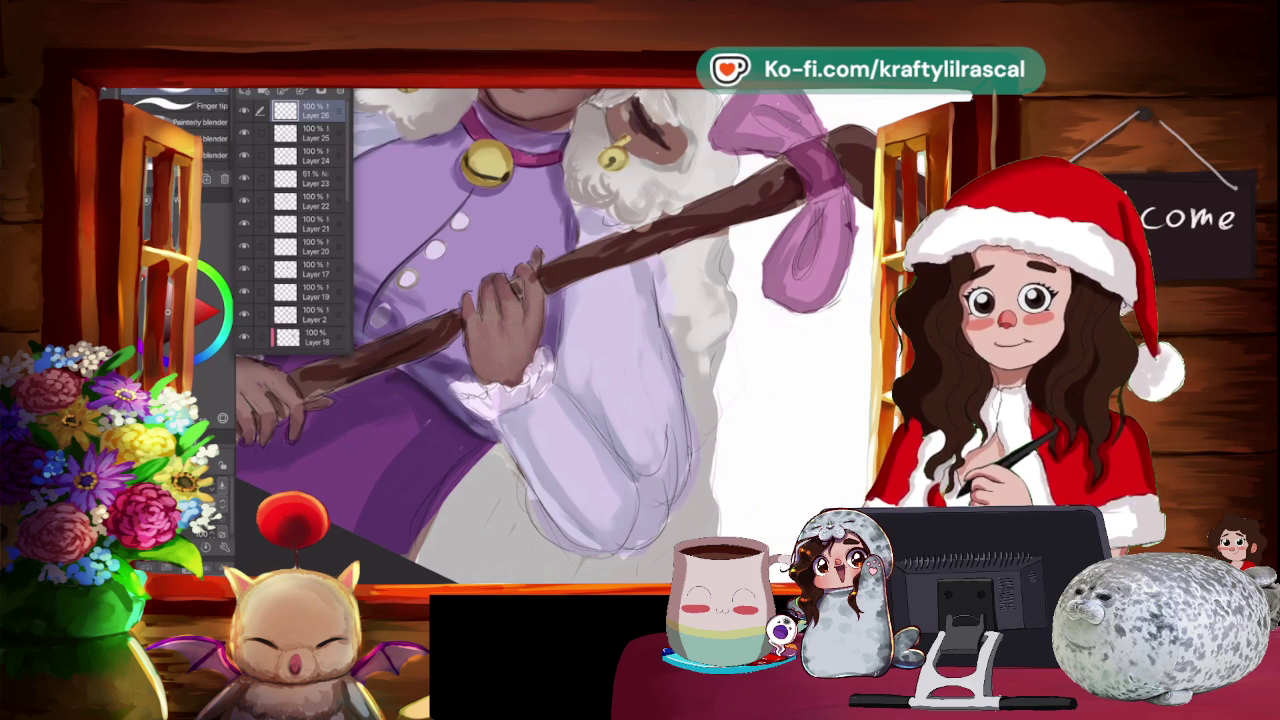
Sample a colour and add darker shading to the hand on the staff.
scroll(560, 335, up, 3)
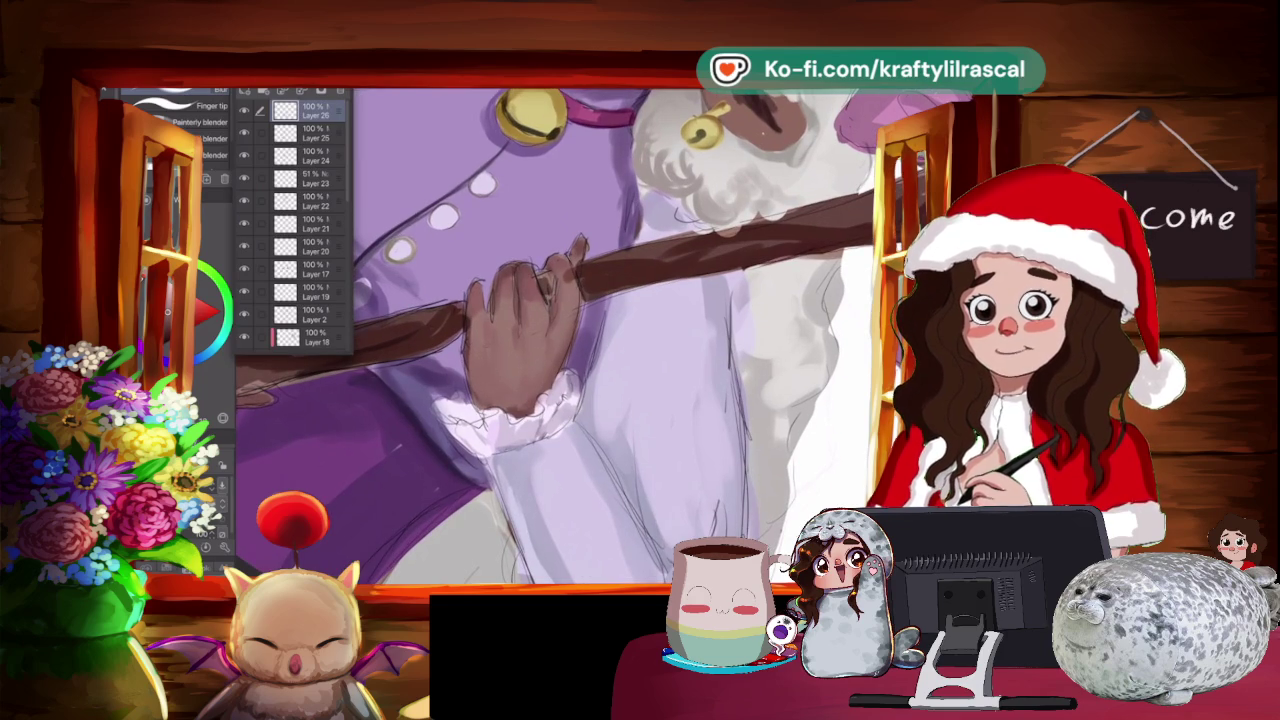
key(i)
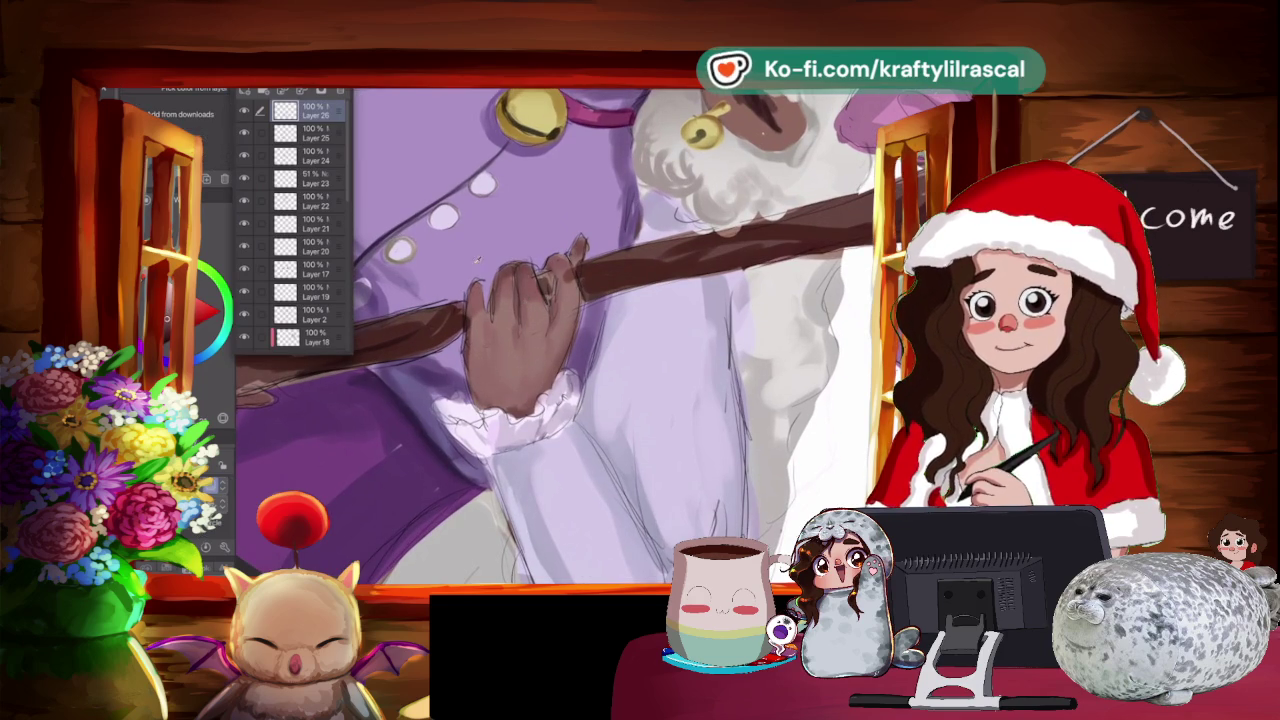
key(b)
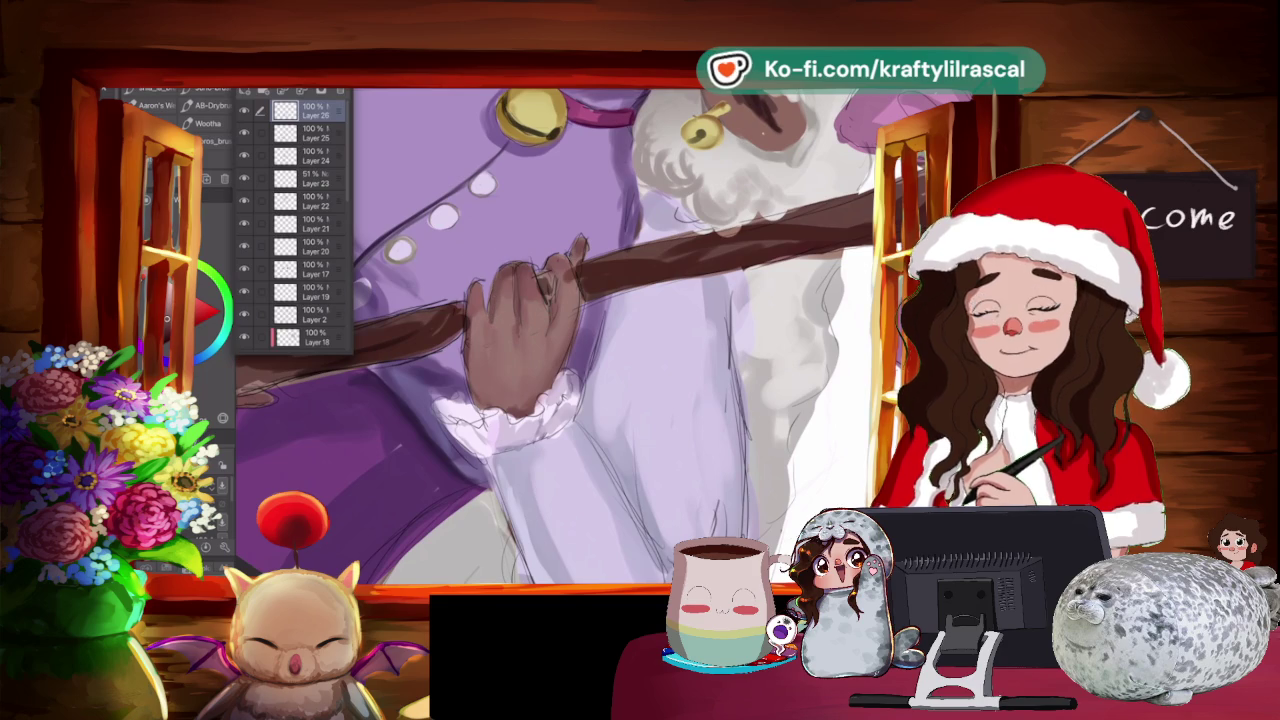
key(i)
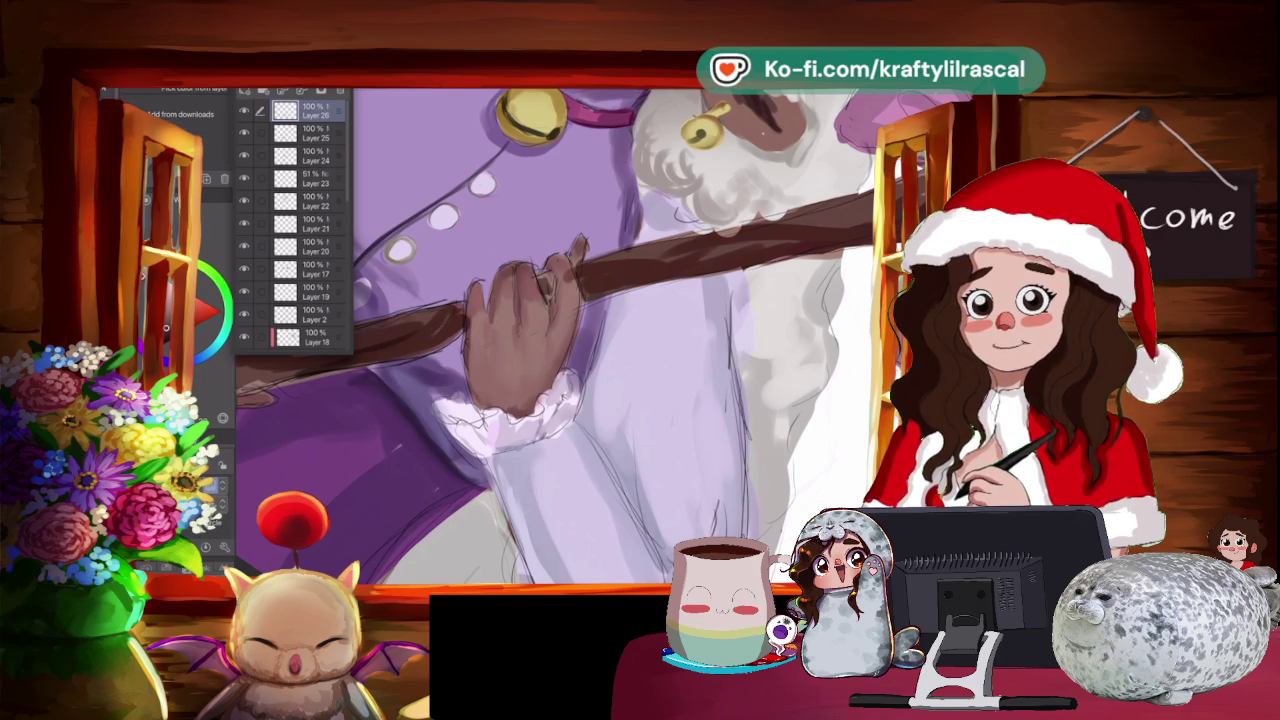
key(b)
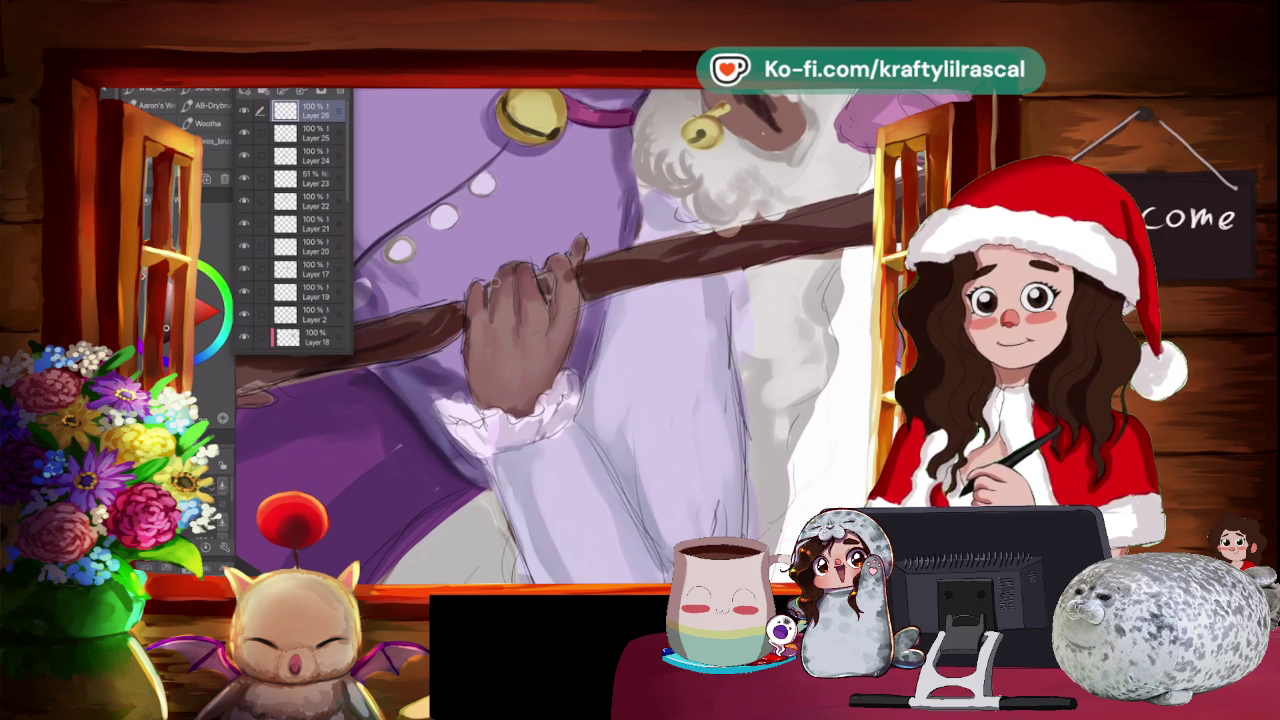
drag(489, 307, 451, 344)
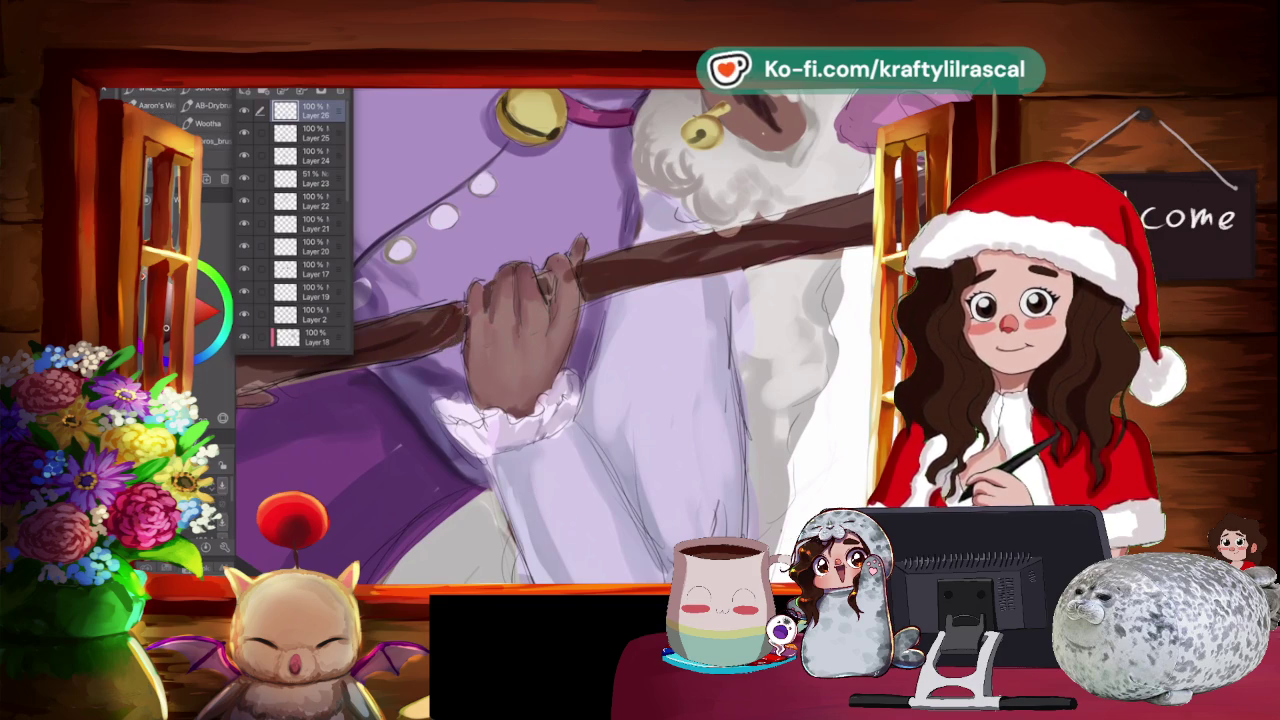
Rotate the view to bring the hand, staff, face and bell into view.
scroll(600, 330, down, 5)
scroll(600, 330, up, 5)
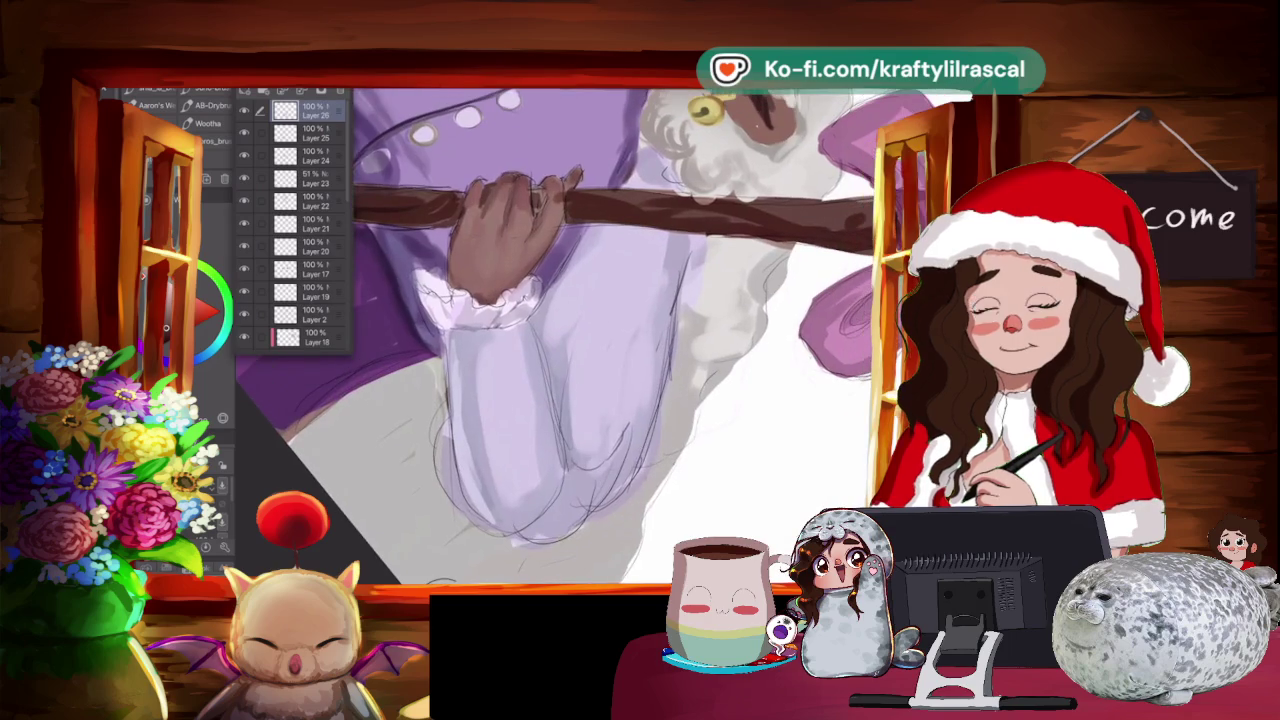
scroll(574, 337, up, 2)
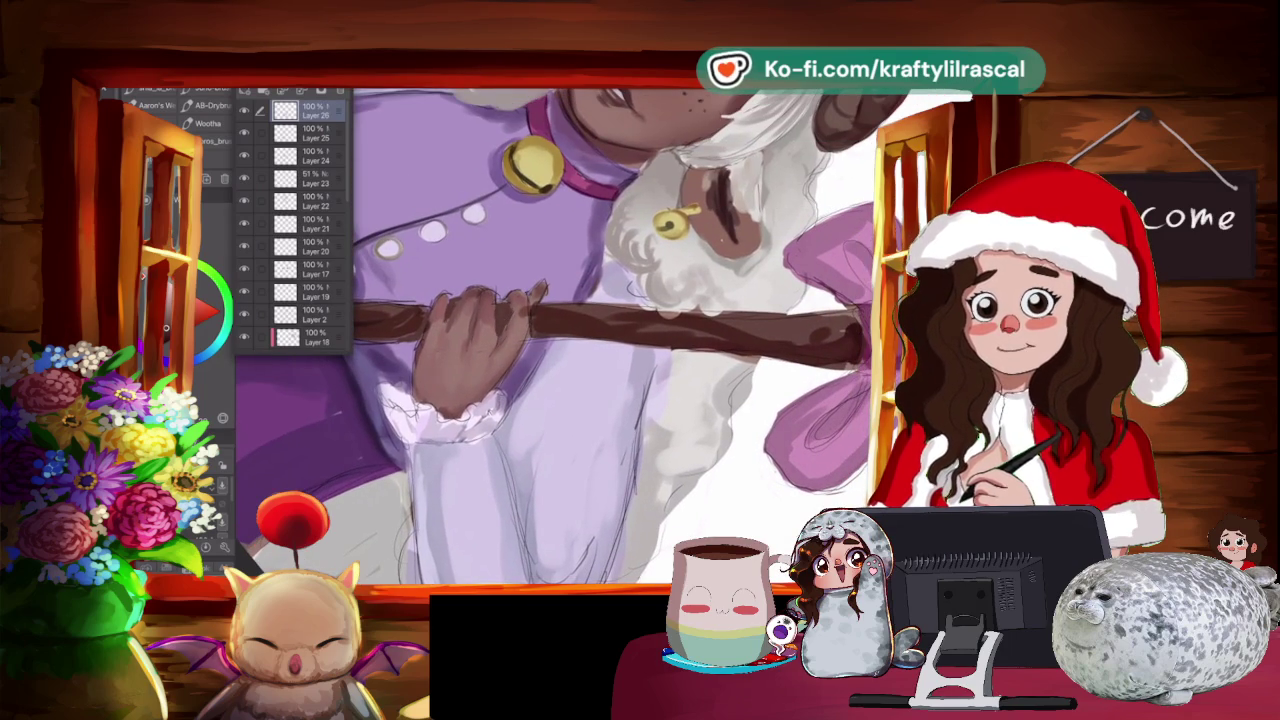
scroll(573, 336, down, 3)
scroll(555, 335, up, 2)
scroll(555, 335, up, 2)
scroll(555, 335, up, 2)
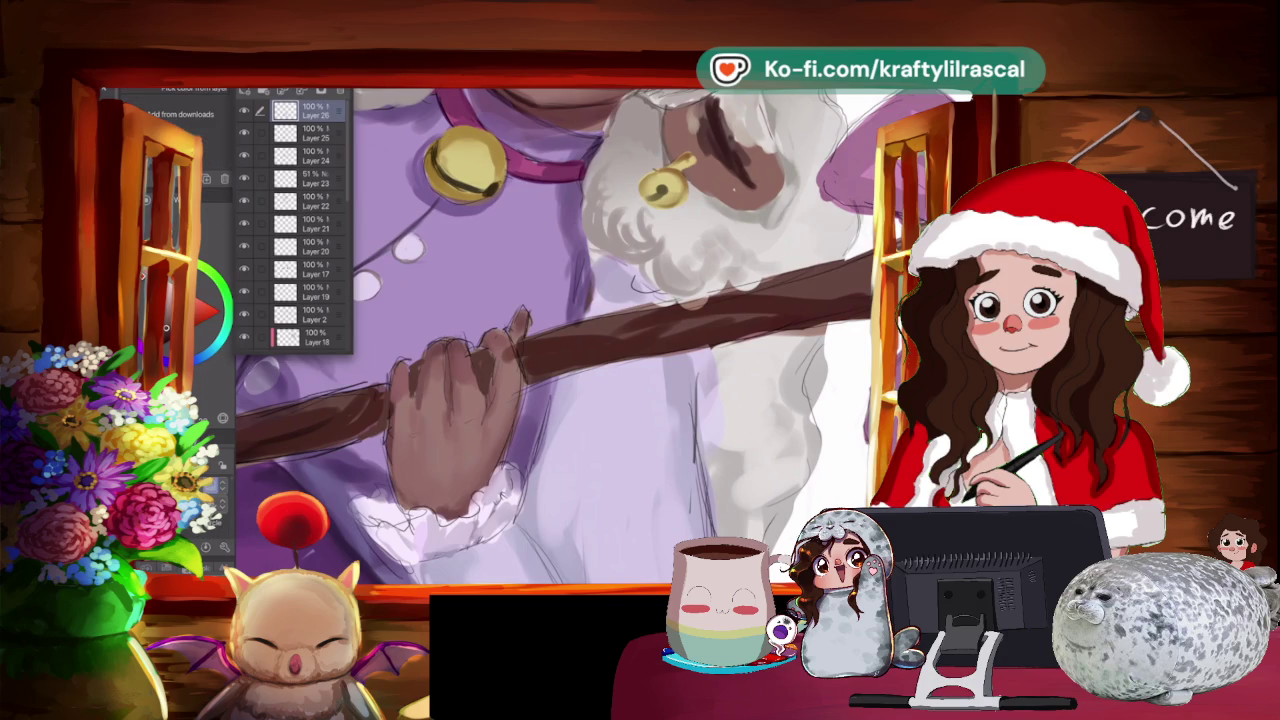
scroll(556, 337, up, 1)
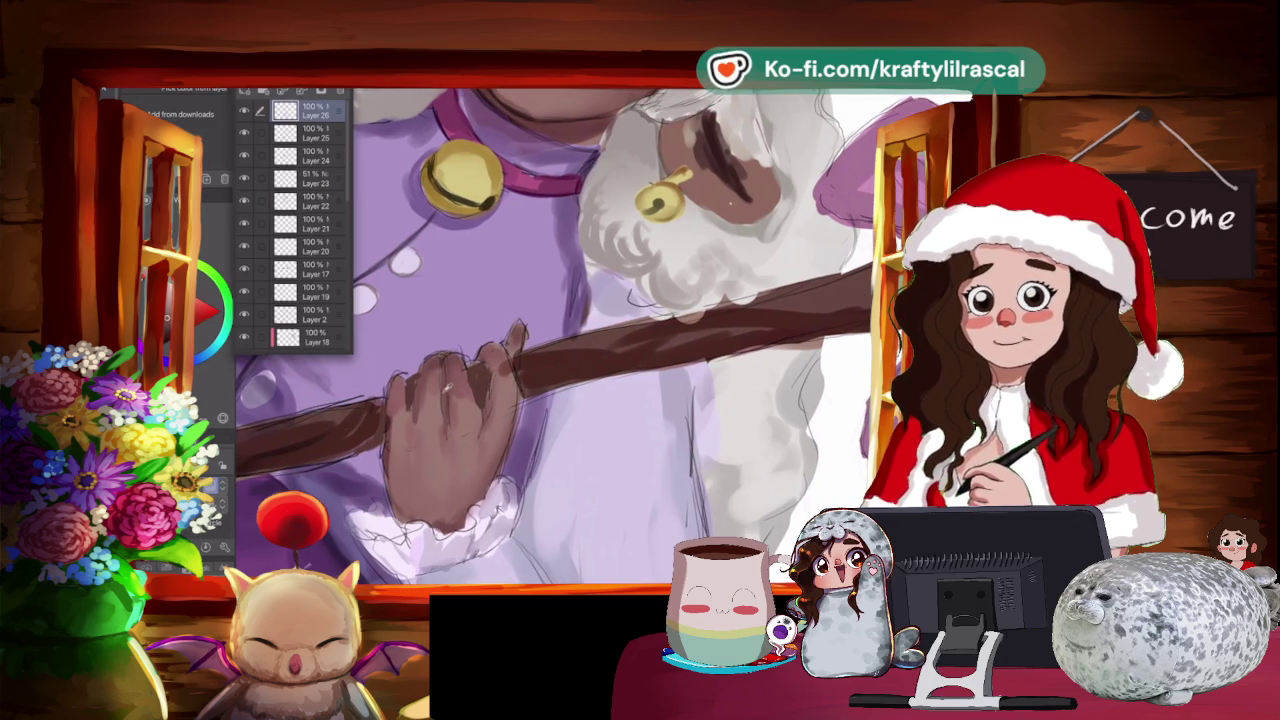
key(Escape)
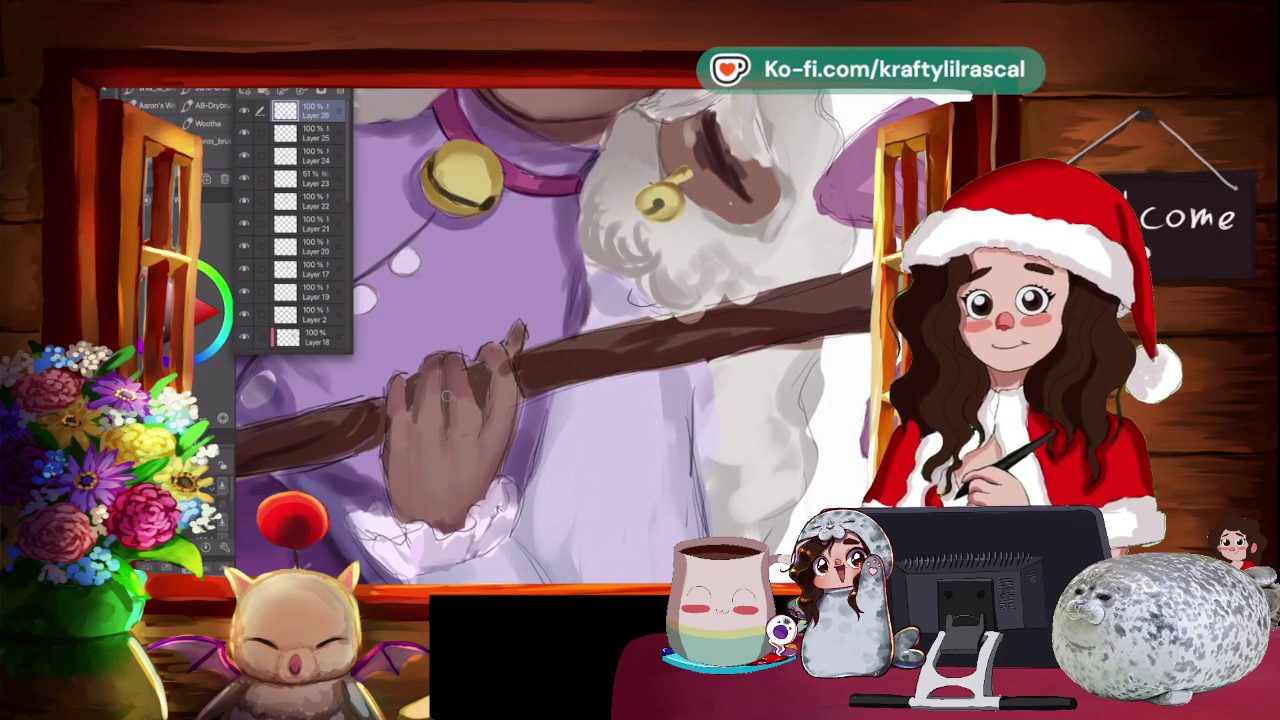
mouse_move(450, 440)
mouse_down()
mouse_move(600, 286)
mouse_move(629, 500)
mouse_move(570, 300)
mouse_move(523, 285)
mouse_up()
mouse_move(520, 330)
mouse_down()
mouse_move(600, 560)
mouse_move(620, 340)
mouse_up()
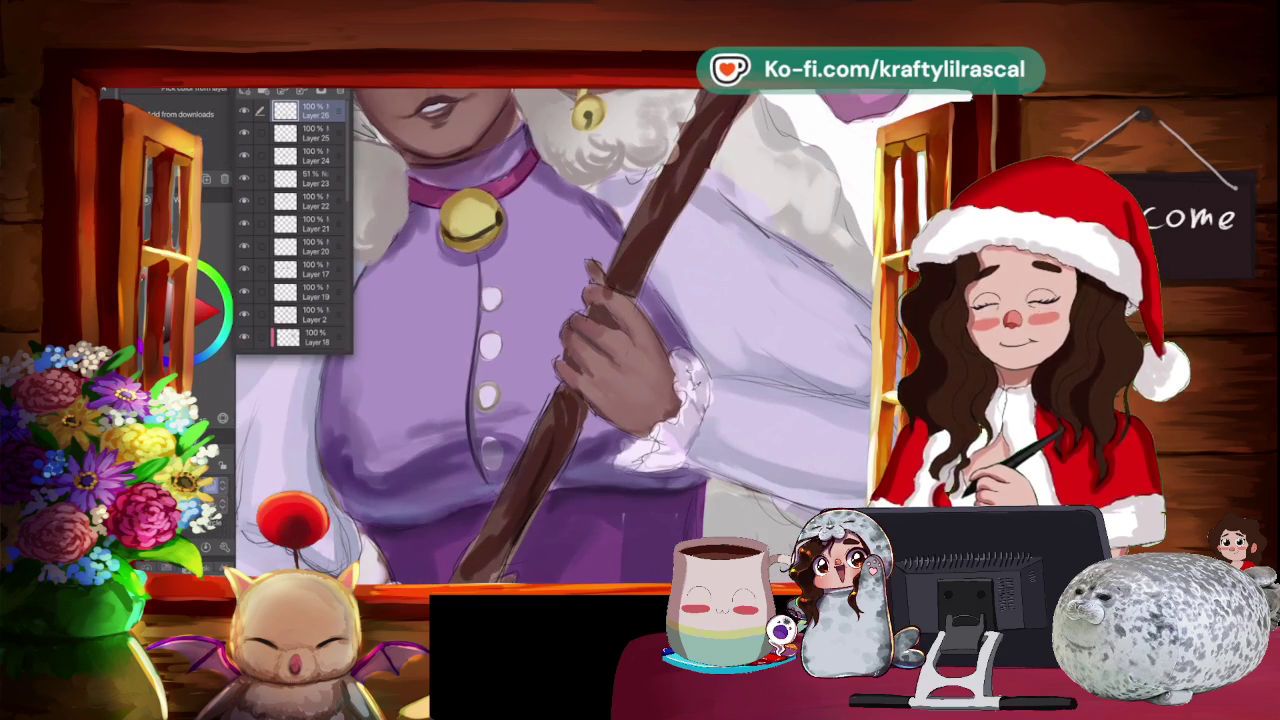
key(Escape)
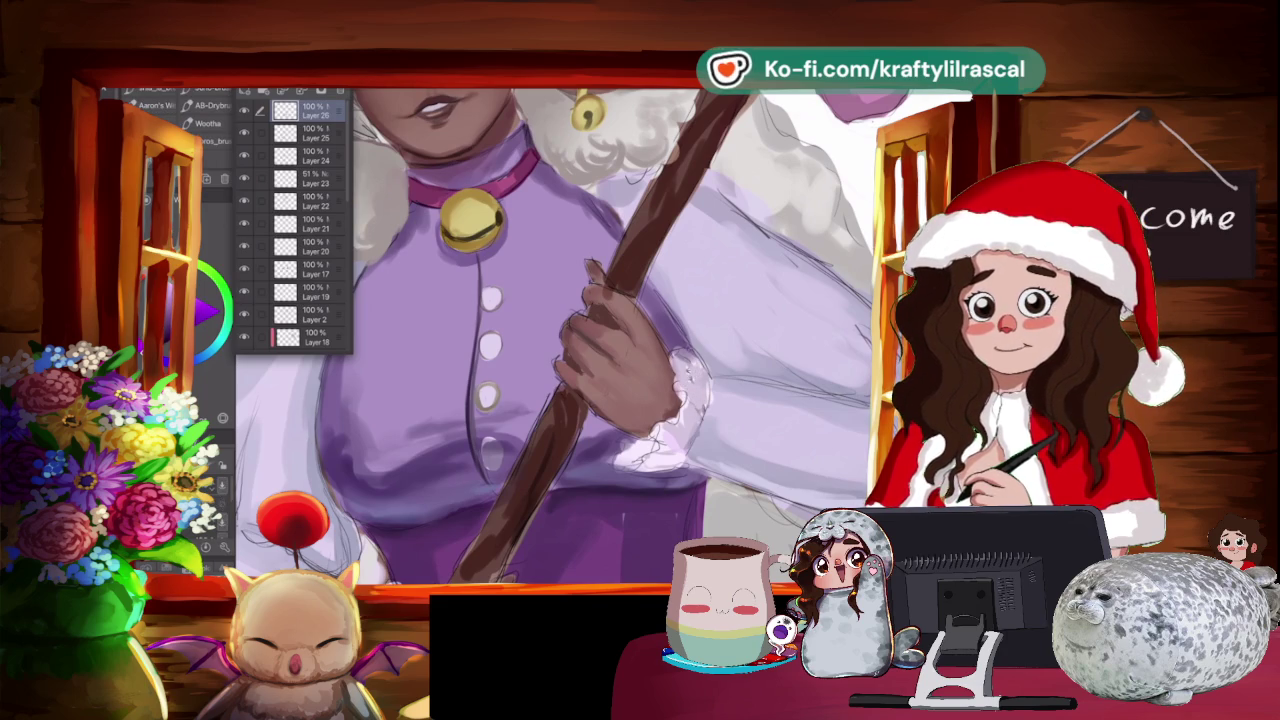
Paint white highlights on the sleeve cuff, then zoom out to the whole character.
key(ctrl+minus)
key(ctrl+minus)
key(ctrl+plus)
key(minus)
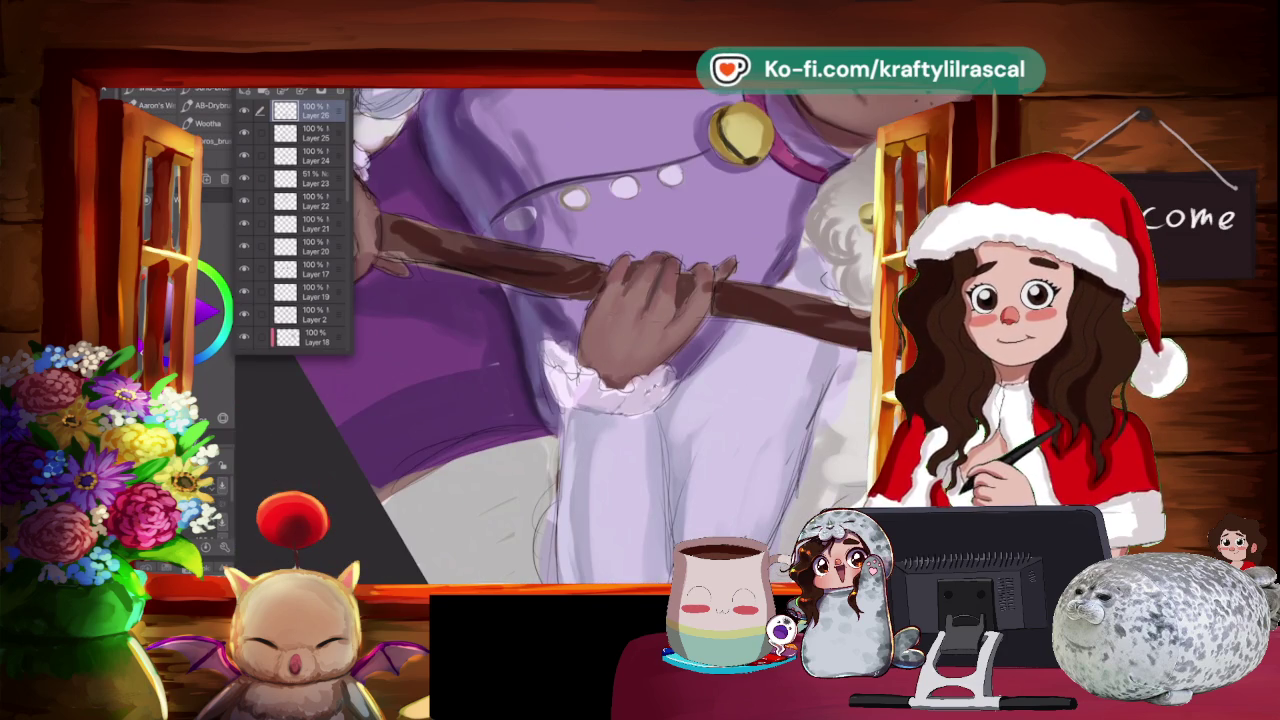
mouse_move(572, 342)
mouse_down()
mouse_move(574, 366)
mouse_move(564, 352)
mouse_up()
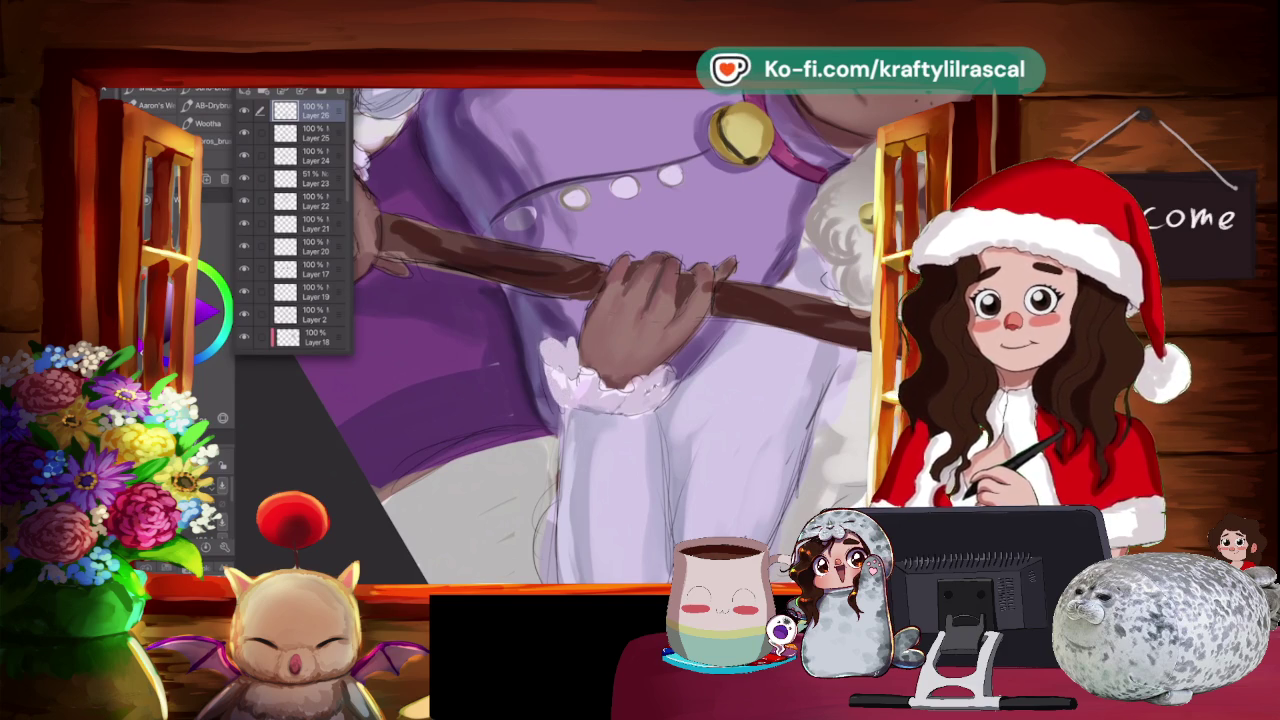
key(ctrl+minus)
key(minus)
key(ctrl+minus)
key(ctrl+minus)
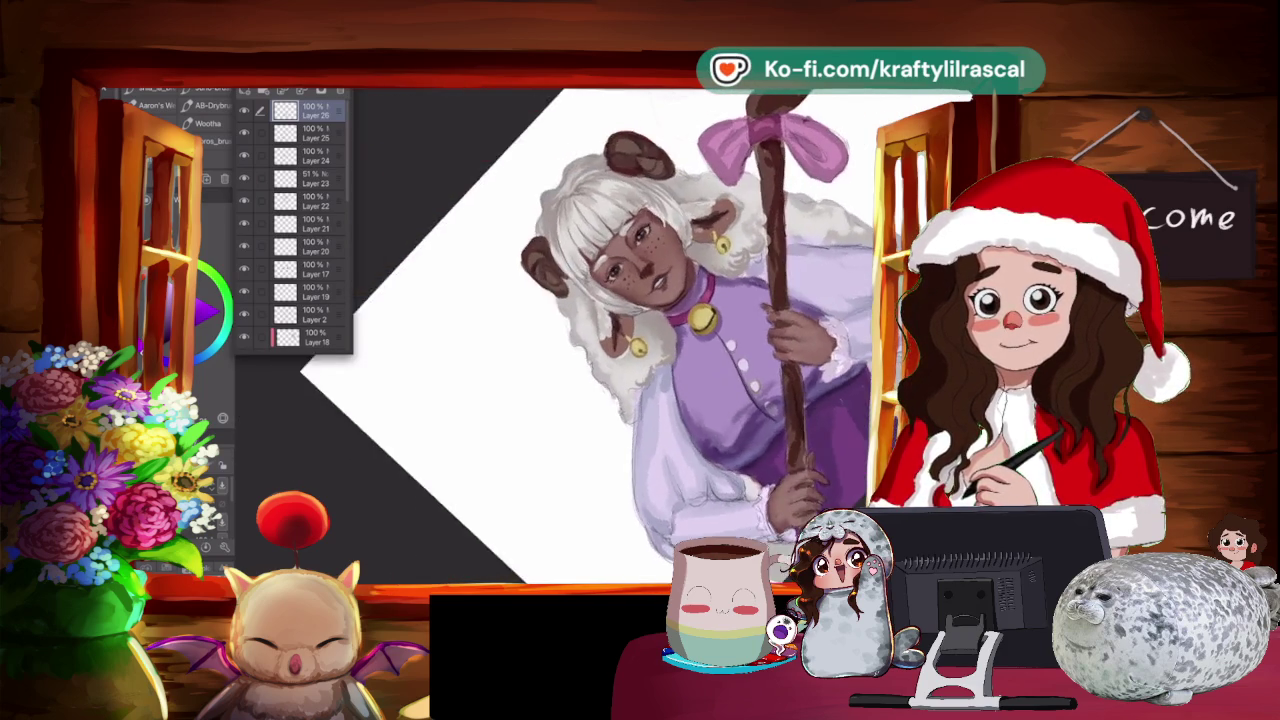
Zoom in on the character's torso and straighten the view.
key(ctrl+plus)
key(minus)
key(minus)
key(ctrl+plus)
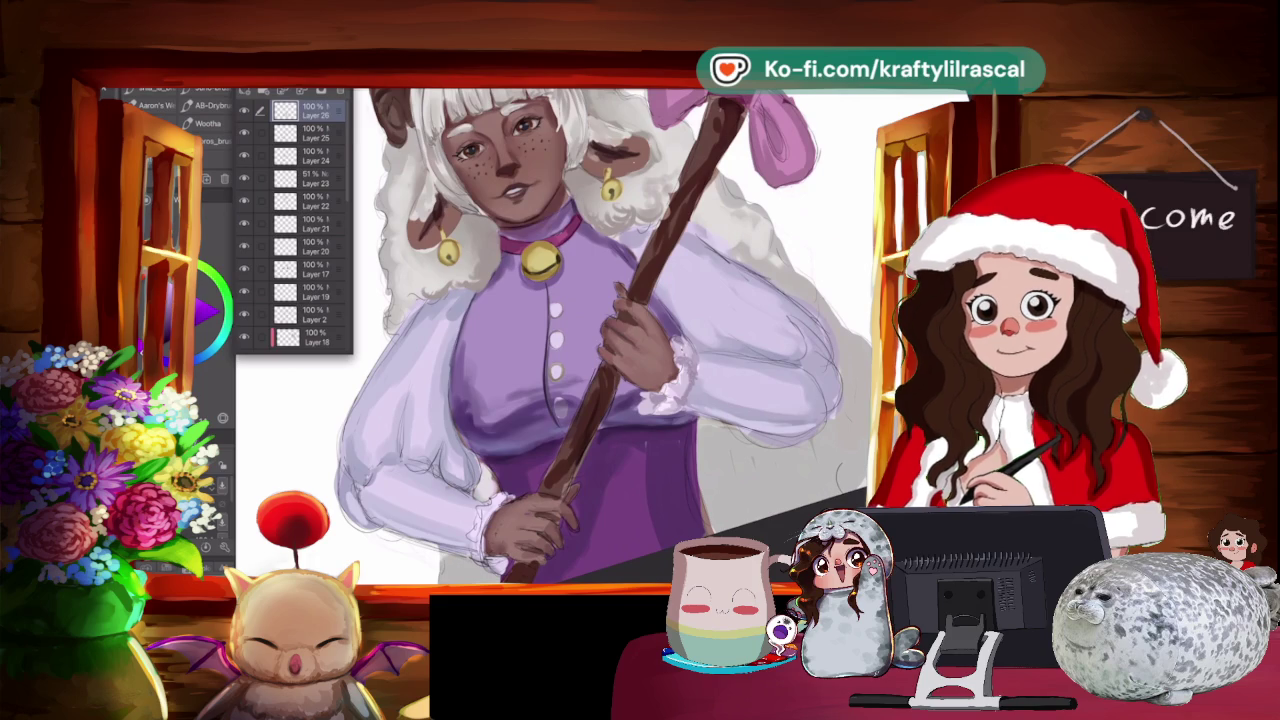
scroll(553, 337, down, 3)
scroll(553, 337, up, 3)
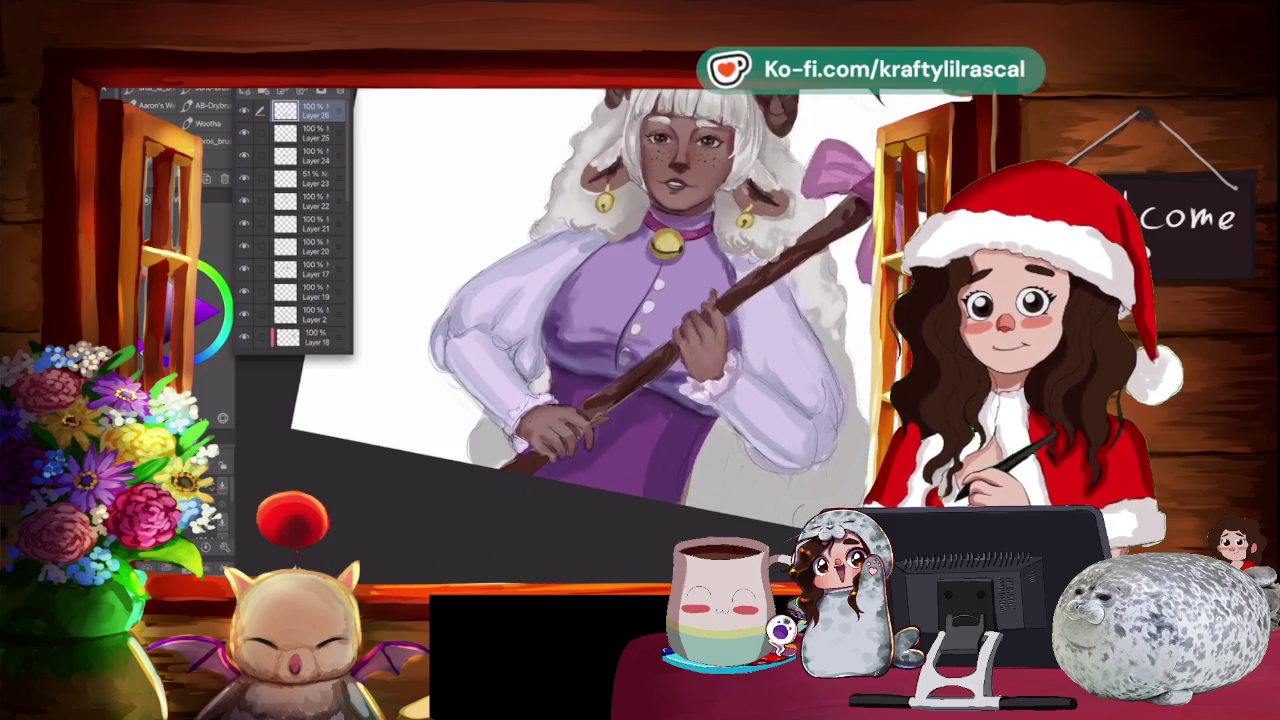
scroll(553, 337, up, 2)
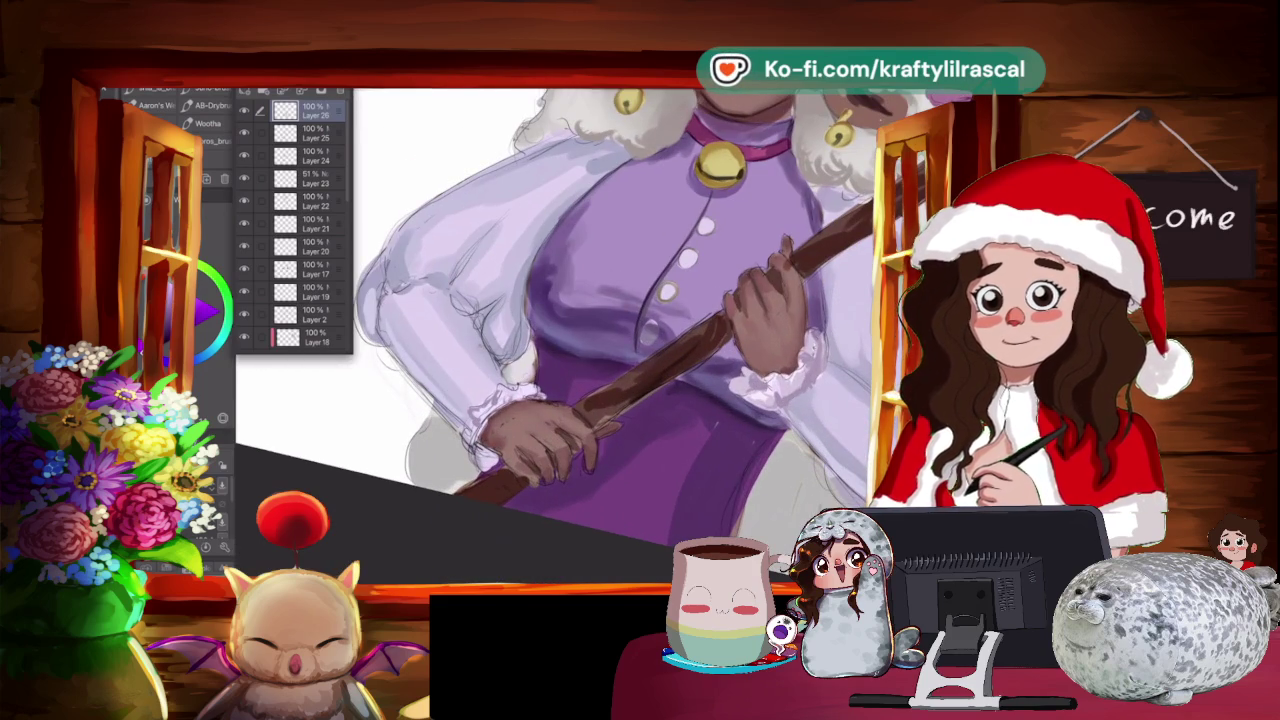
scroll(580, 300, down, 3)
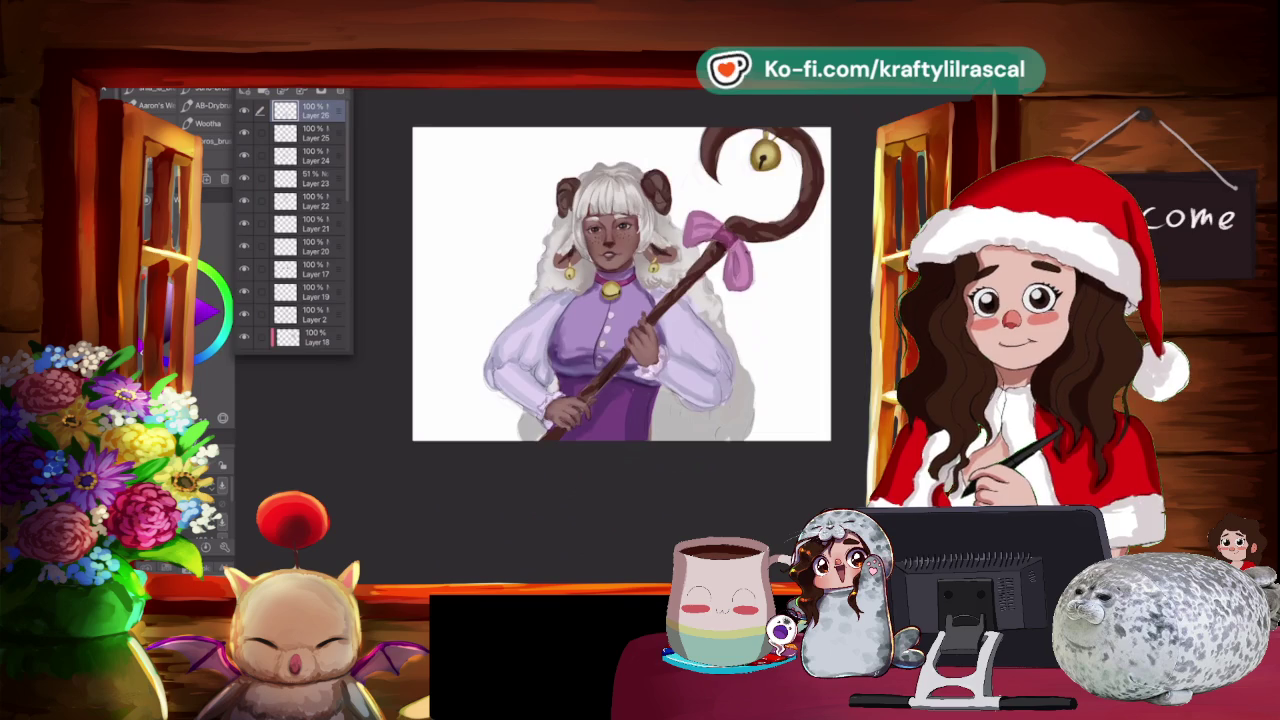
scroll(580, 300, up, 2)
scroll(575, 330, up, 2)
scroll(575, 330, up, 2)
scroll(620, 340, down, 2)
scroll(620, 340, down, 1)
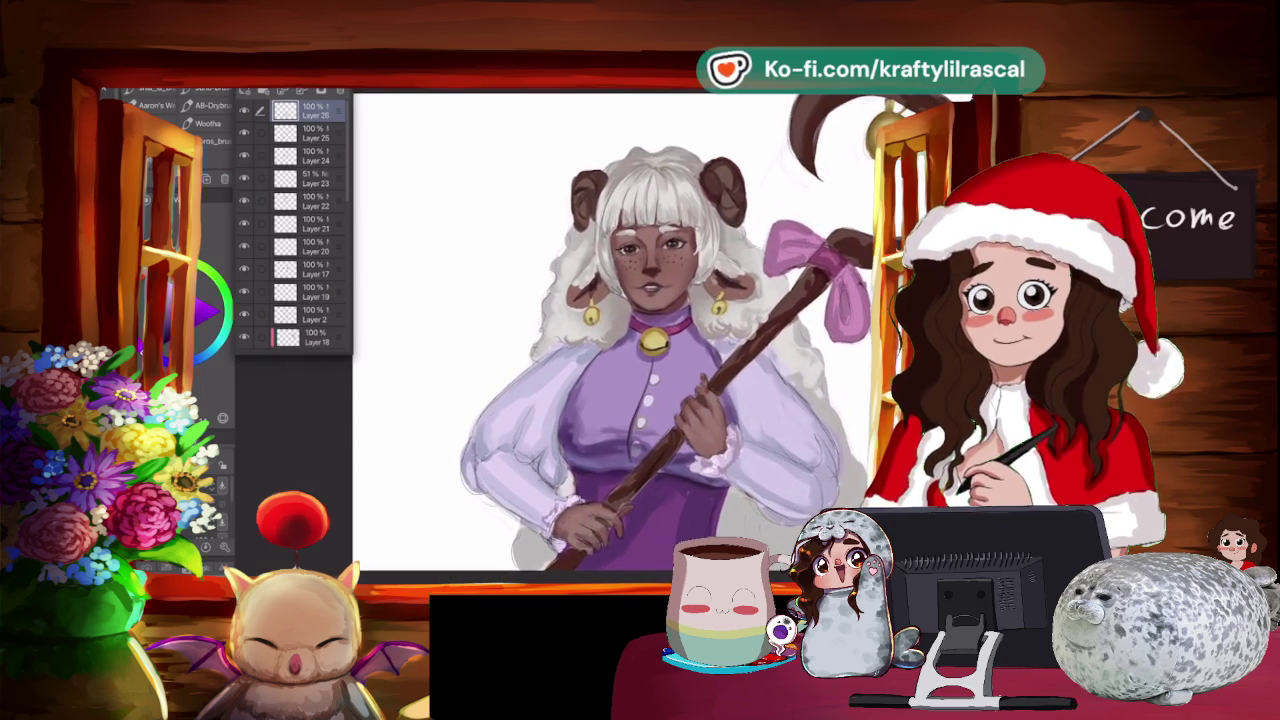
scroll(600, 340, up, 2)
scroll(600, 340, up, 1)
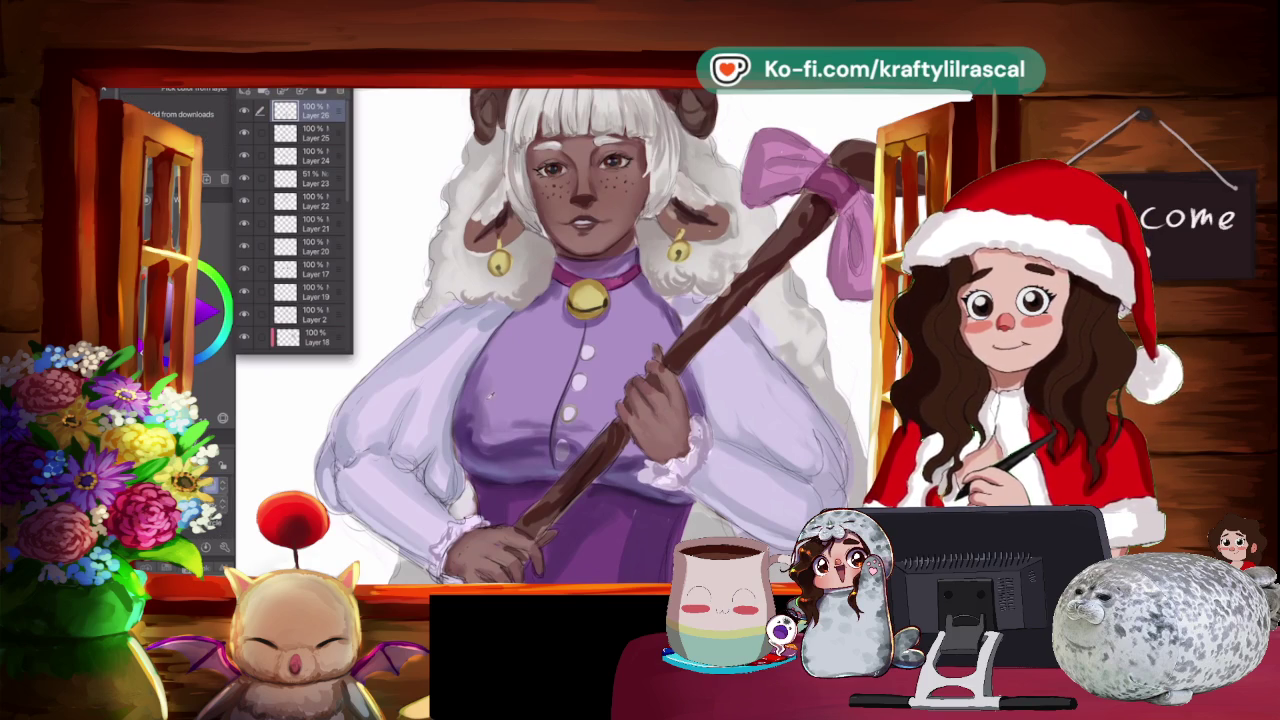
key(Escape)
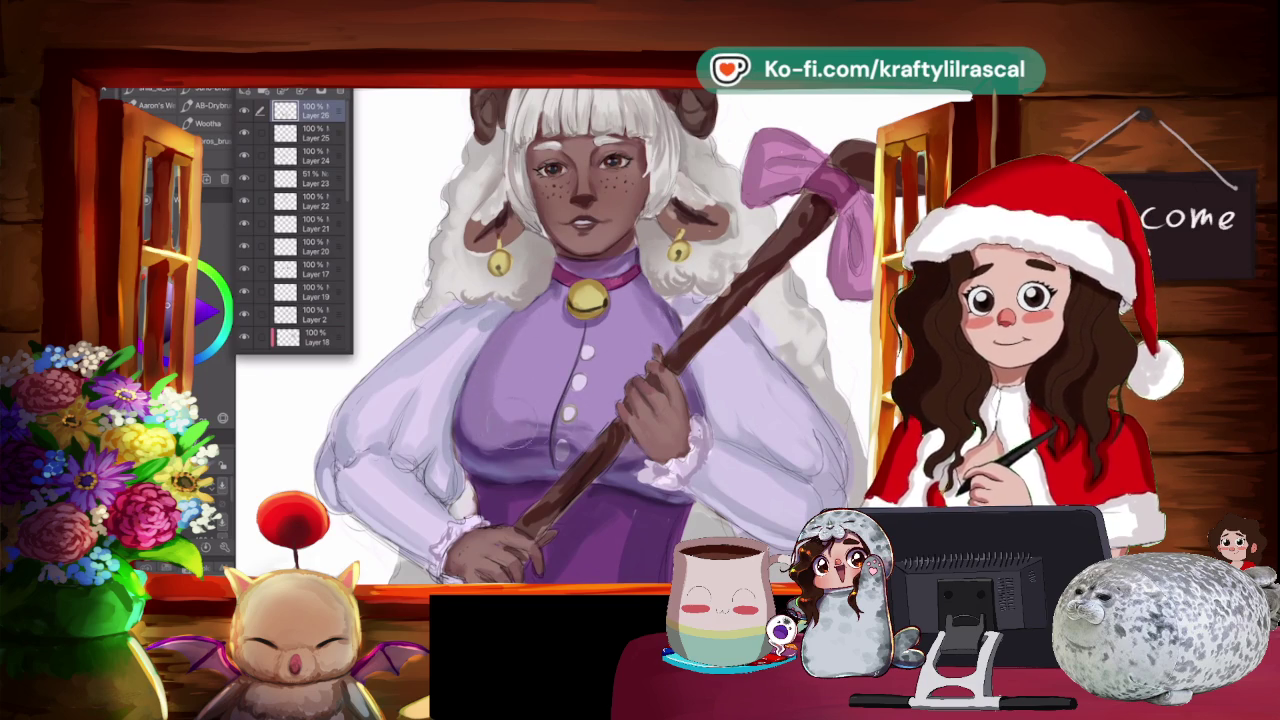
Switch to the blending brush set and add new Layer 27 above all layers.
click(190, 105)
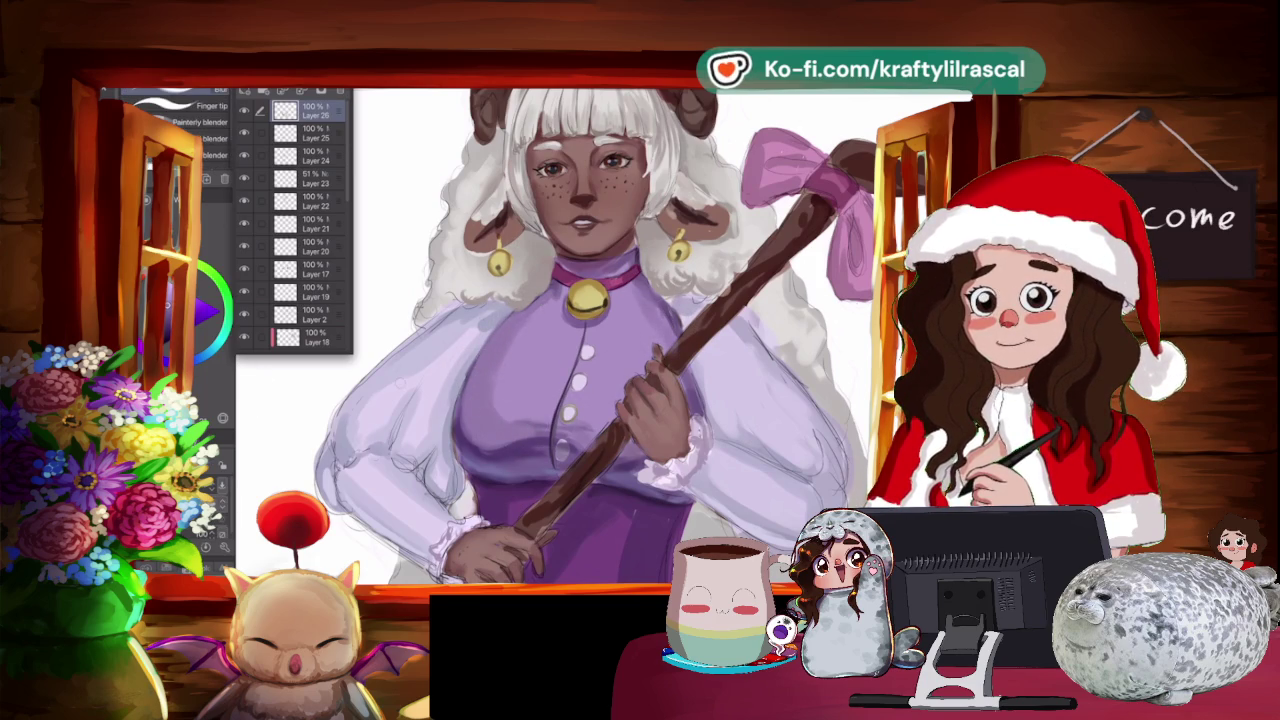
drag(525, 374, 537, 370)
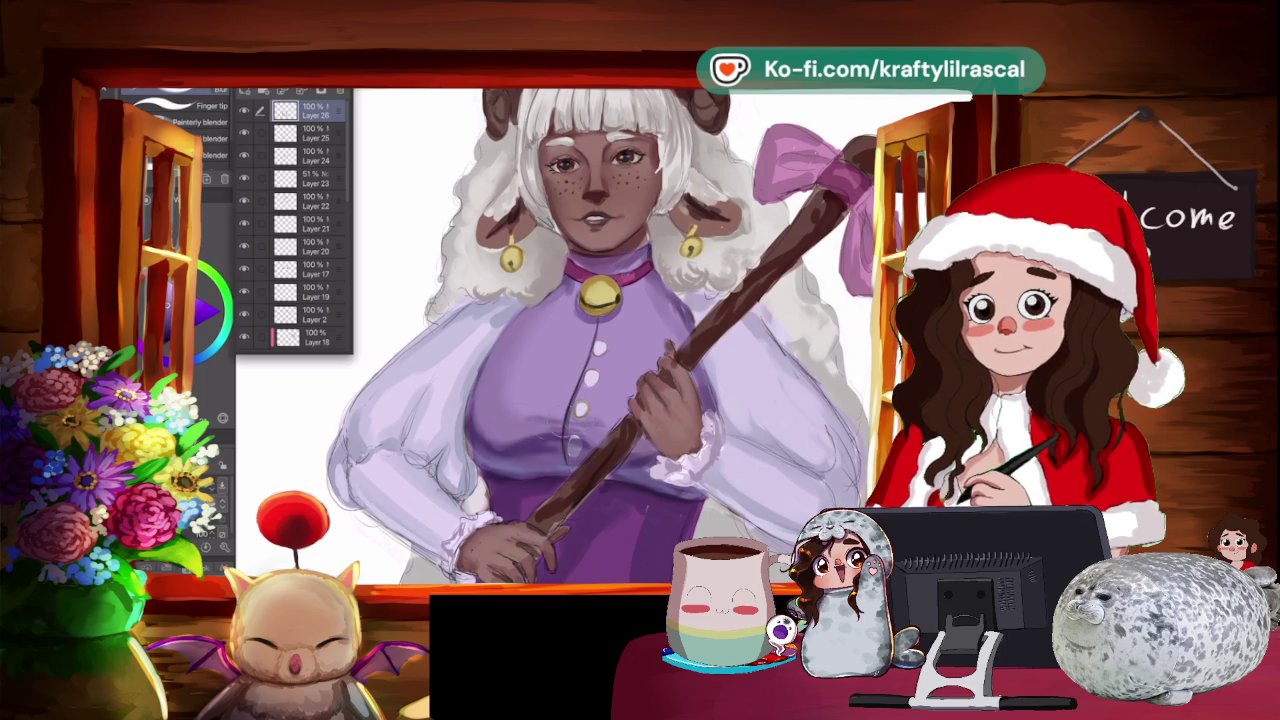
scroll(551, 337, up, 3)
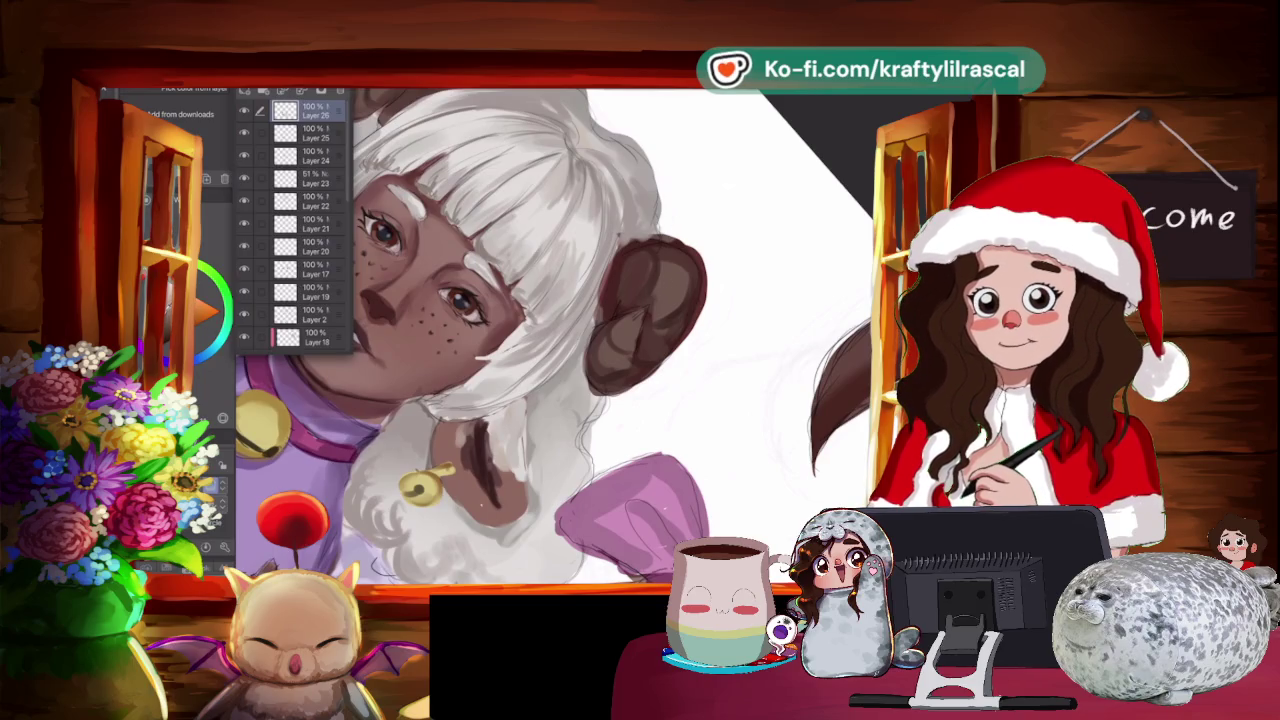
scroll(555, 335, down, 3)
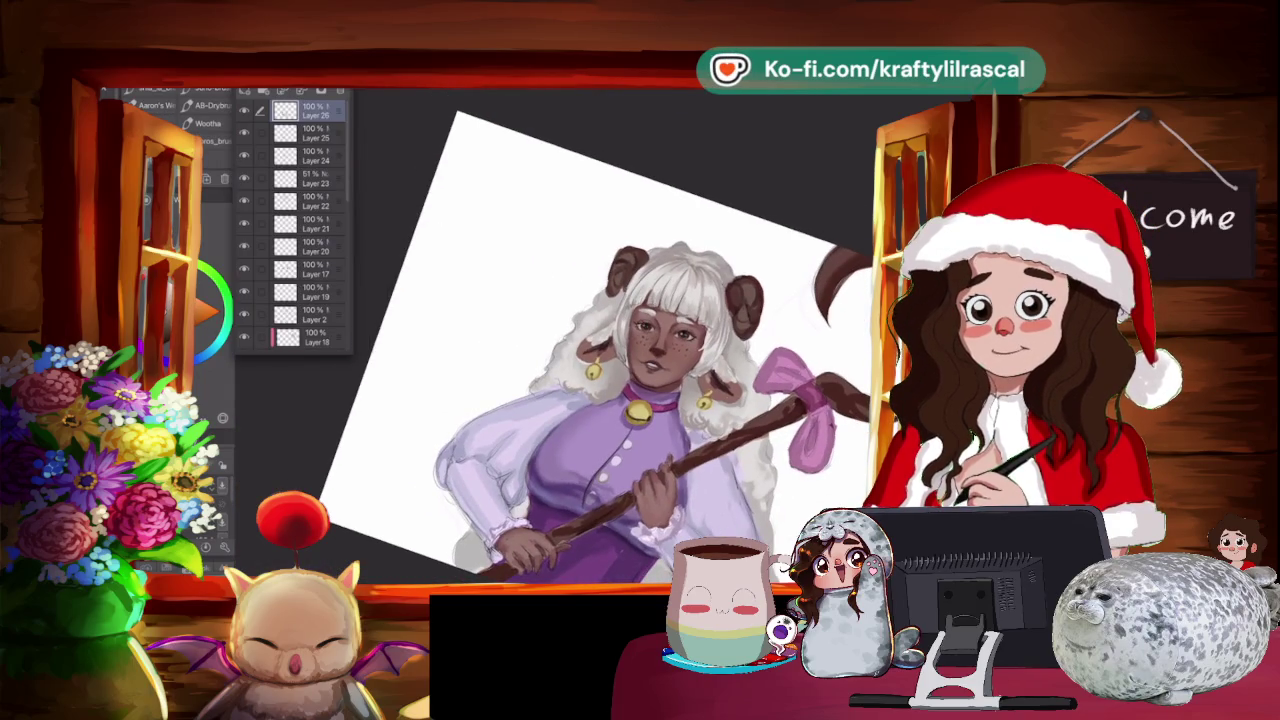
key(ctrl+shift+n)
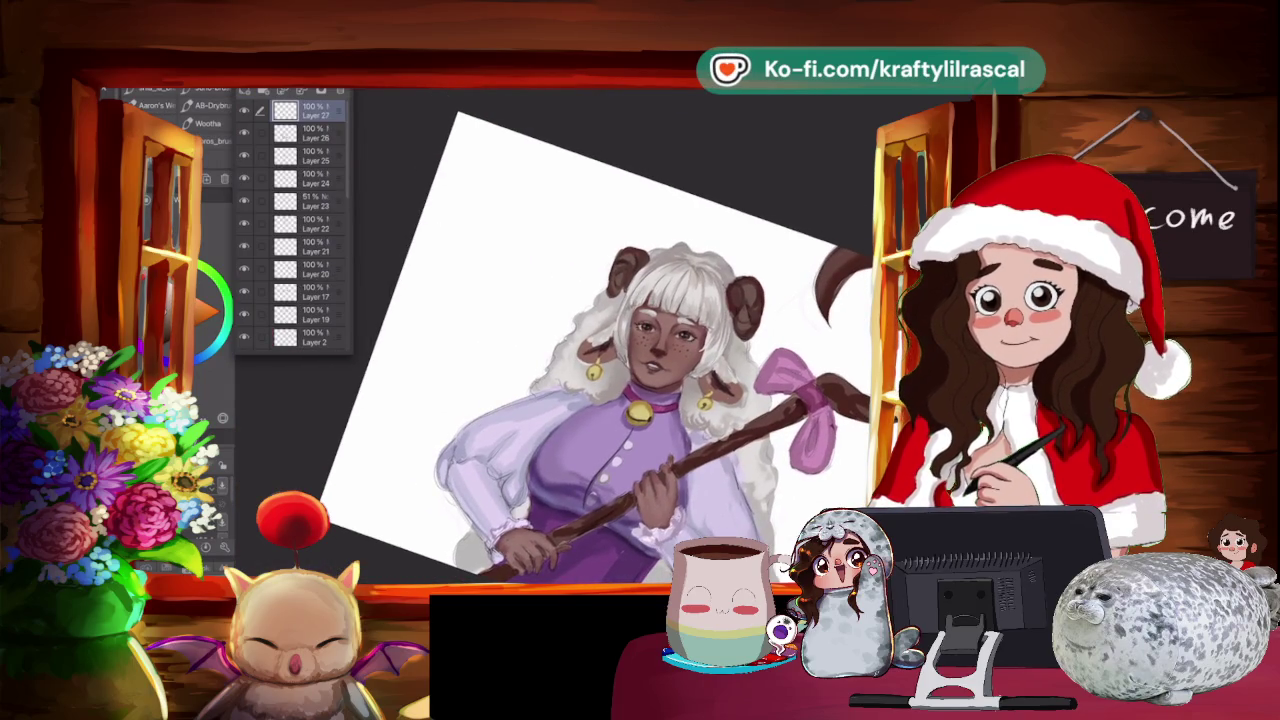
Set the new layer's blending mode to Overlay.
click(290, 92)
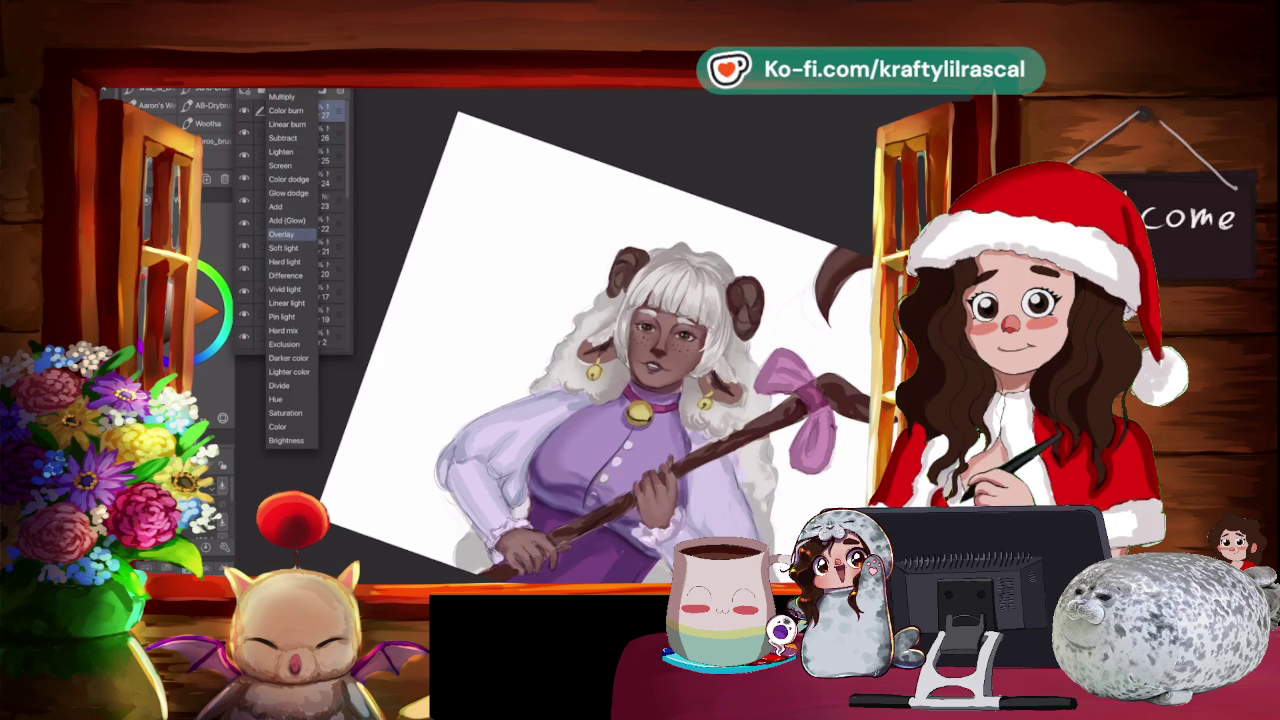
key(Return)
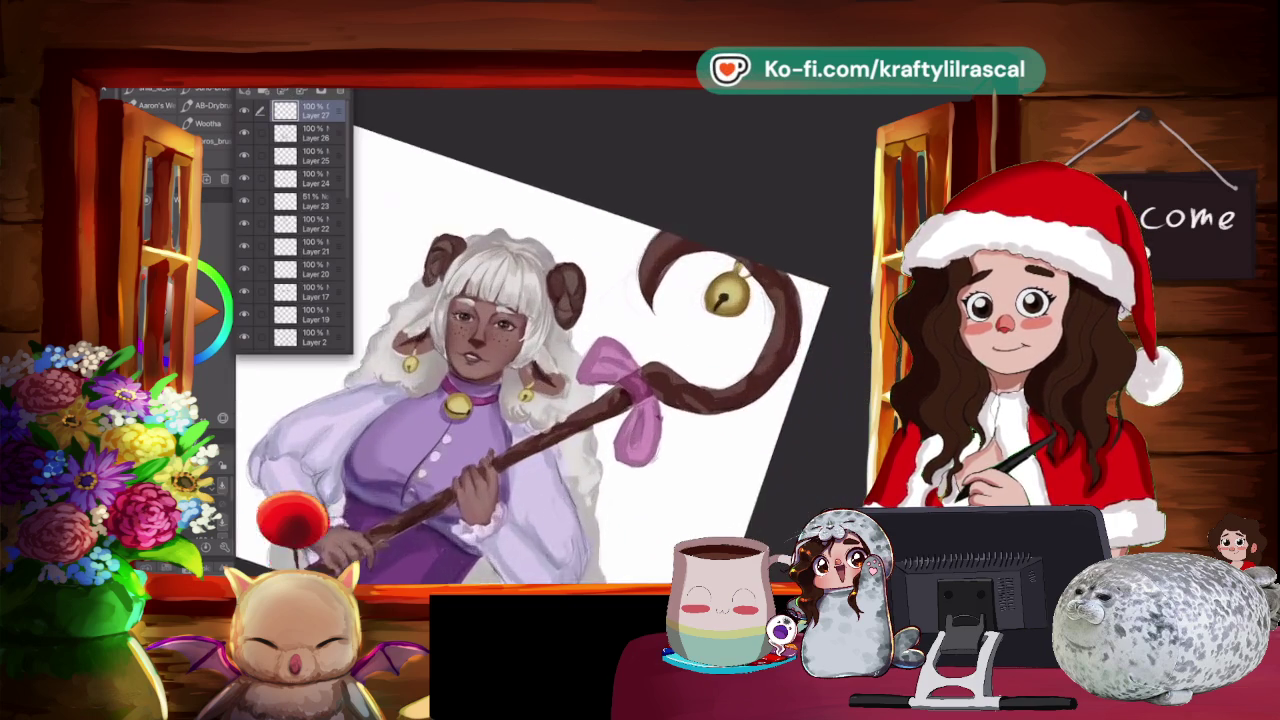
scroll(550, 340, up, 5)
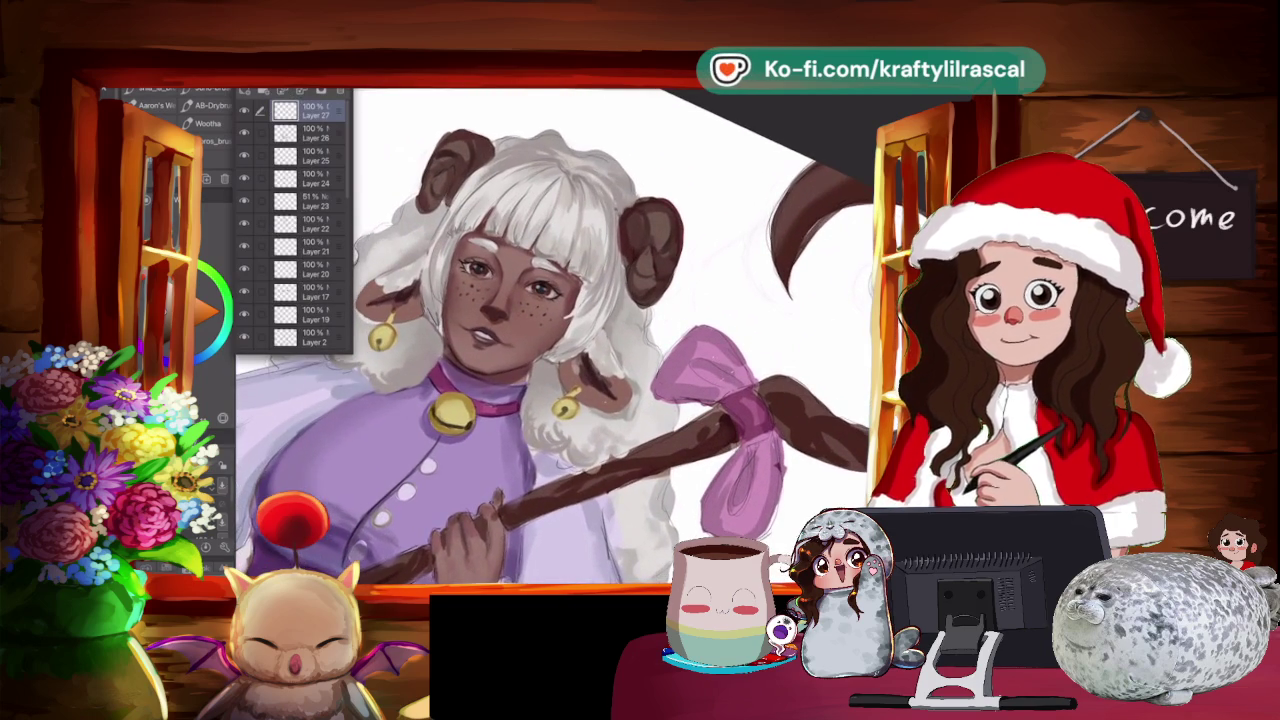
scroll(550, 340, up, 2)
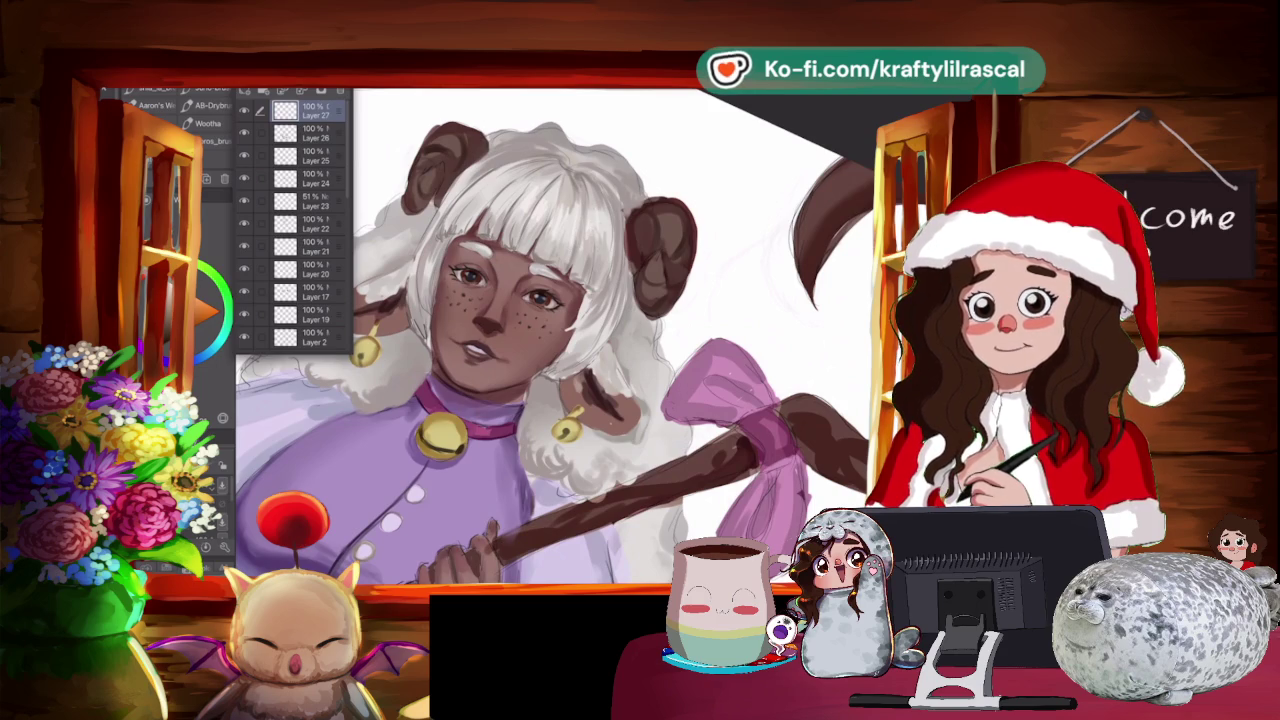
scroll(557, 340, down, 3)
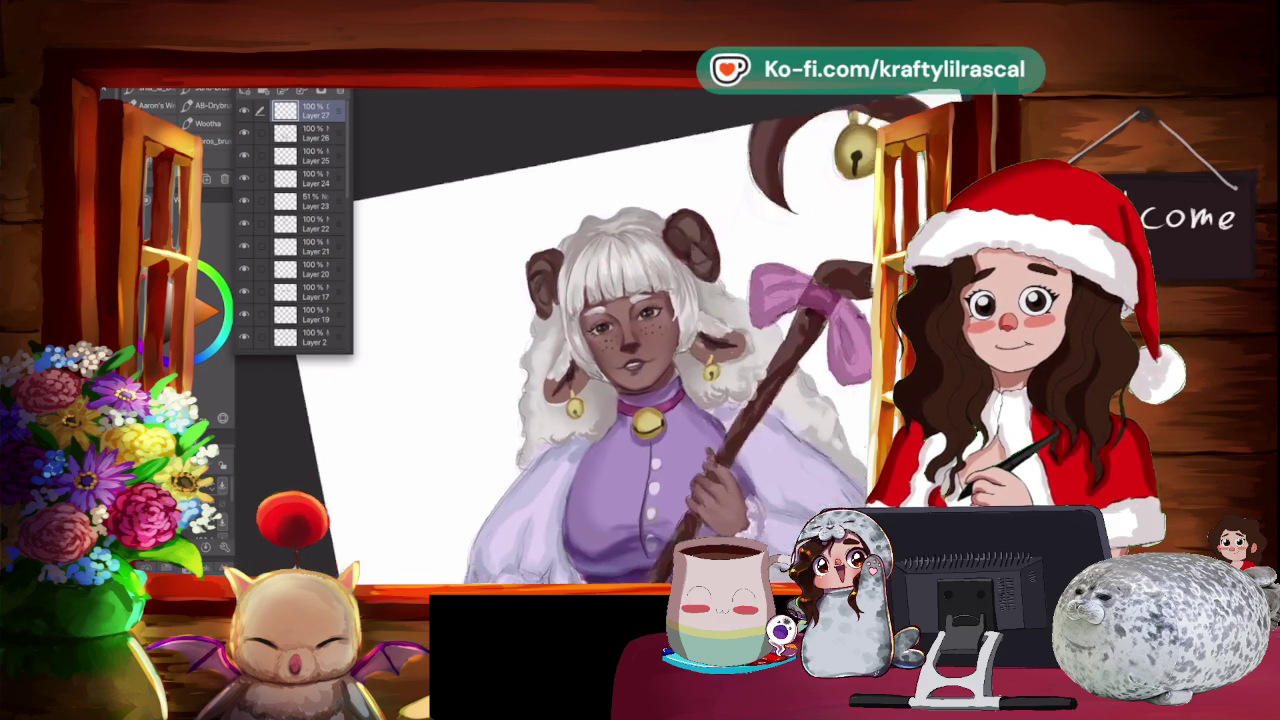
scroll(640, 340, up, 3)
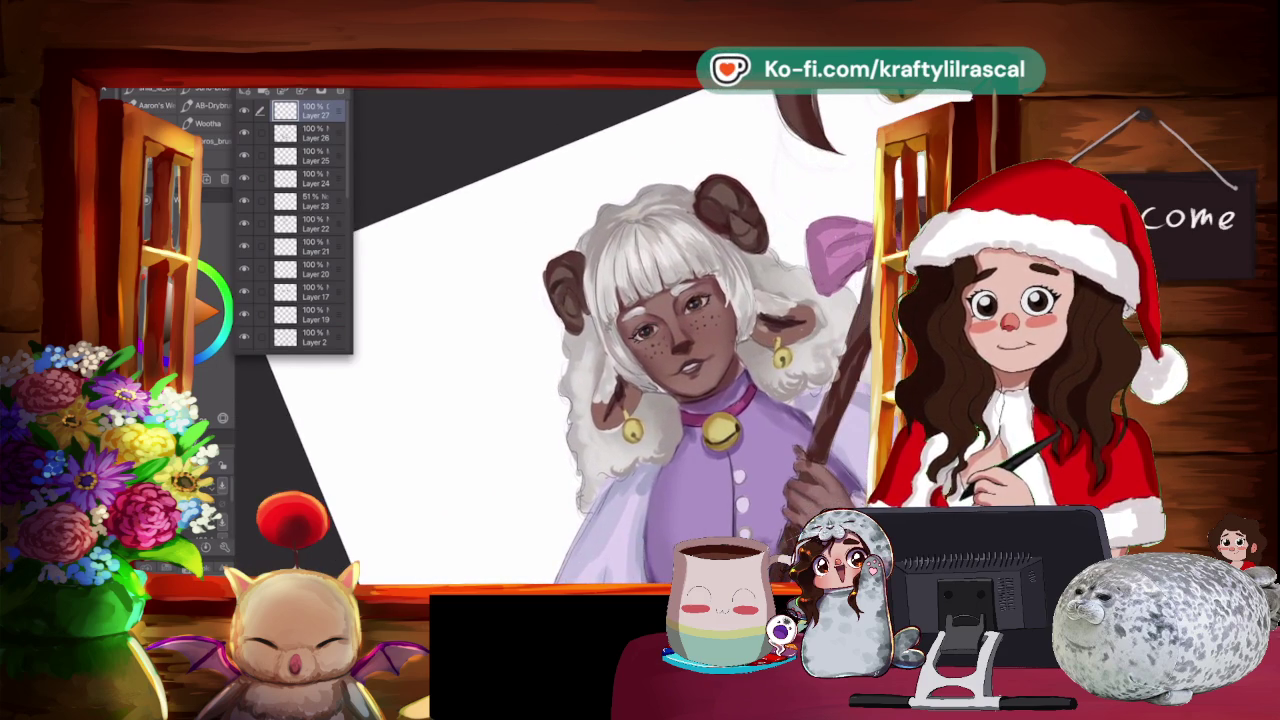
scroll(637, 370, up, 3)
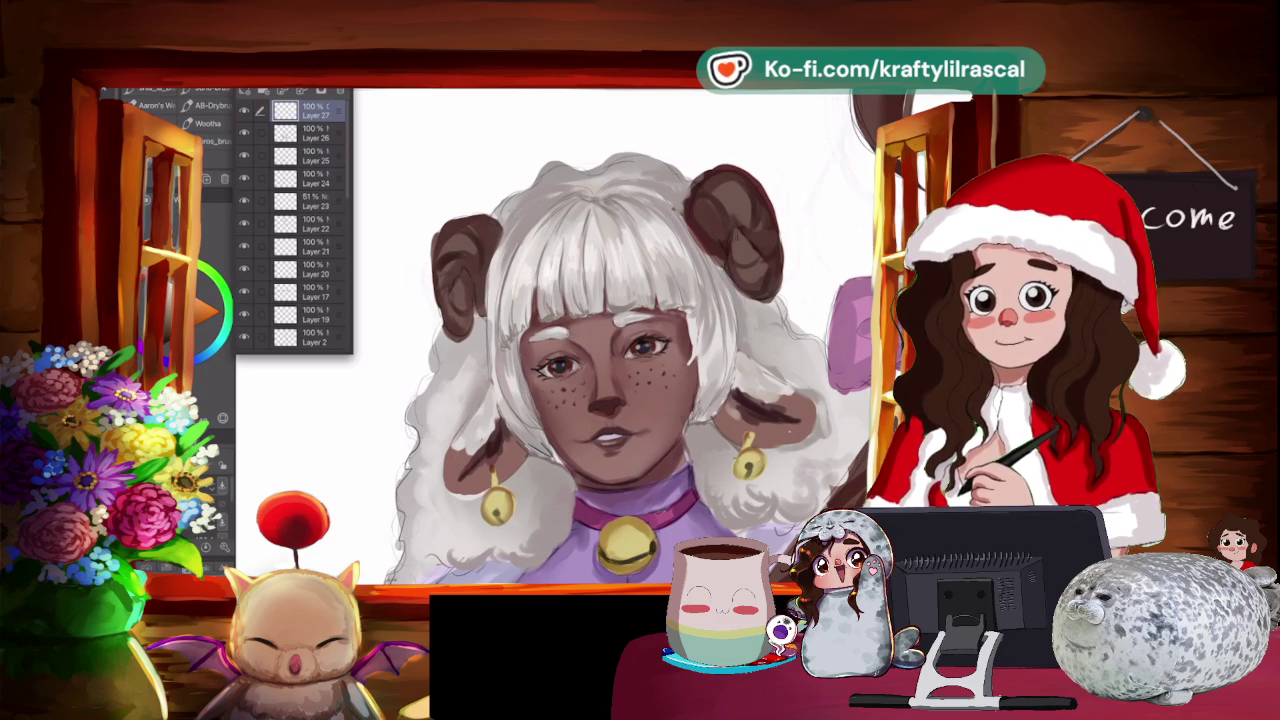
scroll(560, 335, down, 3)
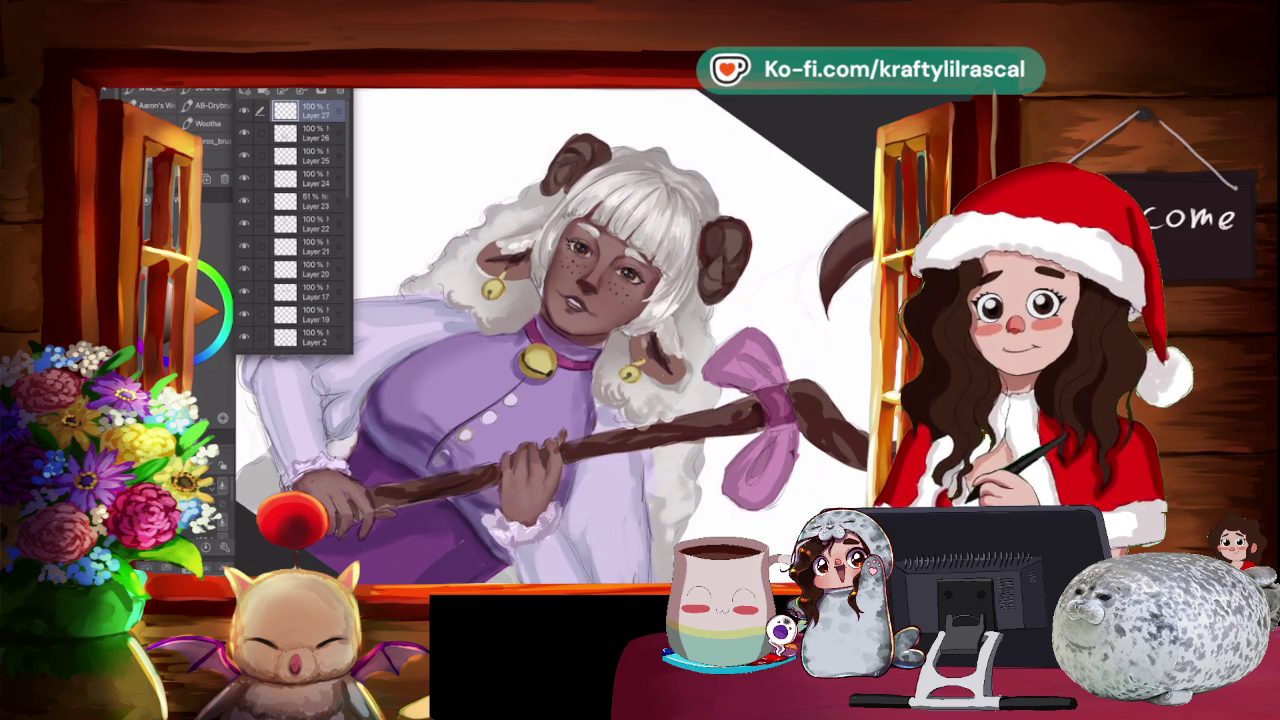
Rotate the view and paint light brown highlights on the curled horn.
mouse_move(560, 330)
mouse_down()
mouse_move(620, 360)
mouse_move(560, 330)
mouse_up()
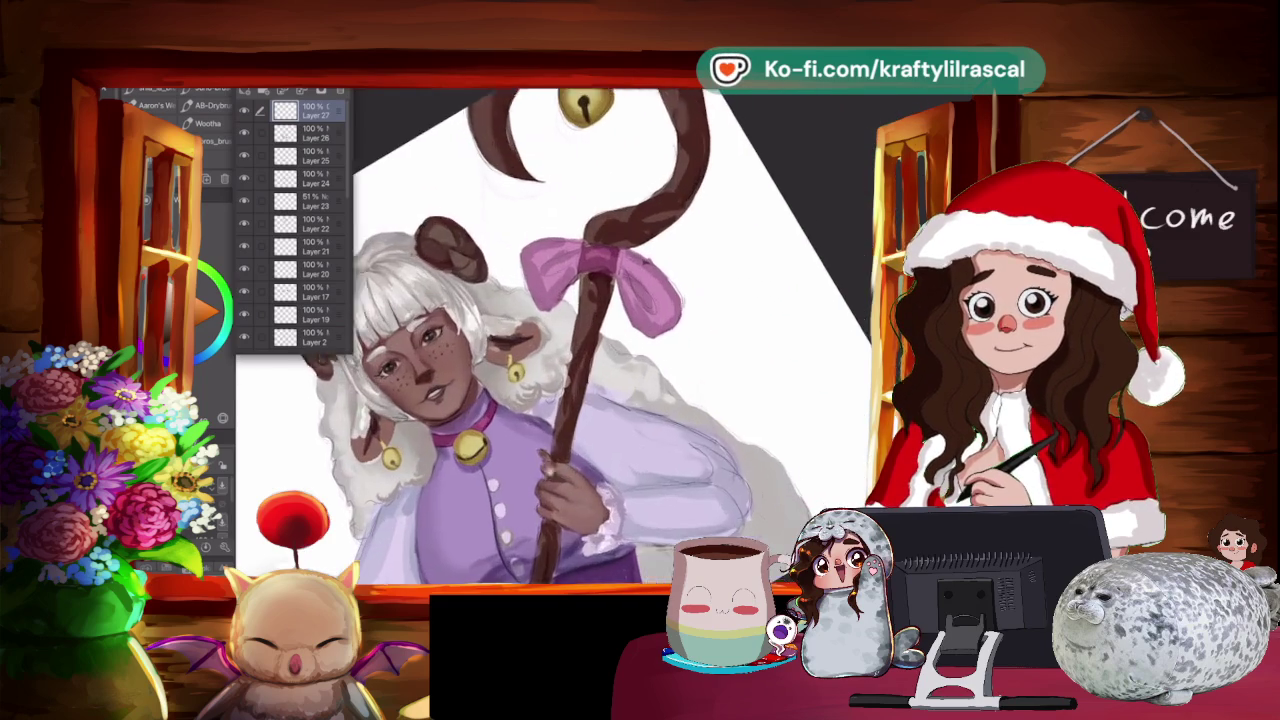
scroll(550, 335, up, 2)
scroll(550, 335, up, 2)
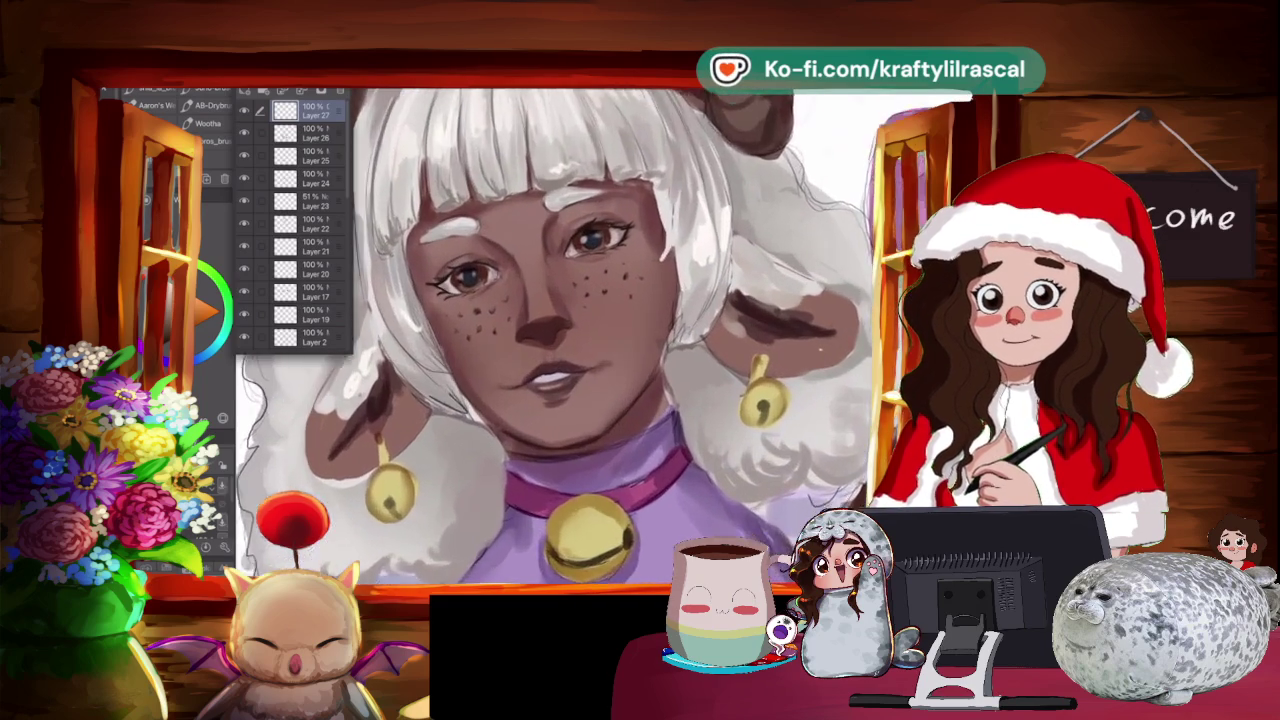
scroll(550, 335, up, 2)
scroll(550, 335, up, 2)
drag(560, 330, 520, 310)
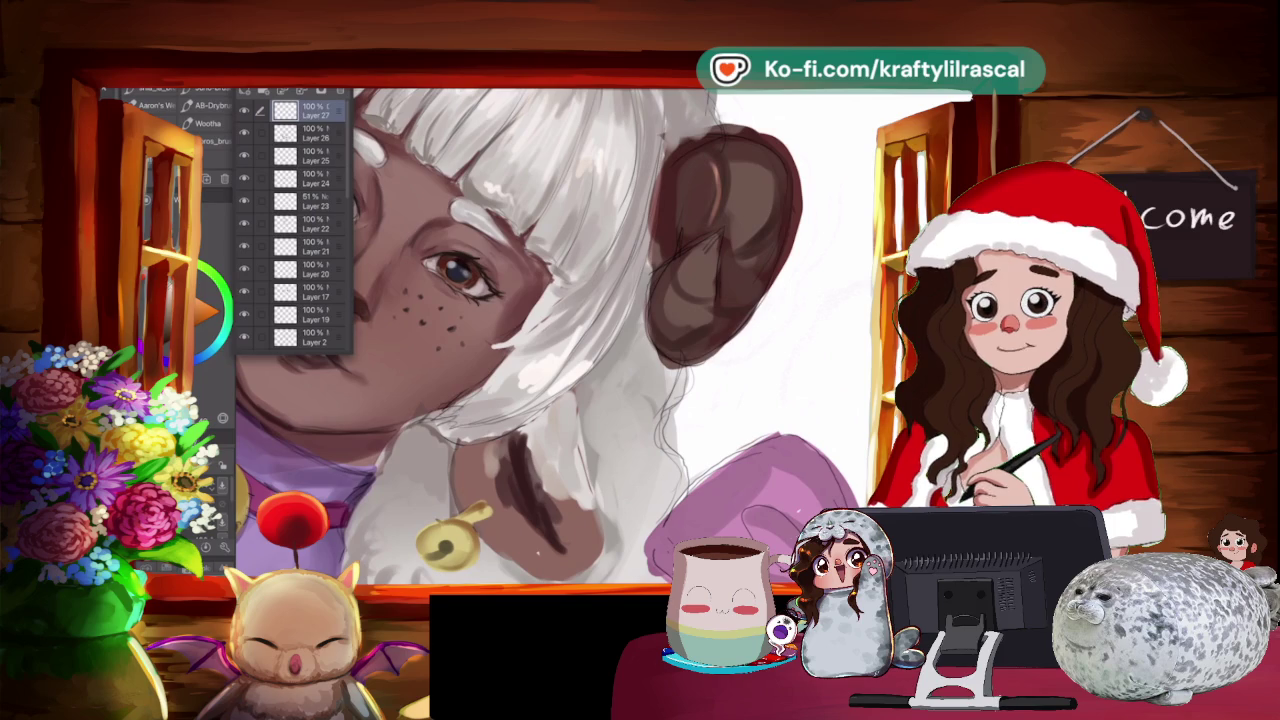
mouse_move(744, 208)
mouse_down()
mouse_move(750, 195)
mouse_move(767, 215)
mouse_move(755, 180)
mouse_move(765, 230)
mouse_up()
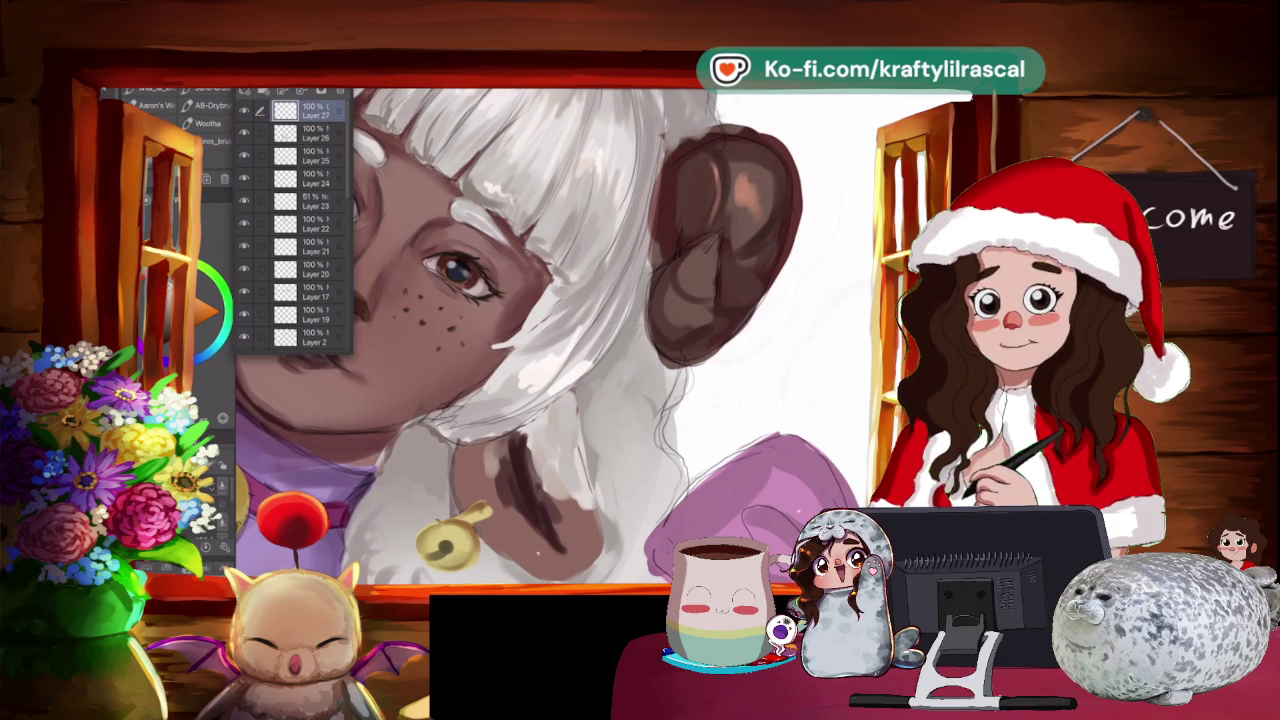
drag(560, 330, 552, 342)
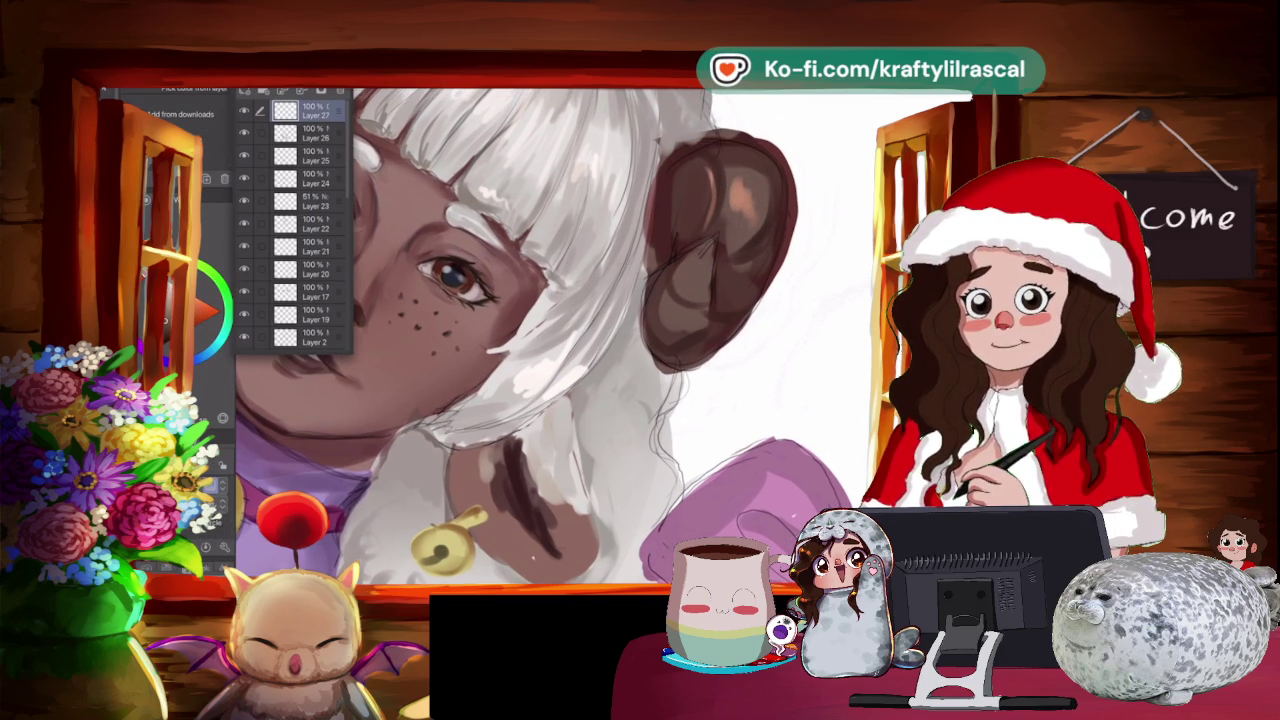
click(310, 133)
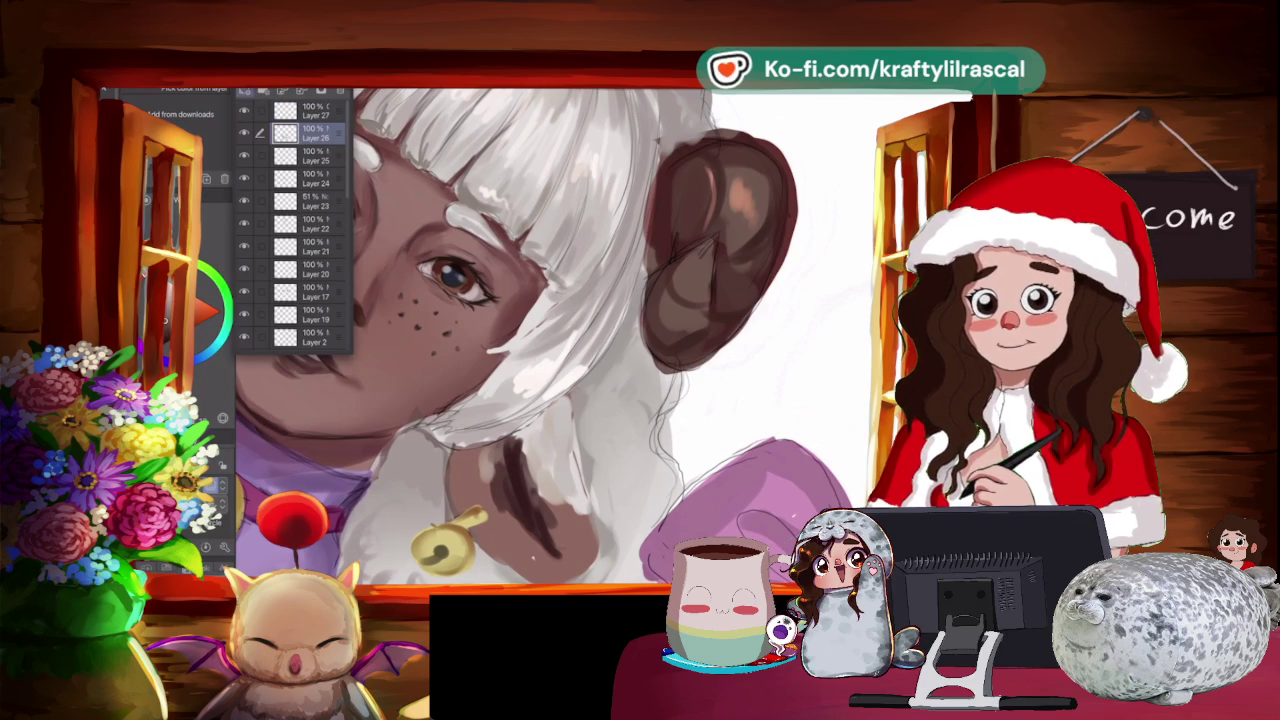
Add new Layer 28 at the top of the stack and highlight the right horn.
key(ctrl+shift+n)
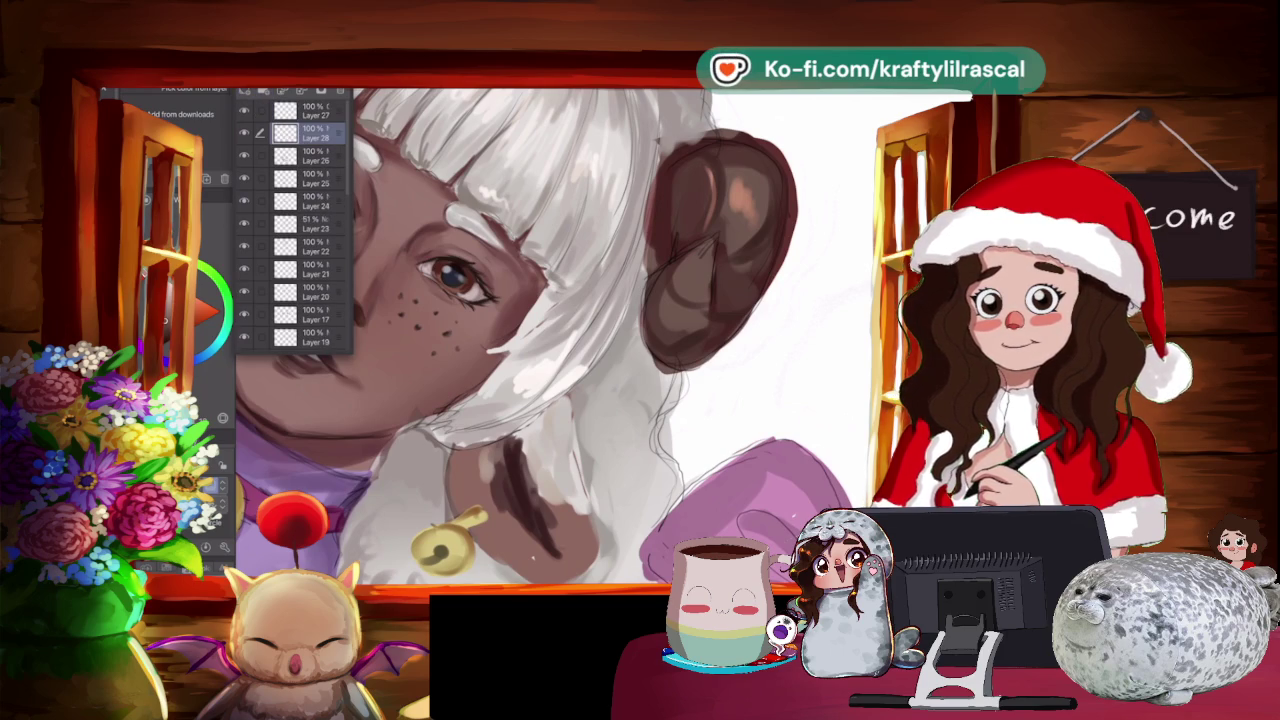
key(ctrl+bracketright)
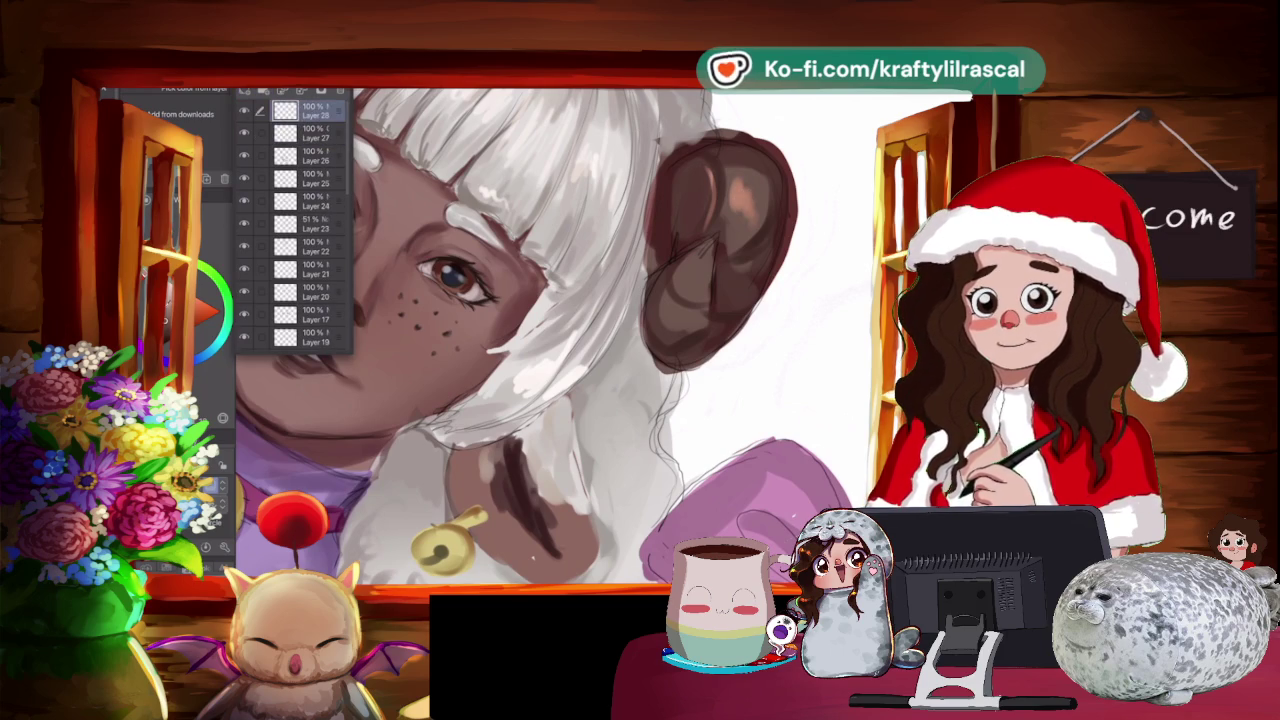
key(b)
mouse_move(765, 185)
mouse_down()
mouse_move(725, 190)
mouse_move(725, 220)
mouse_move(760, 205)
mouse_move(765, 215)
mouse_up()
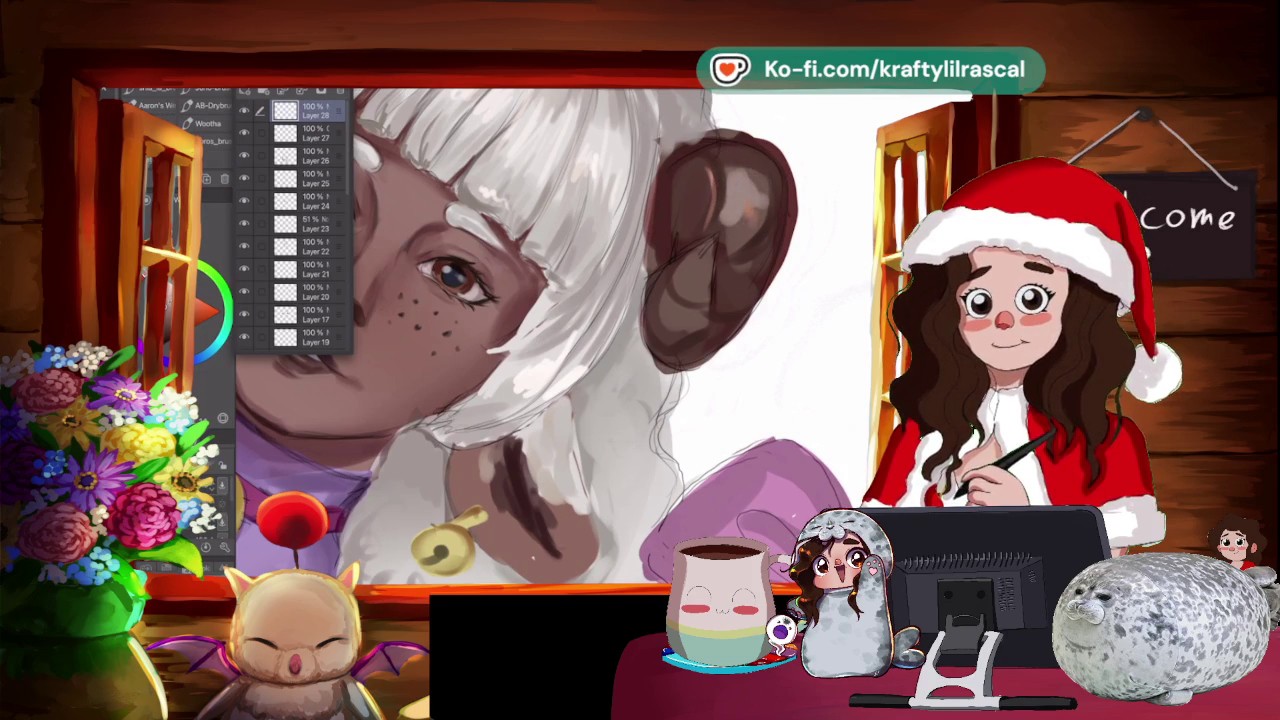
drag(735, 175, 755, 225)
mouse_move(728, 280)
mouse_down()
mouse_move(700, 268)
mouse_move(686, 322)
mouse_up()
Rotate the canvas and paint highlights on the left horn.
scroll(553, 337, down, 3)
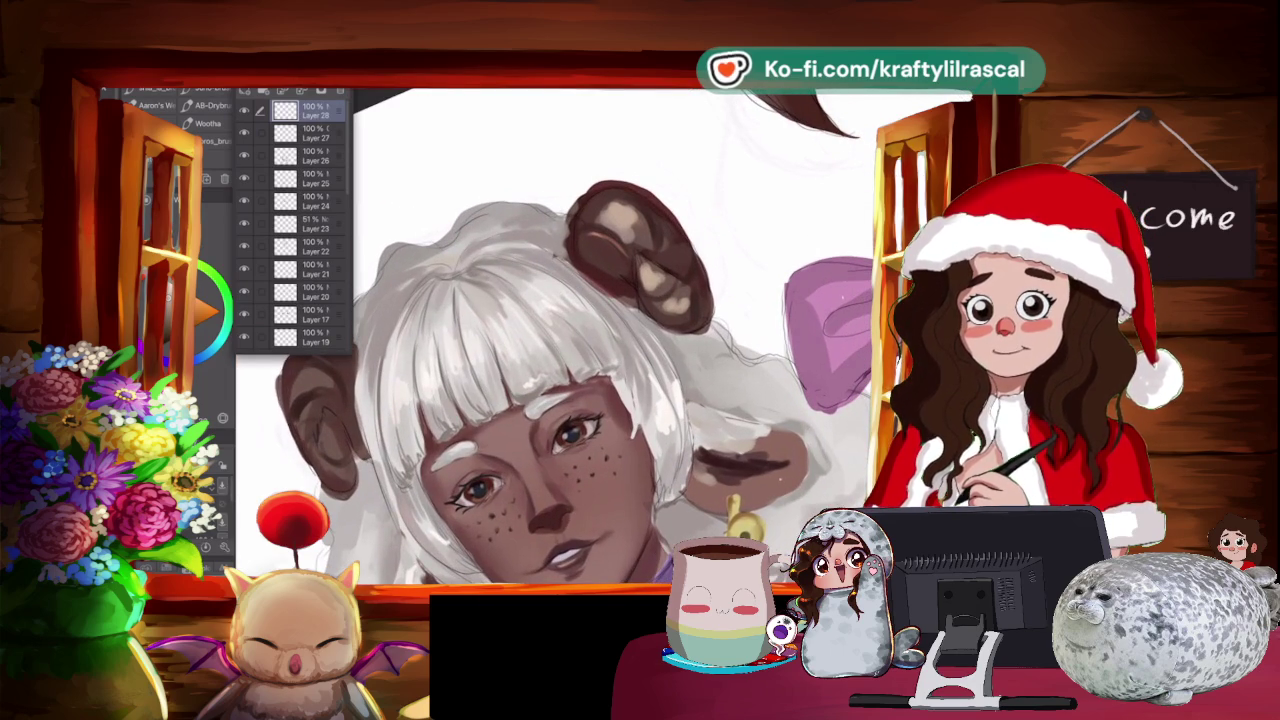
drag(609, 257, 605, 256)
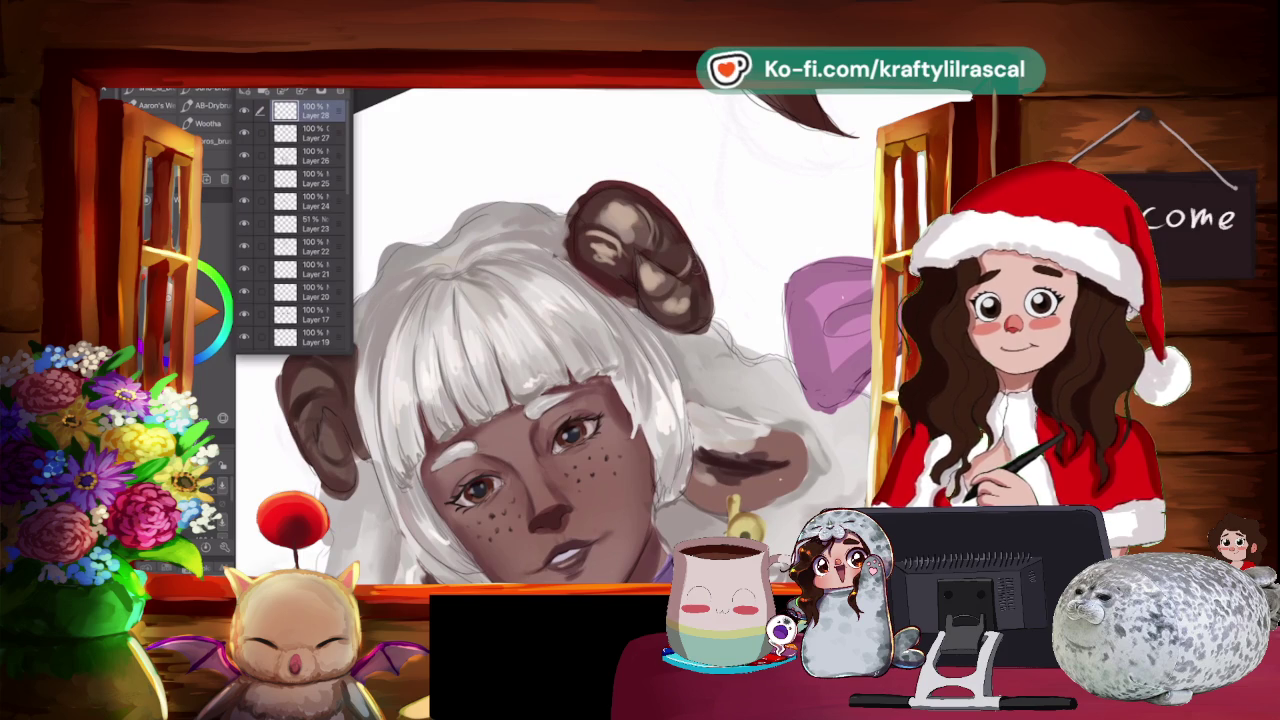
drag(560, 340, 600, 300)
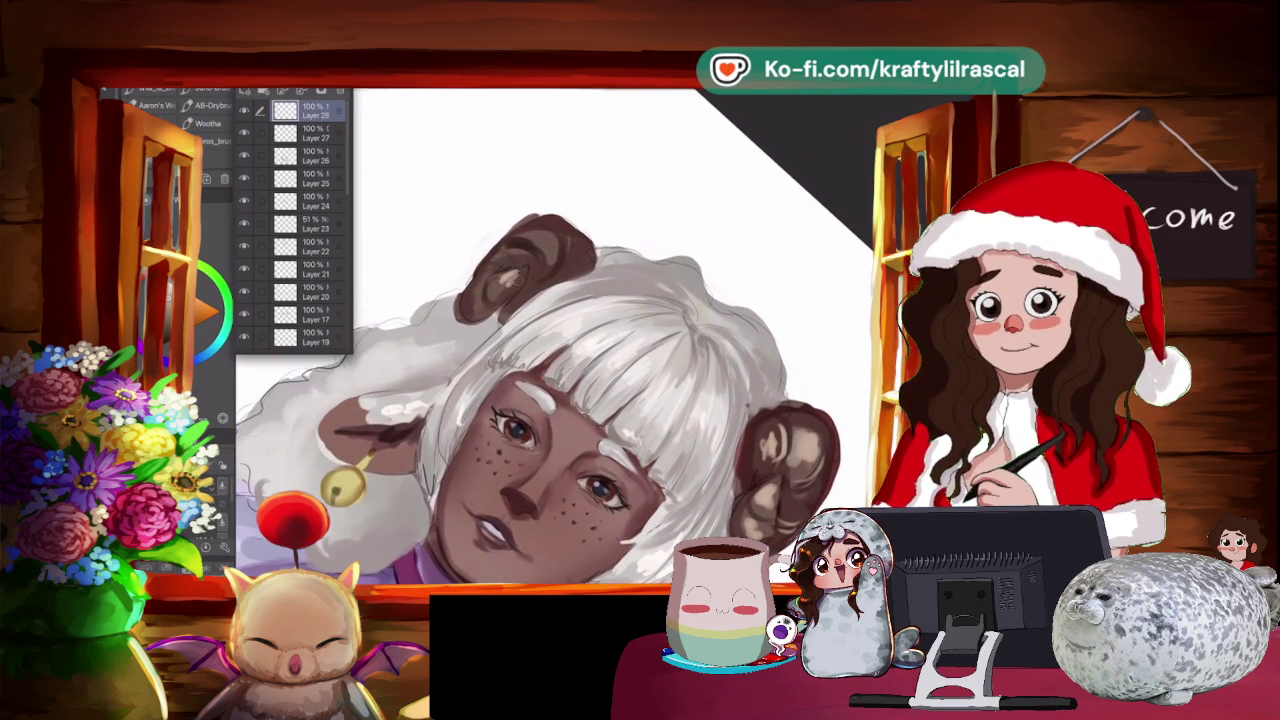
mouse_move(492, 285)
mouse_down()
mouse_move(498, 302)
mouse_move(480, 308)
mouse_up()
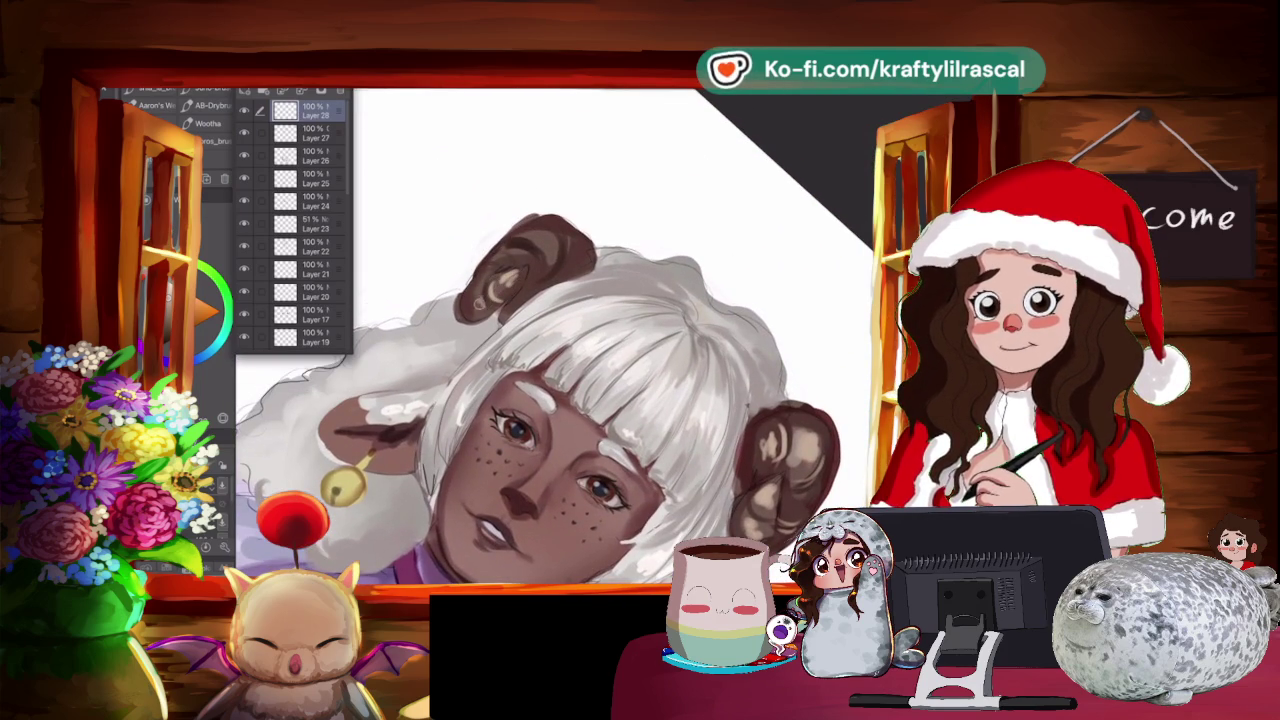
drag(524, 250, 527, 268)
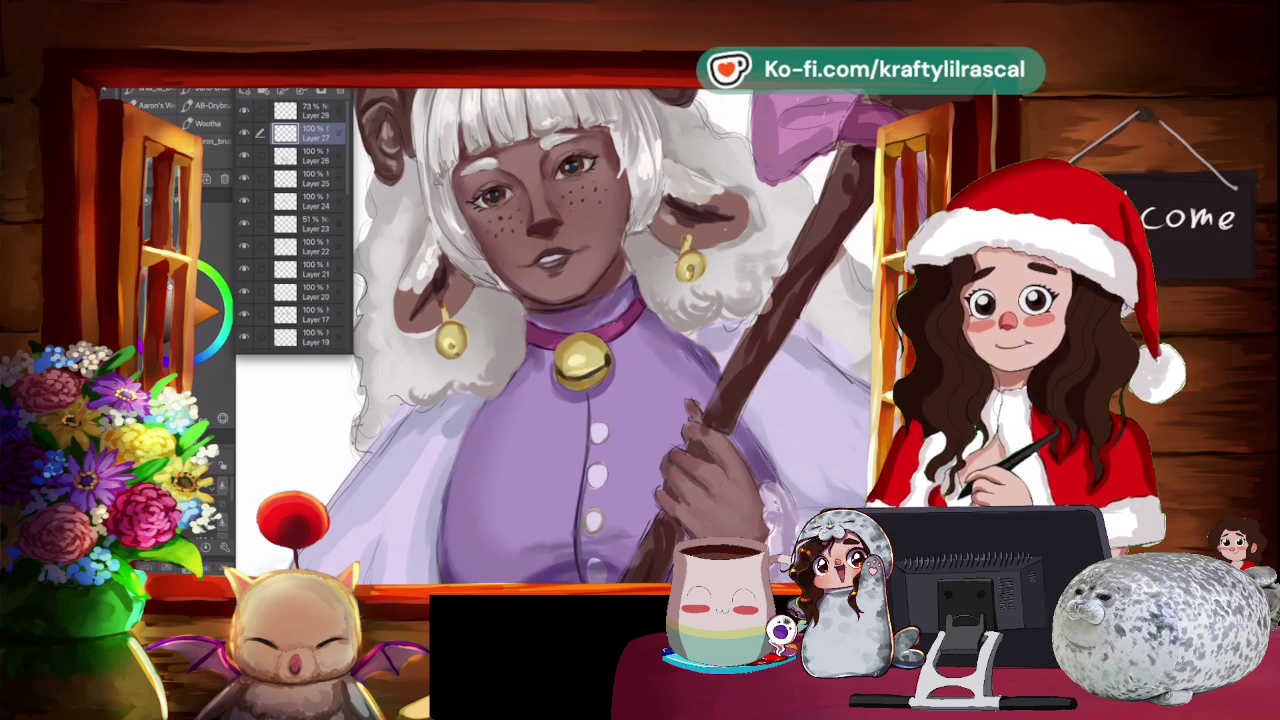
Pan to the staff's top and pink bow and zoom in.
scroll(612, 336, down, 3)
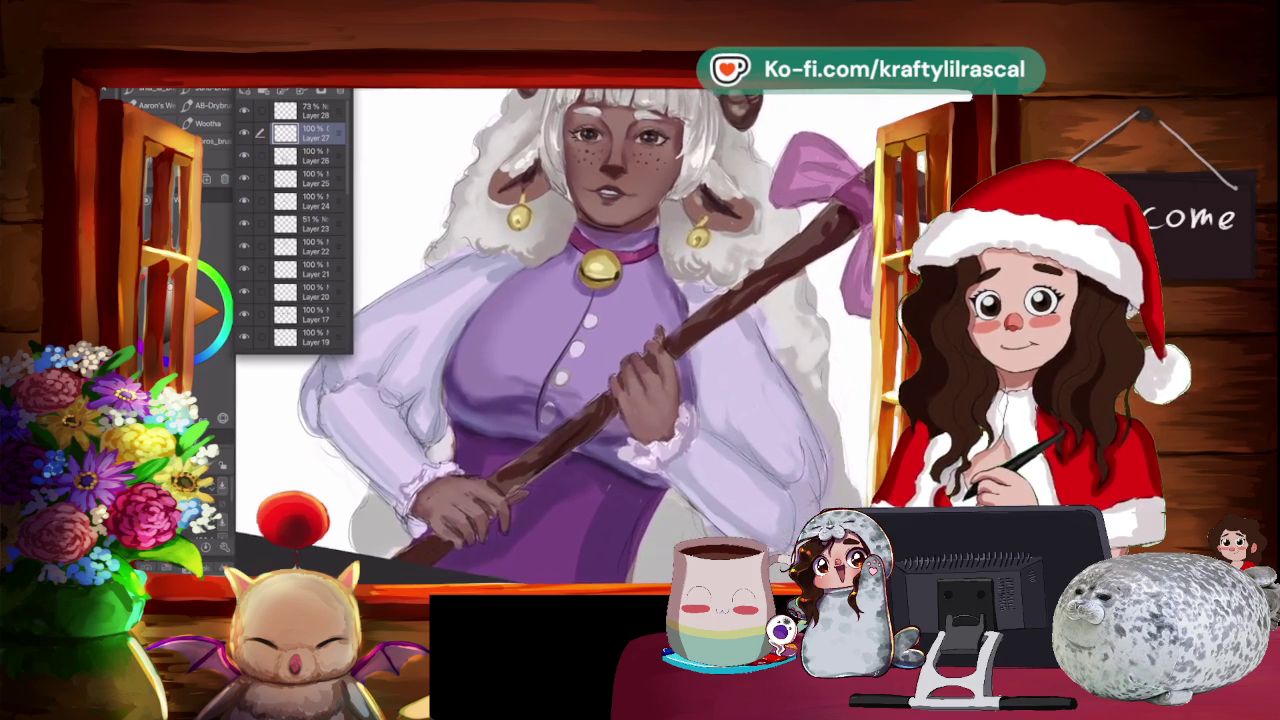
drag(600, 336, 360, 376)
scroll(440, 240, up, 2)
scroll(440, 240, up, 2)
scroll(440, 240, up, 2)
scroll(440, 240, up, 1)
scroll(544, 336, up, 1)
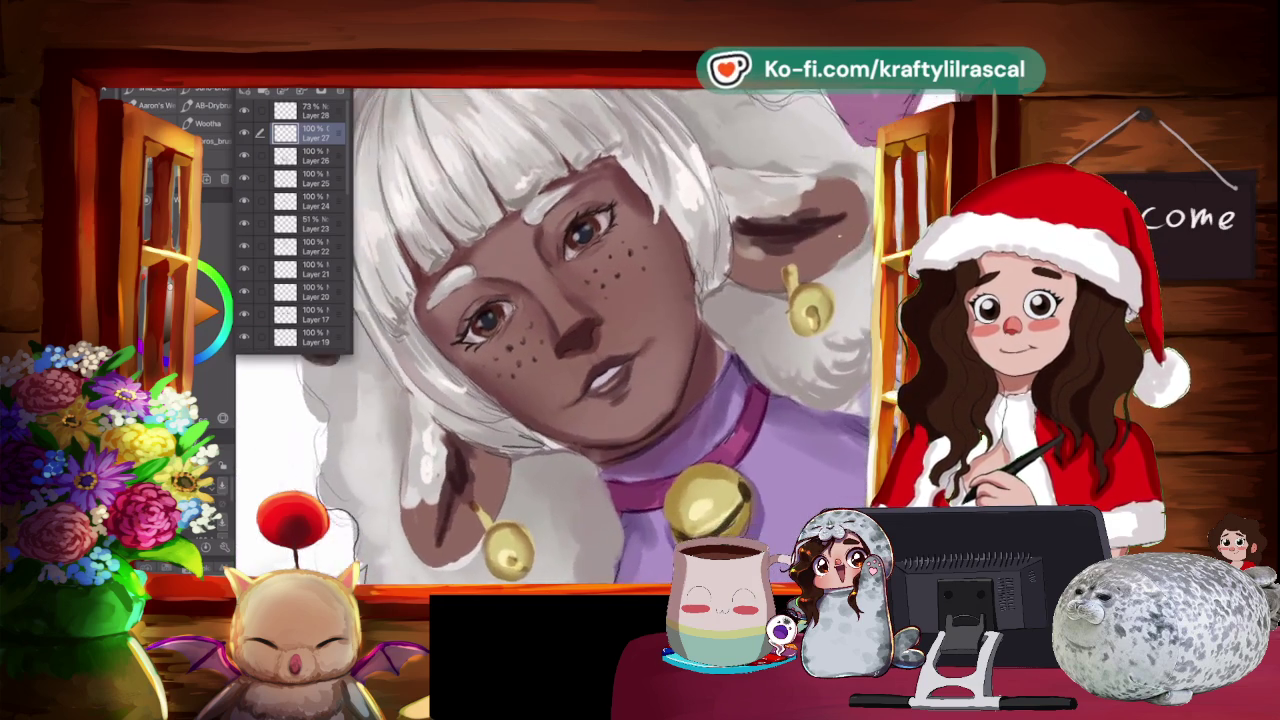
scroll(544, 336, up, 1)
scroll(544, 336, up, 1)
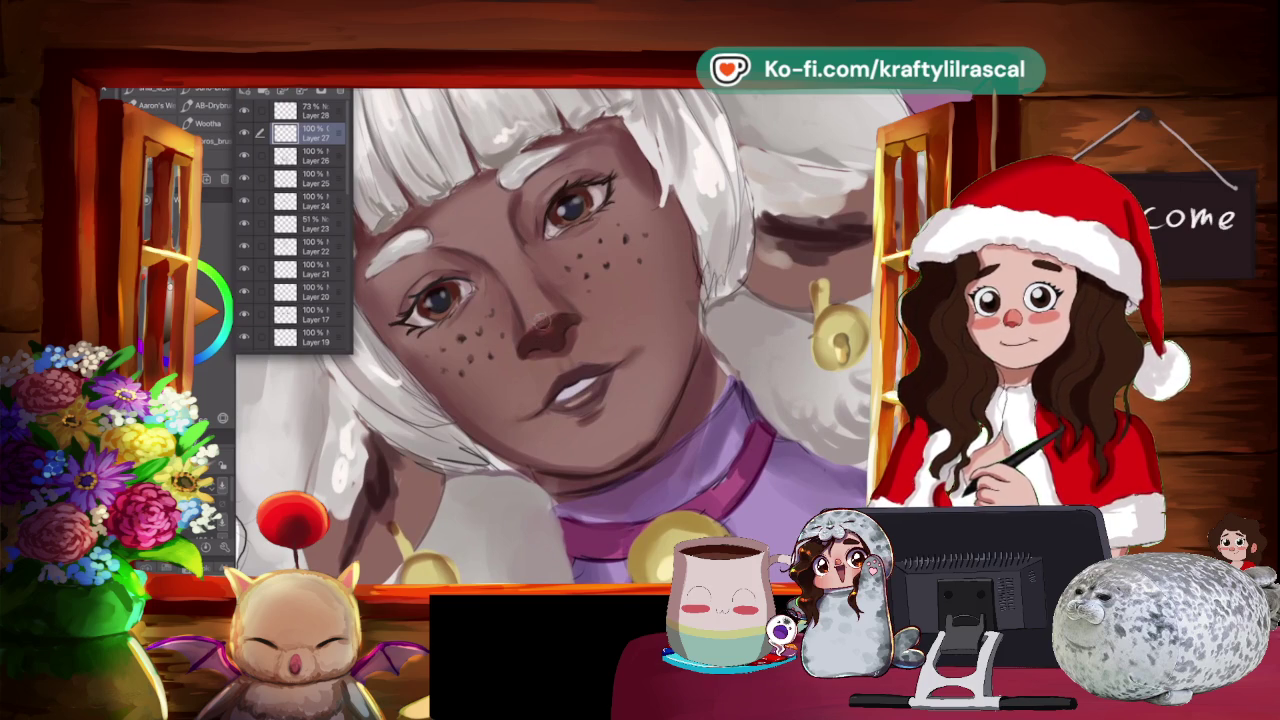
Zoom in and out to look over the face and figure.
scroll(535, 314, up, 2)
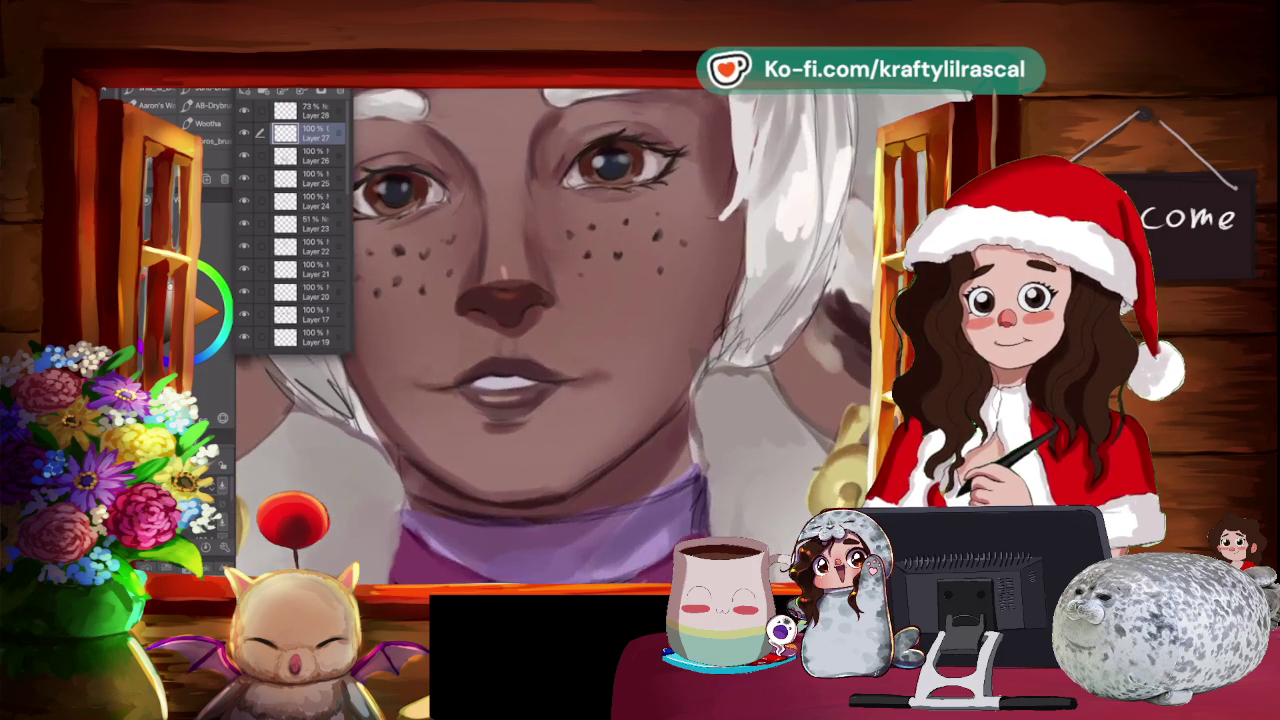
scroll(485, 262, up, 1)
scroll(486, 262, down, 1)
scroll(500, 260, down, 2)
scroll(530, 255, down, 1)
scroll(556, 252, down, 2)
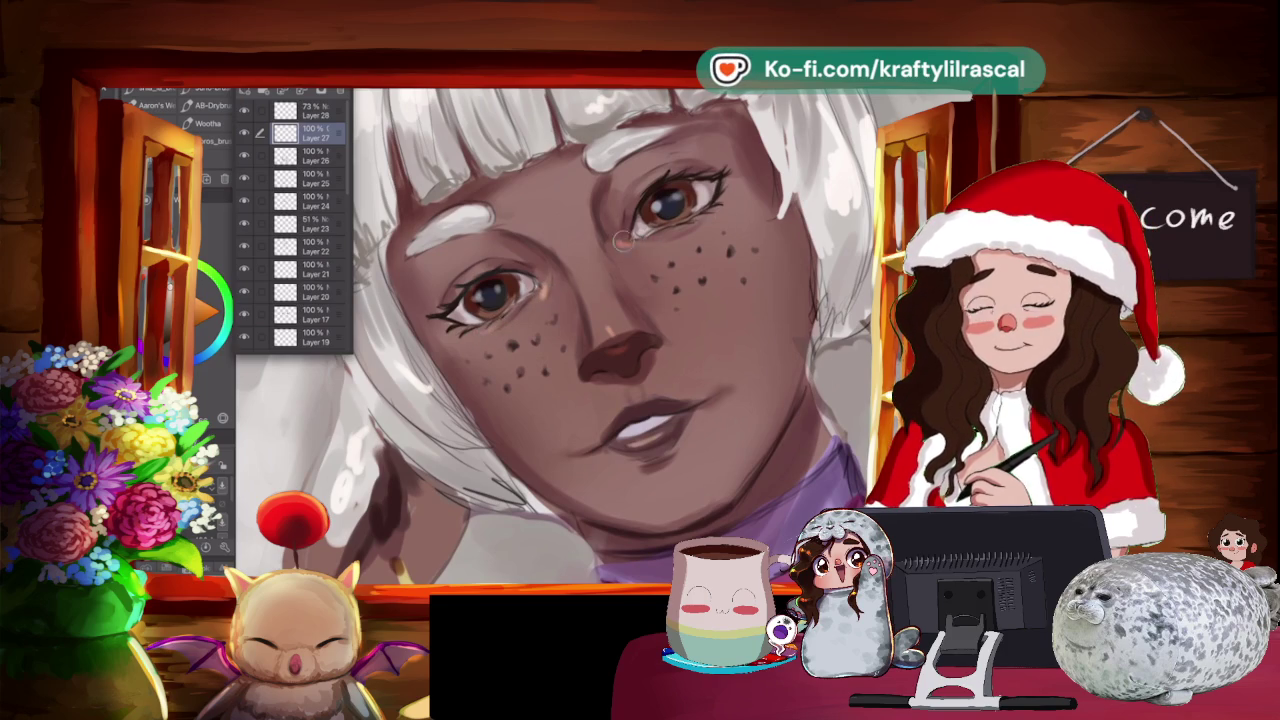
scroll(554, 338, down, 5)
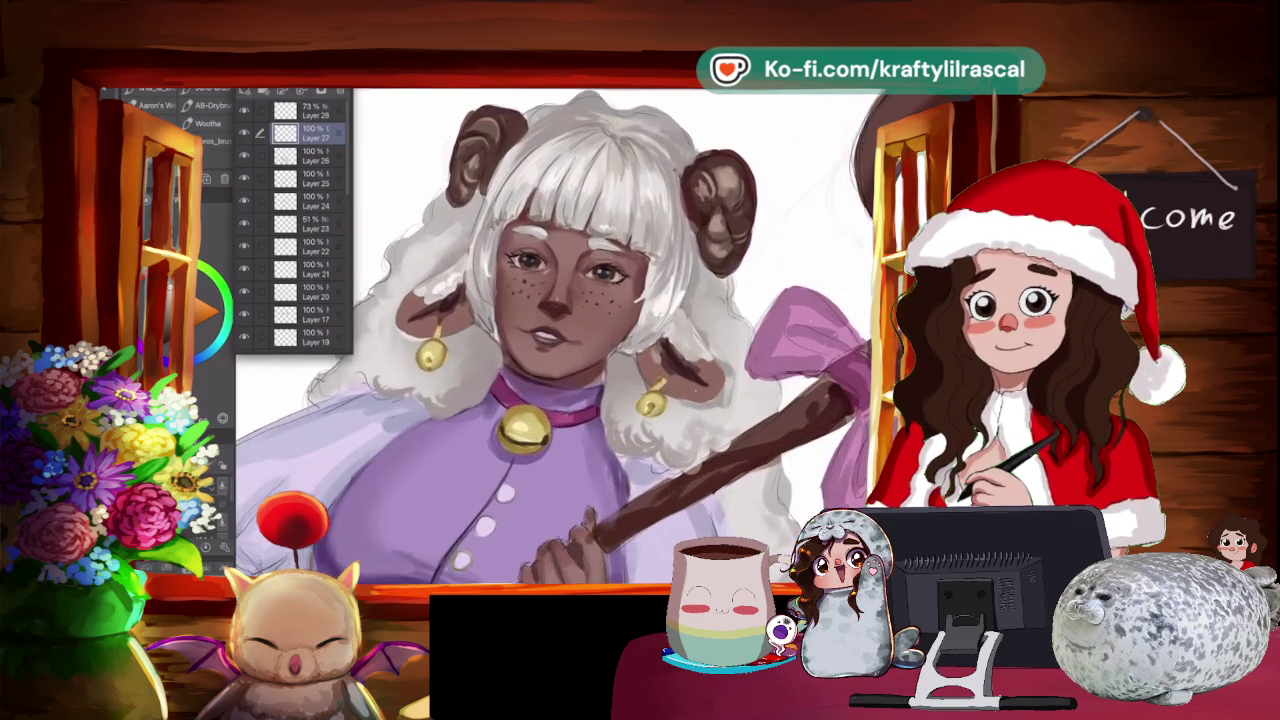
scroll(540, 330, up, 1)
scroll(540, 330, up, 2)
scroll(540, 330, up, 1)
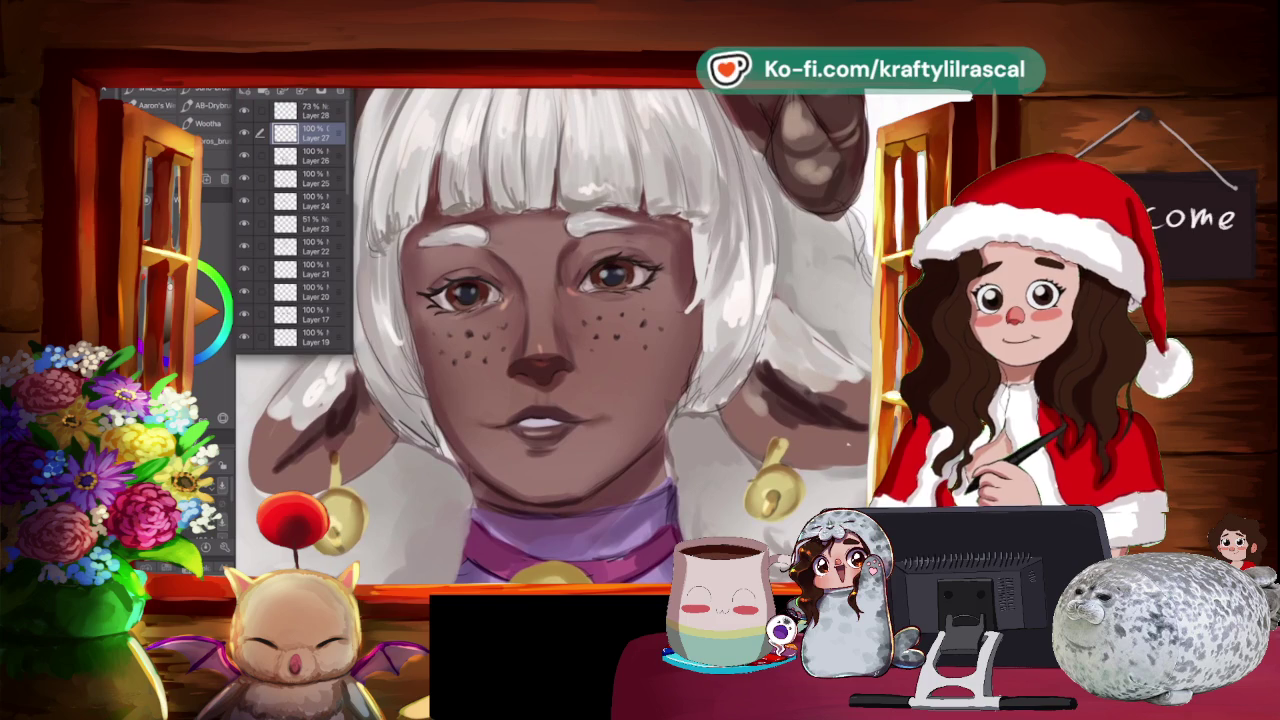
scroll(540, 330, up, 1)
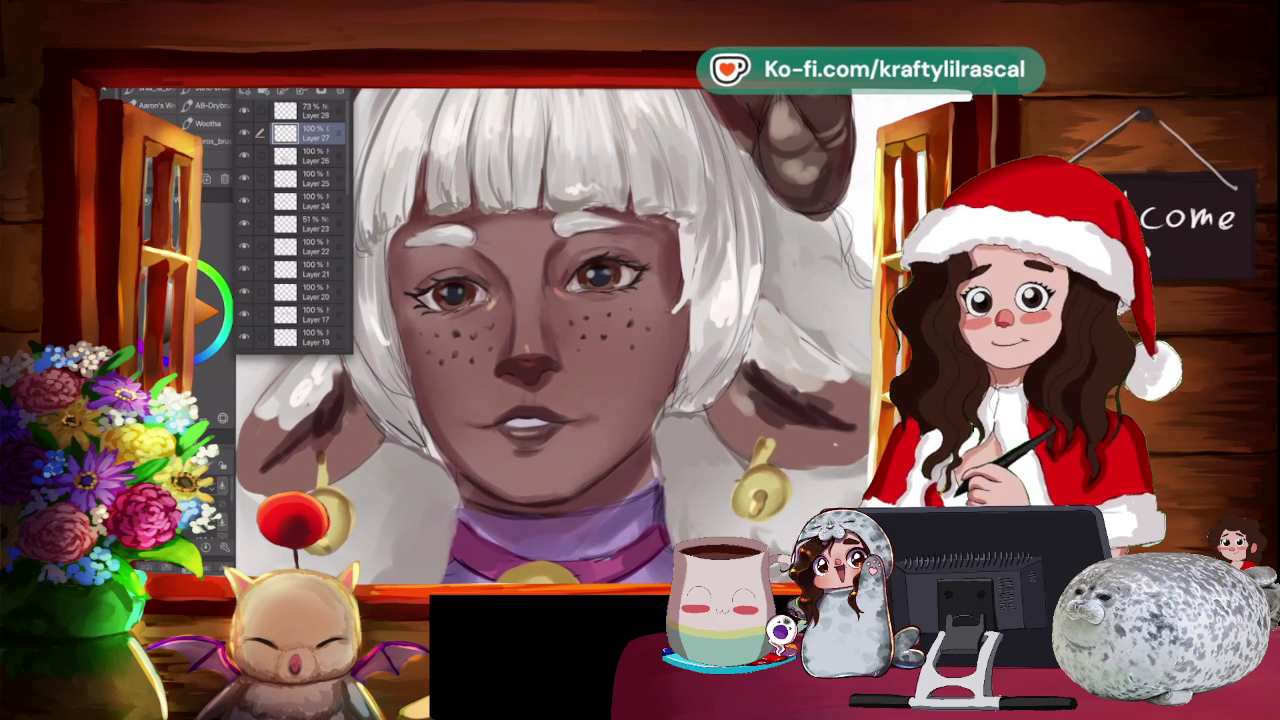
Toggle between Brush and Airbrush, ending on the Airbrush sub-tools.
key(b)
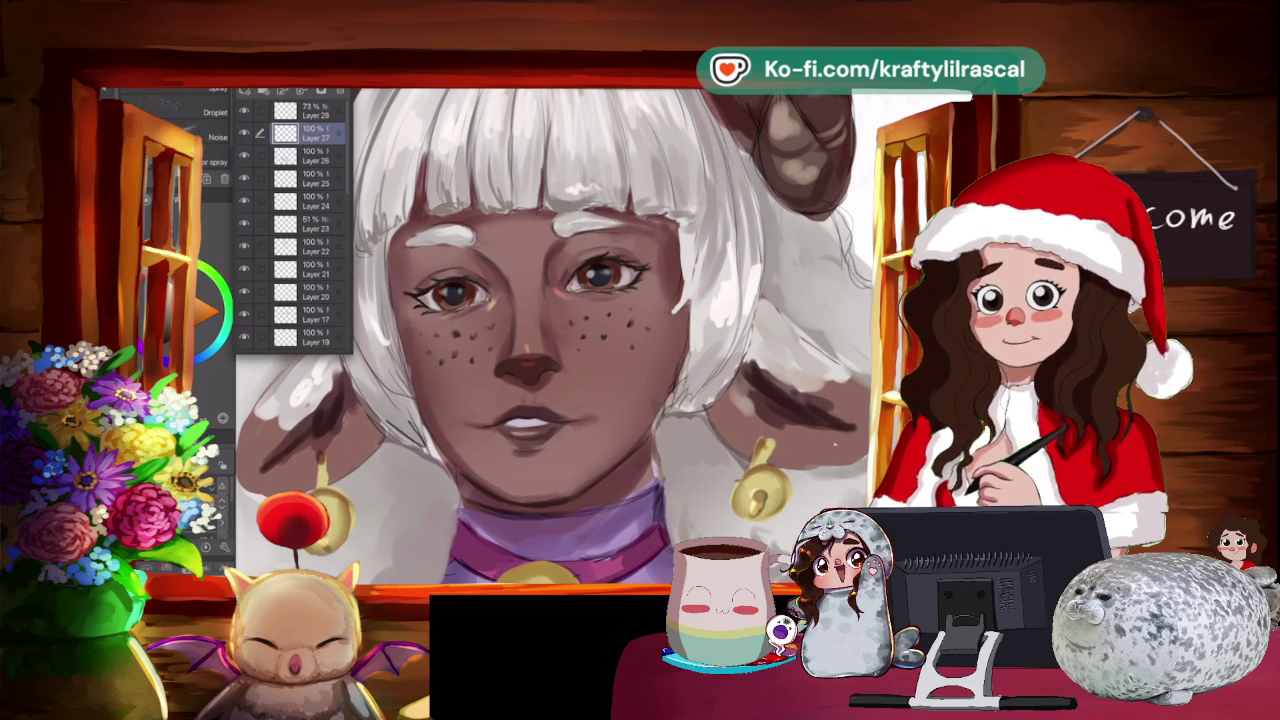
key(b)
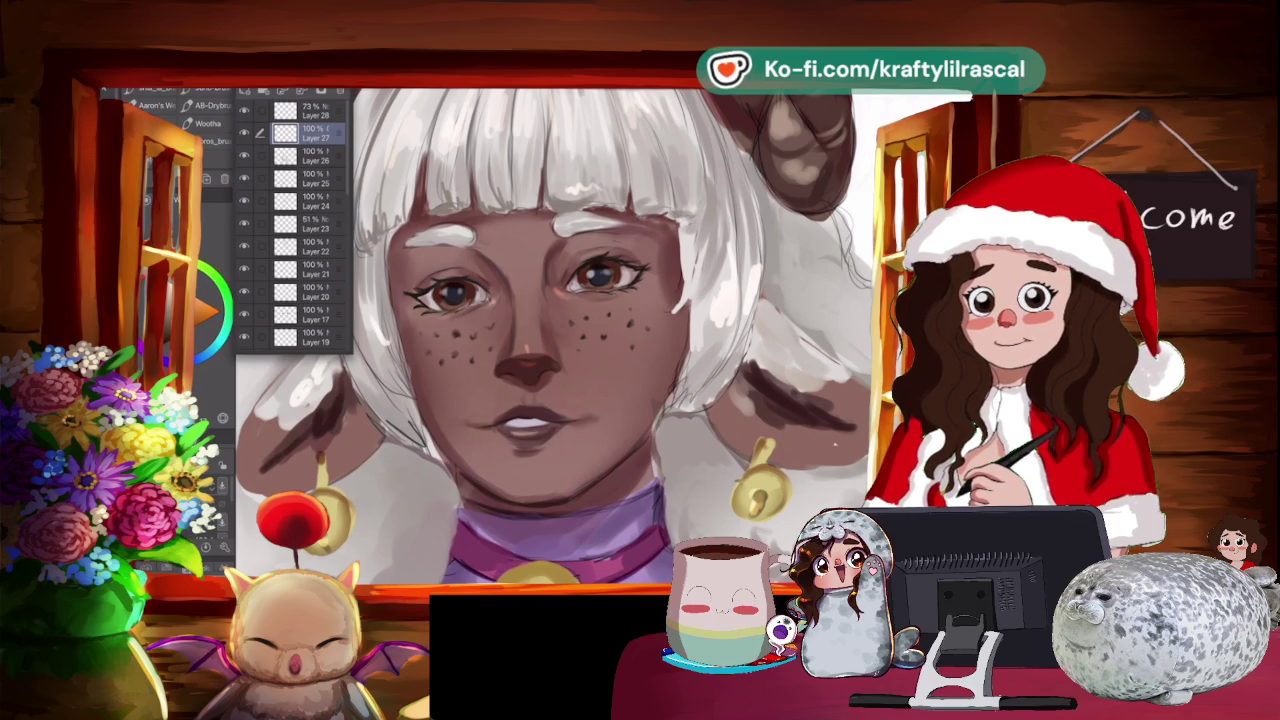
key(b)
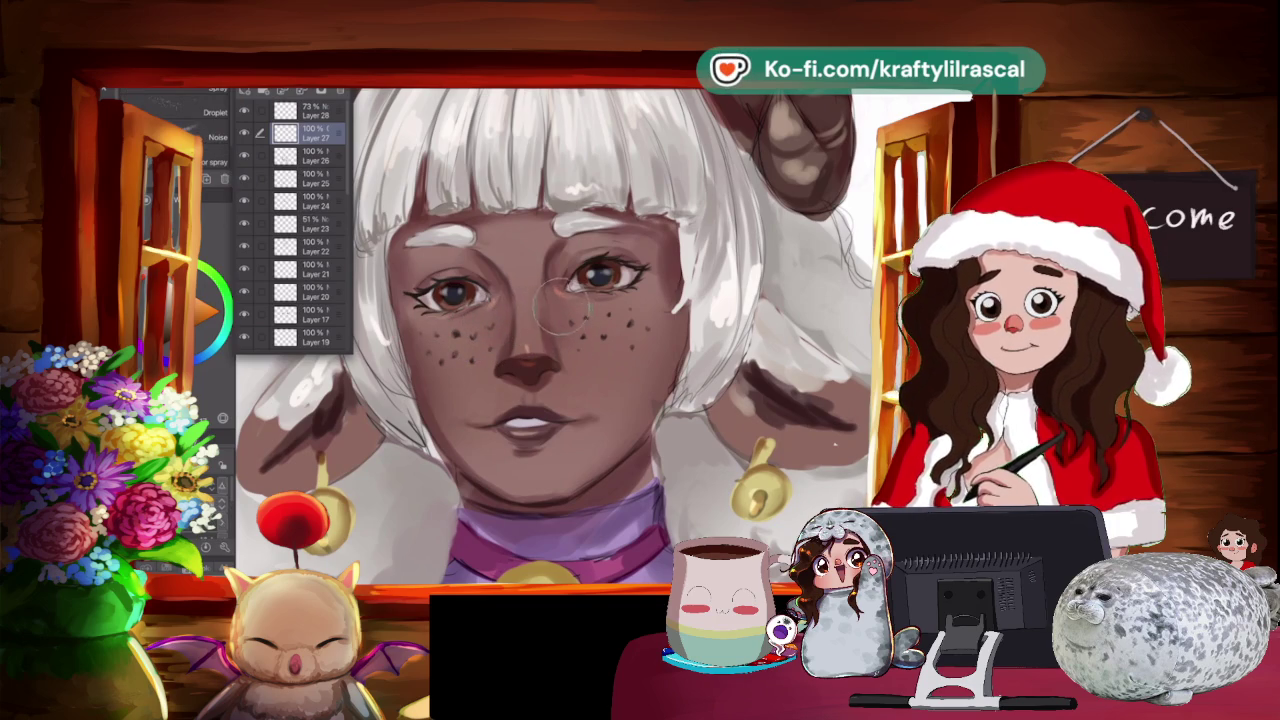
scroll(545, 330, down, 5)
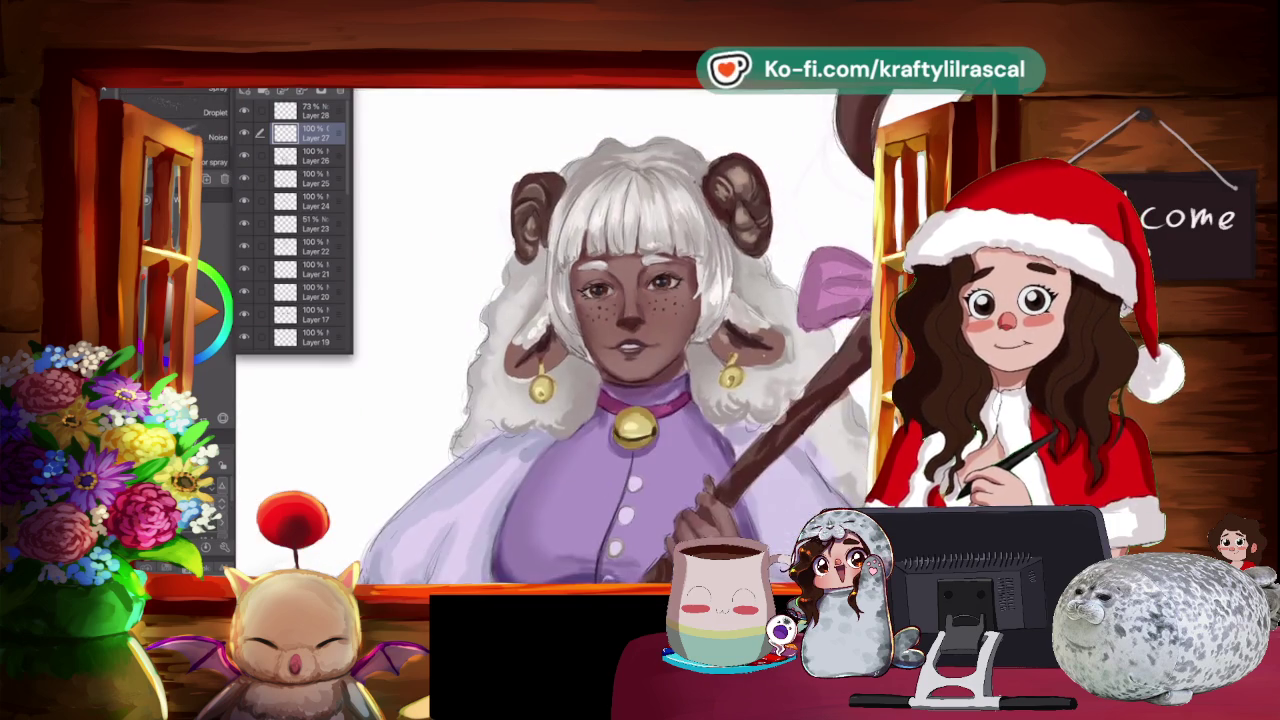
scroll(600, 330, up, 2)
scroll(600, 330, up, 2)
scroll(600, 330, up, 2)
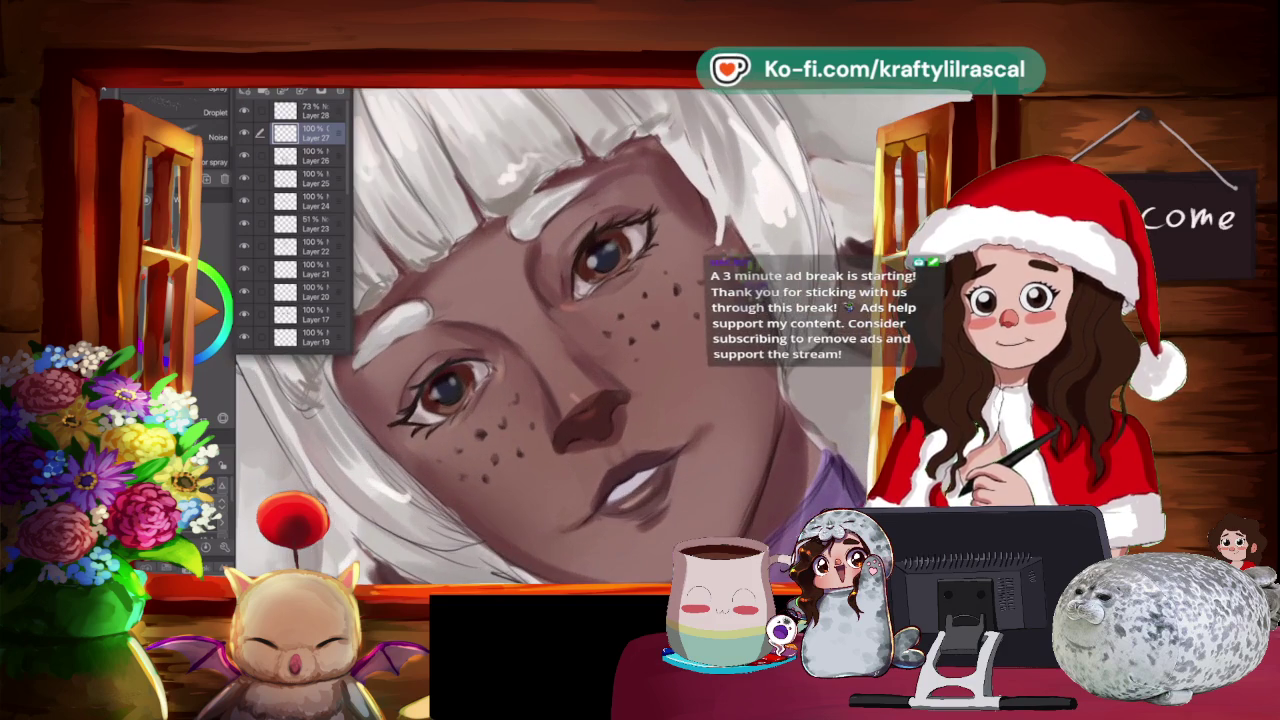
Reset the canvas rotation and add a new empty Layer 29 at the top of the stack.
key(b)
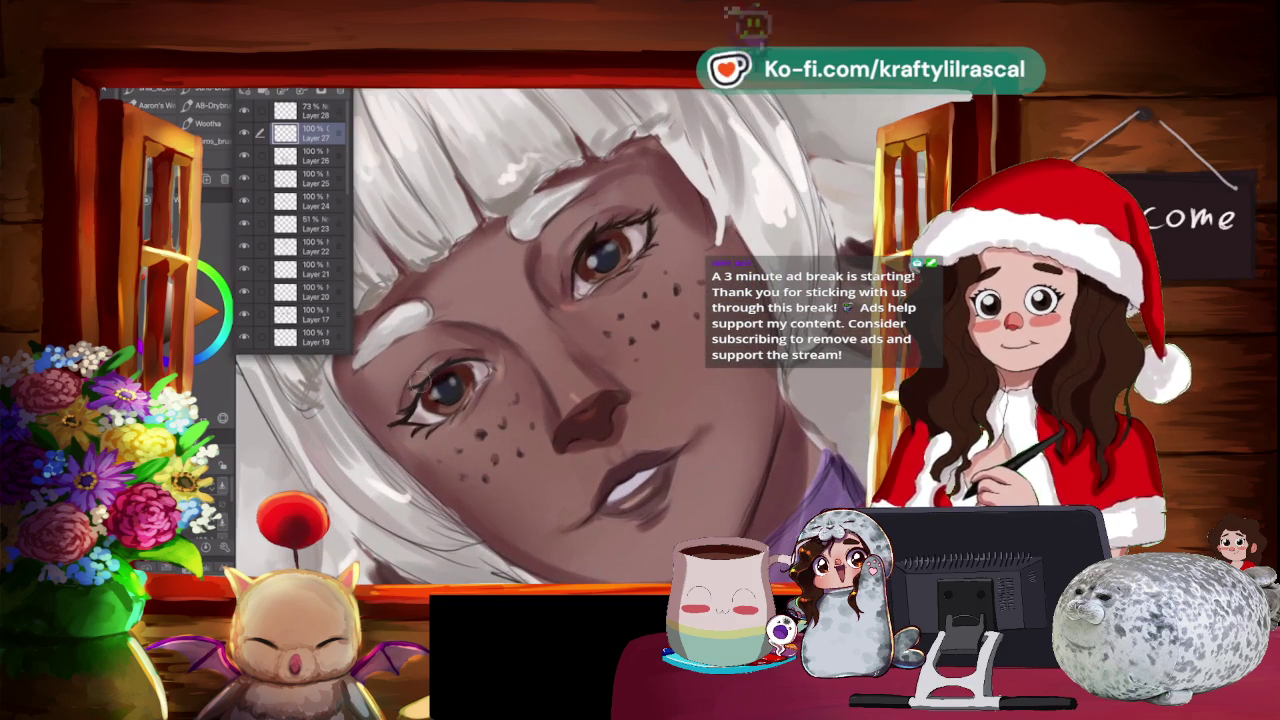
key(ctrl+0)
scroll(600, 330, up, 2)
key(e)
key(ctrl+shift+n)
Straighten the view, return to the brush, and add Layer 30 on top.
mouse_move(600, 330)
mouse_down()
mouse_move(570, 340)
mouse_move(540, 300)
mouse_up()
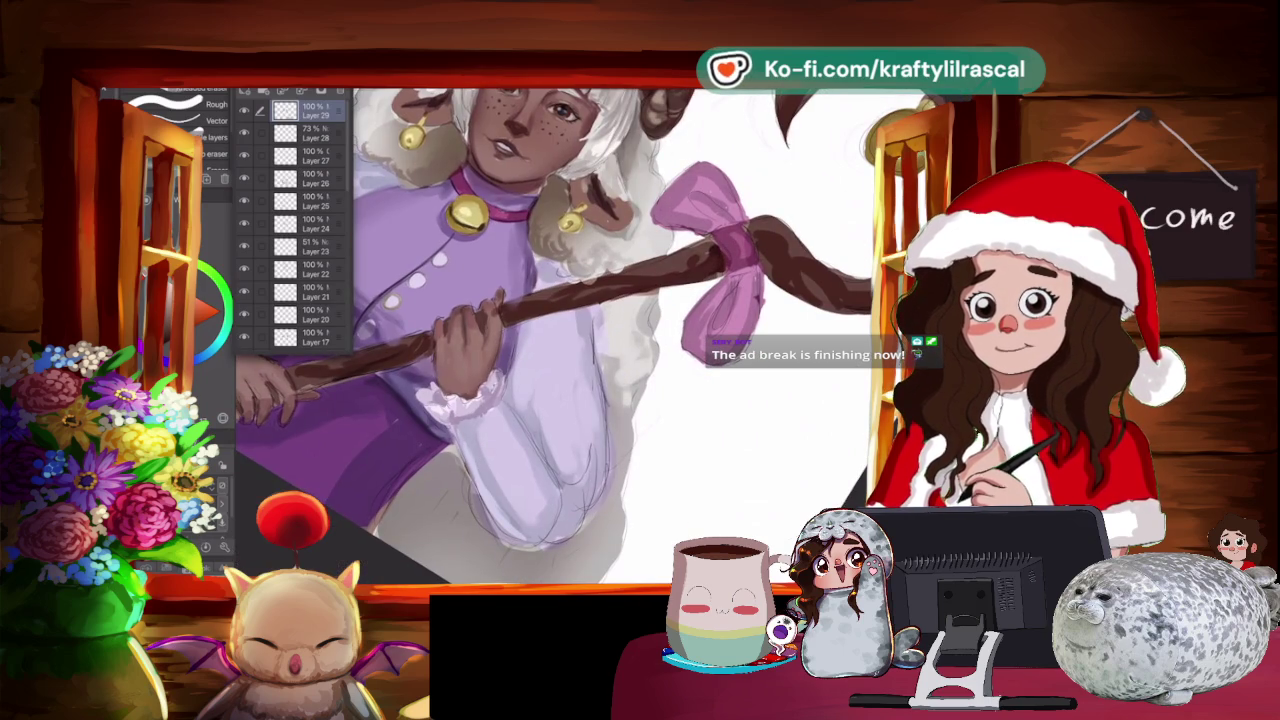
key(i)
key(ctrl+0)
scroll(600, 330, up, 1)
scroll(465, 252, up, 3)
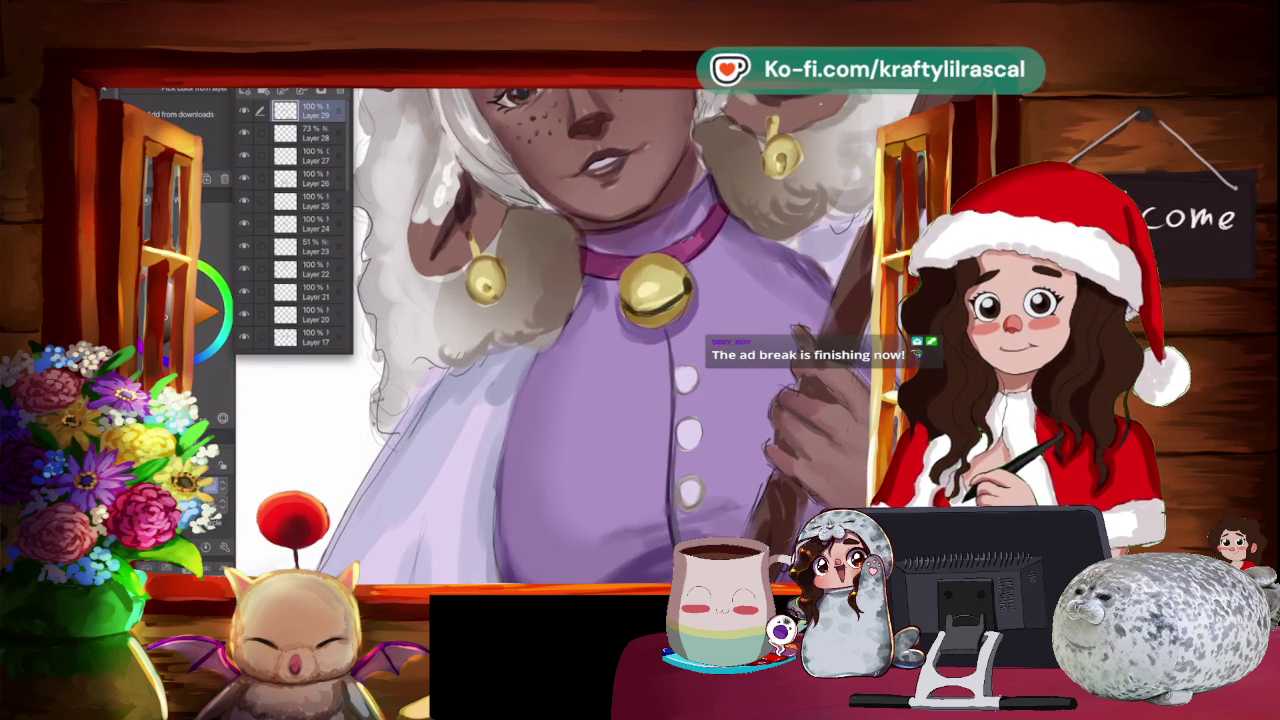
key(b)
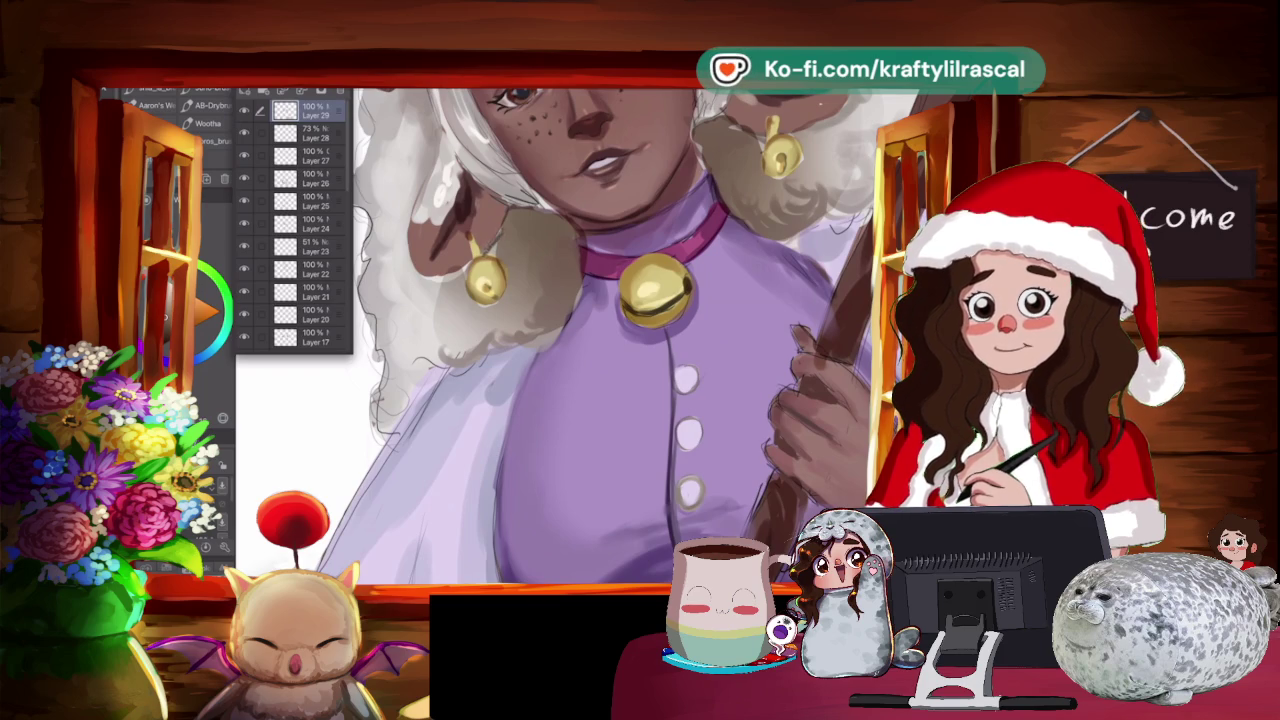
key(ctrl+shift+n)
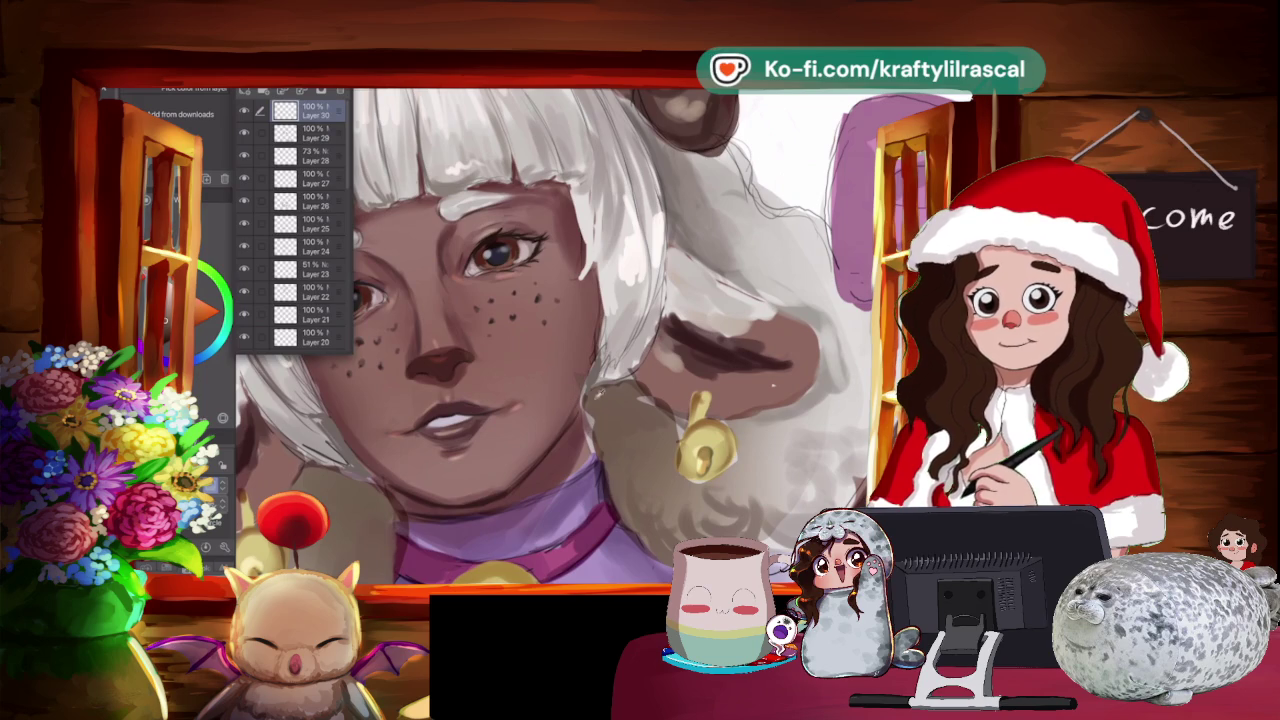
Dismiss the sub-tool menu and fit the whole sheep girl in view.
key(Escape)
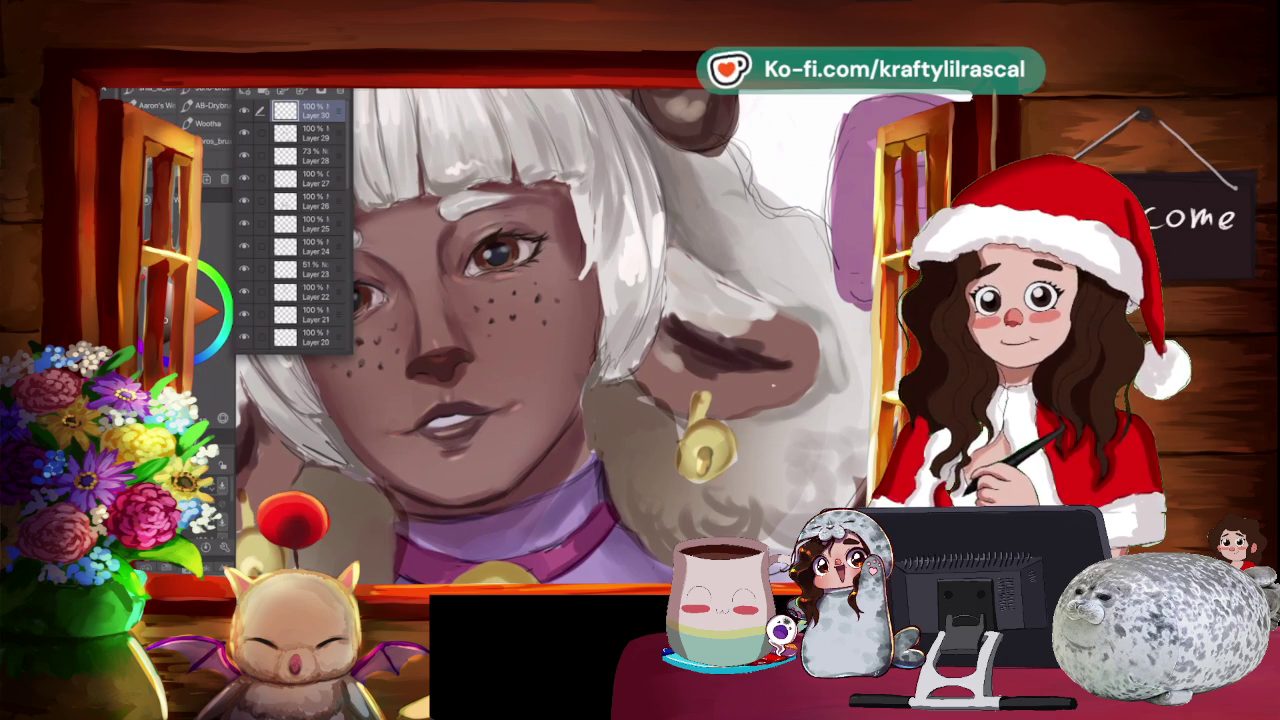
scroll(596, 330, down, 5)
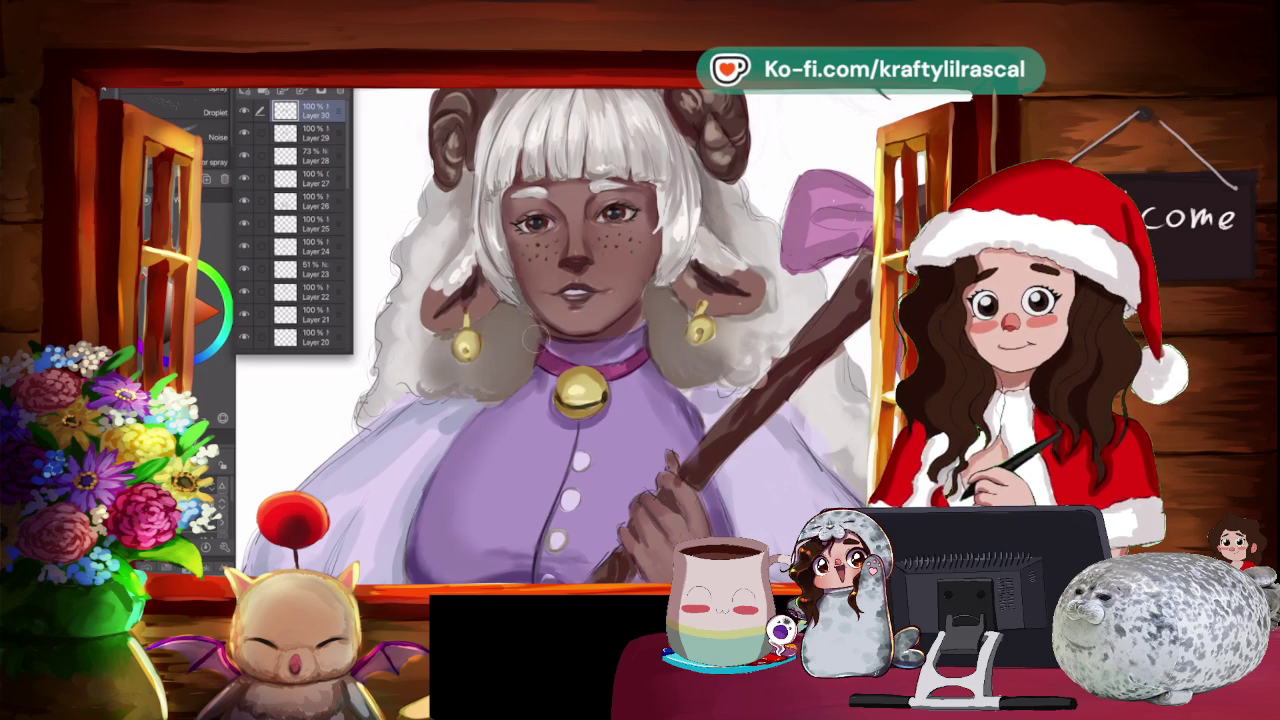
key(ctrl+0)
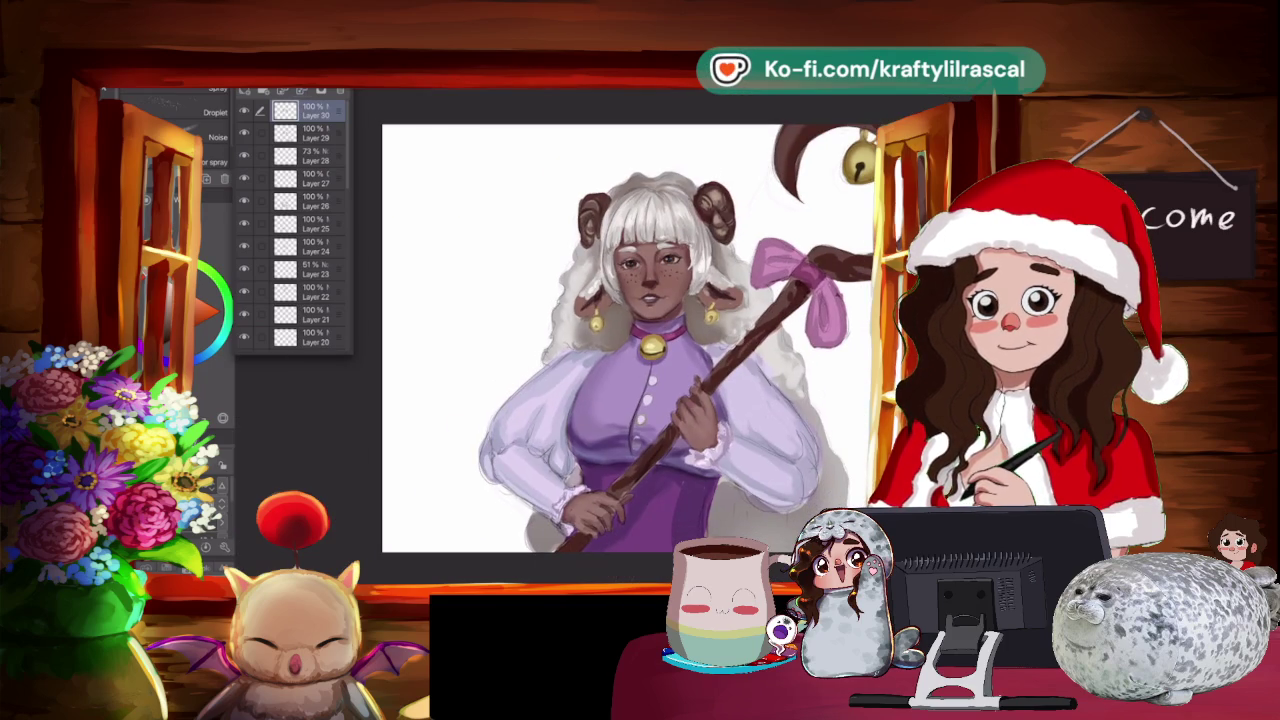
scroll(295, 220, down, 5)
scroll(295, 220, down, 5)
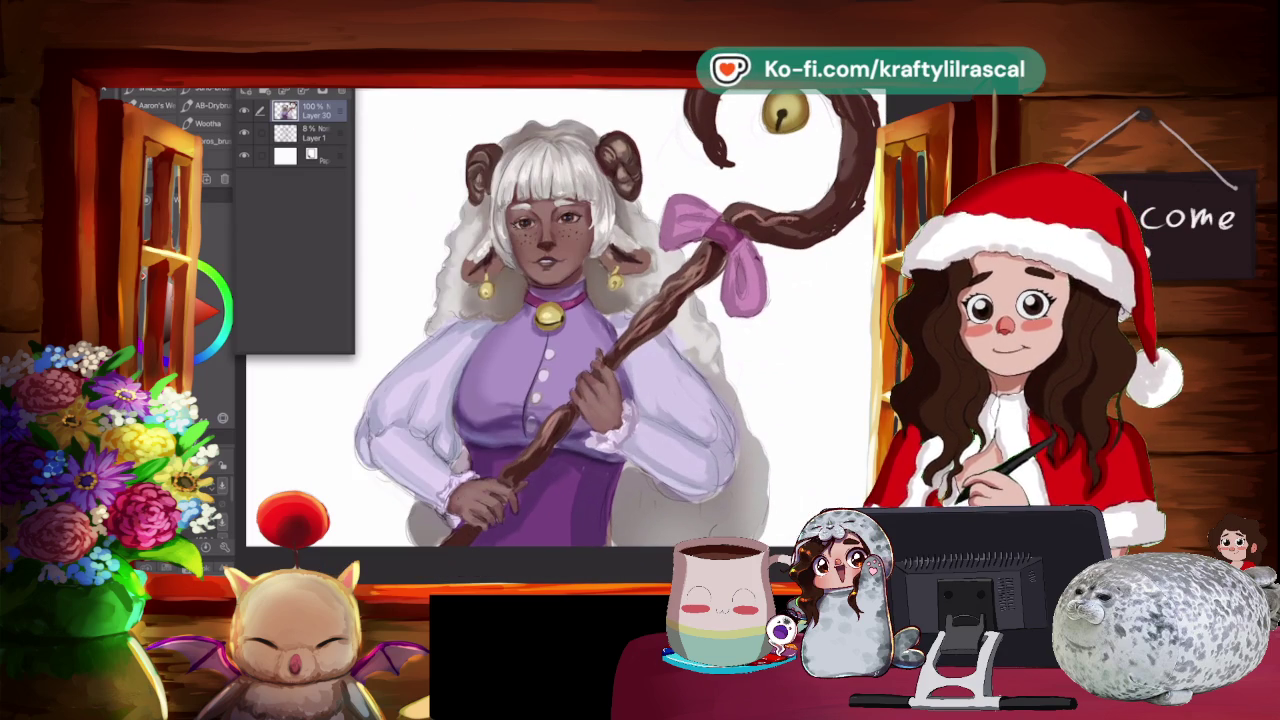
Paint soft highlights along the staff's curled top and its right edge.
key(ctrl+minus)
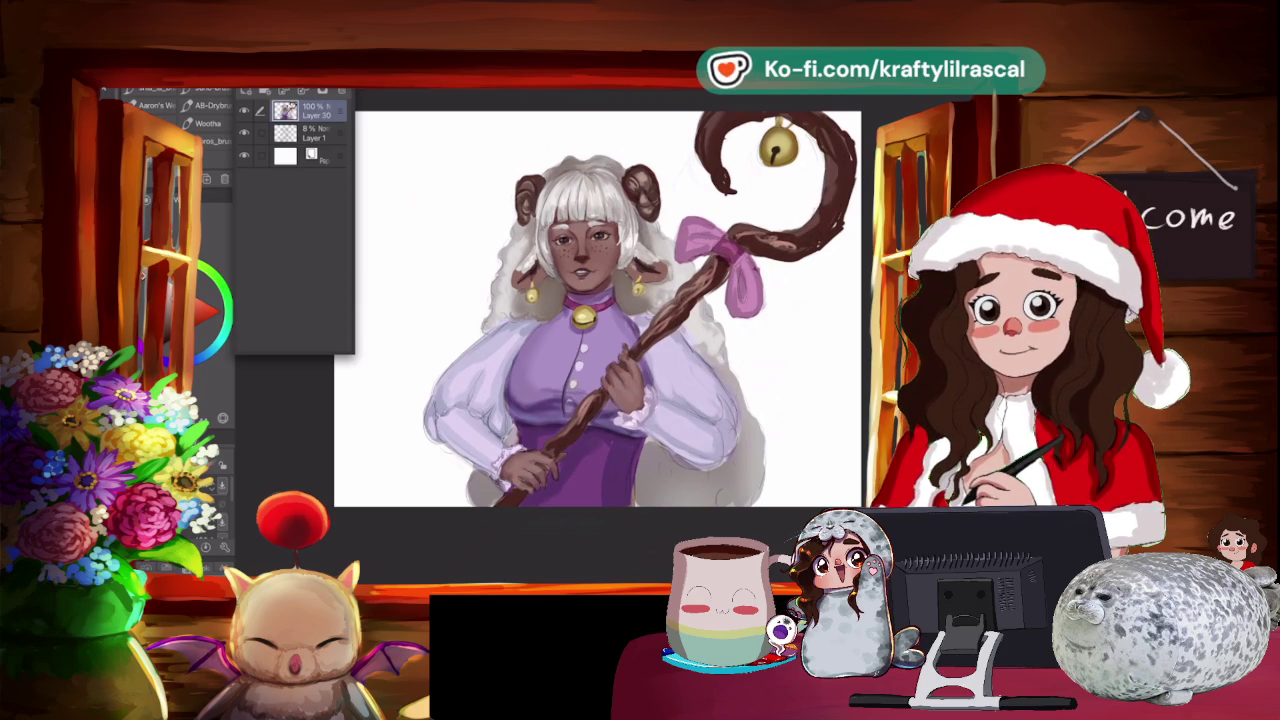
mouse_move(832, 160)
mouse_down()
mouse_move(828, 210)
mouse_move(840, 165)
mouse_up()
drag(822, 218, 792, 244)
drag(796, 244, 838, 162)
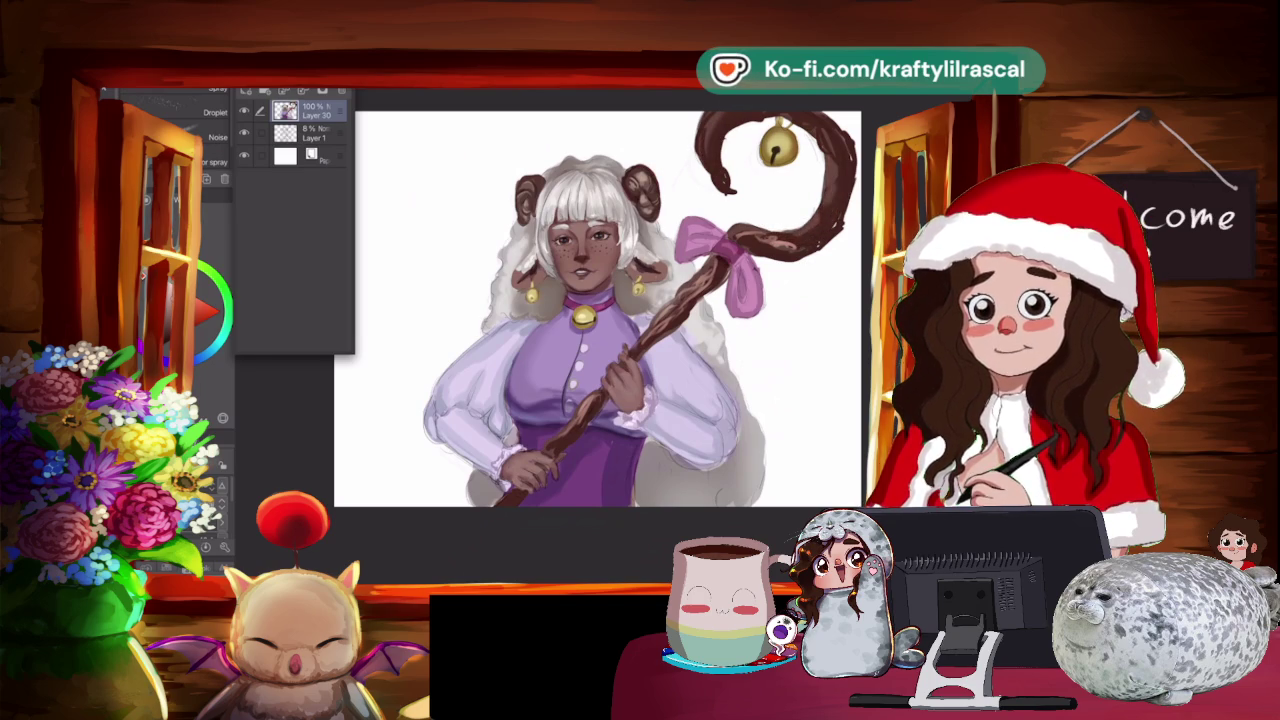
scroll(550, 310, right, 3)
key(b)
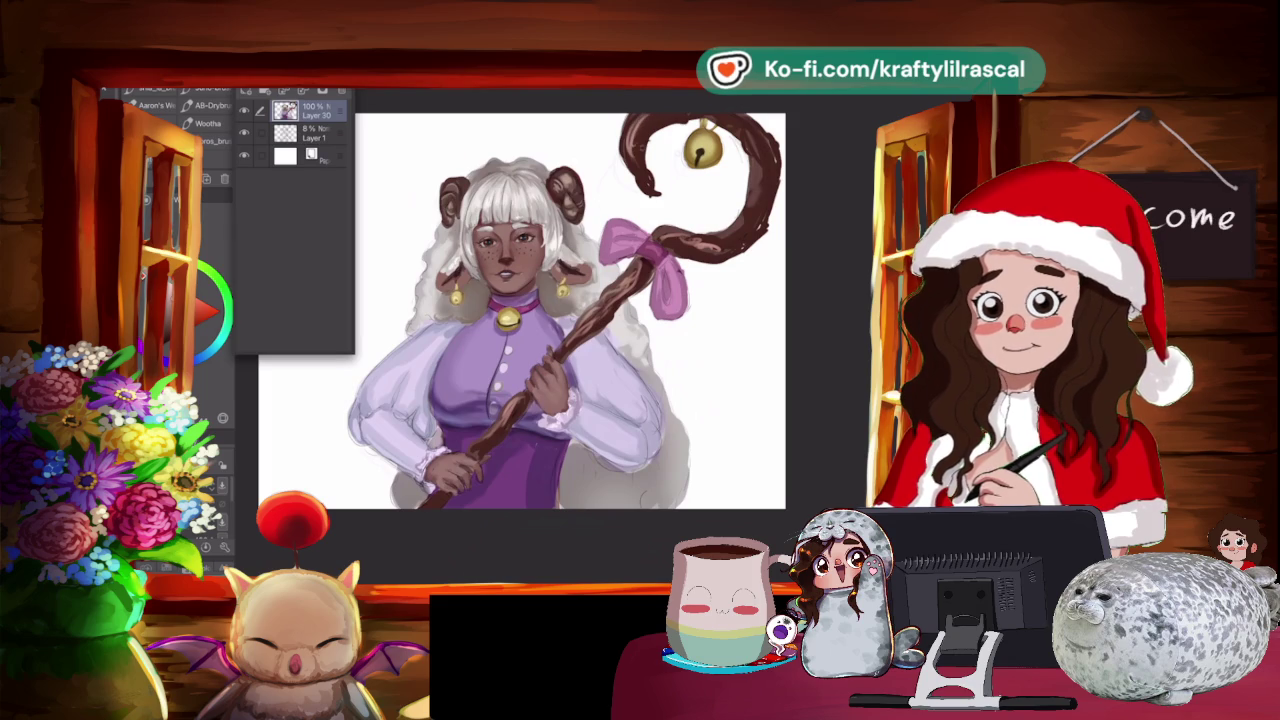
mouse_move(726, 236)
mouse_down()
mouse_move(752, 222)
mouse_move(752, 194)
mouse_up()
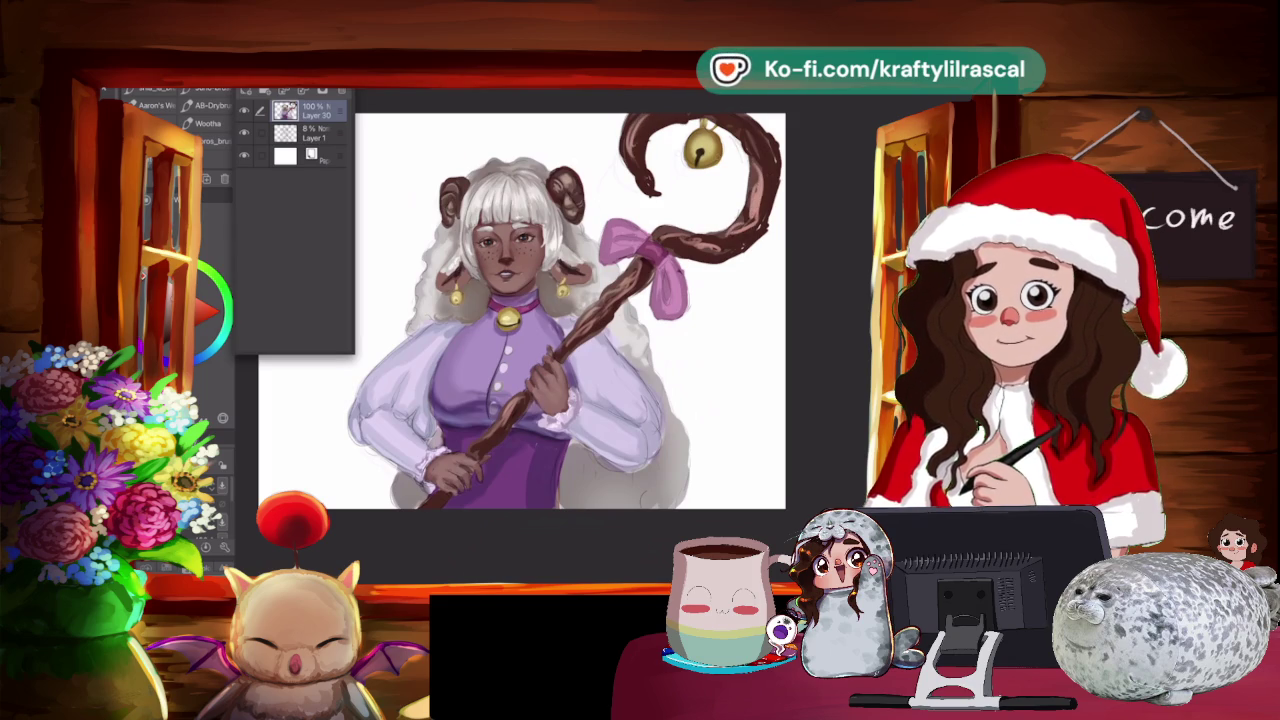
Erase and blend over the staff highlights, then return to the drybrush.
key(e)
drag(500, 300, 560, 302)
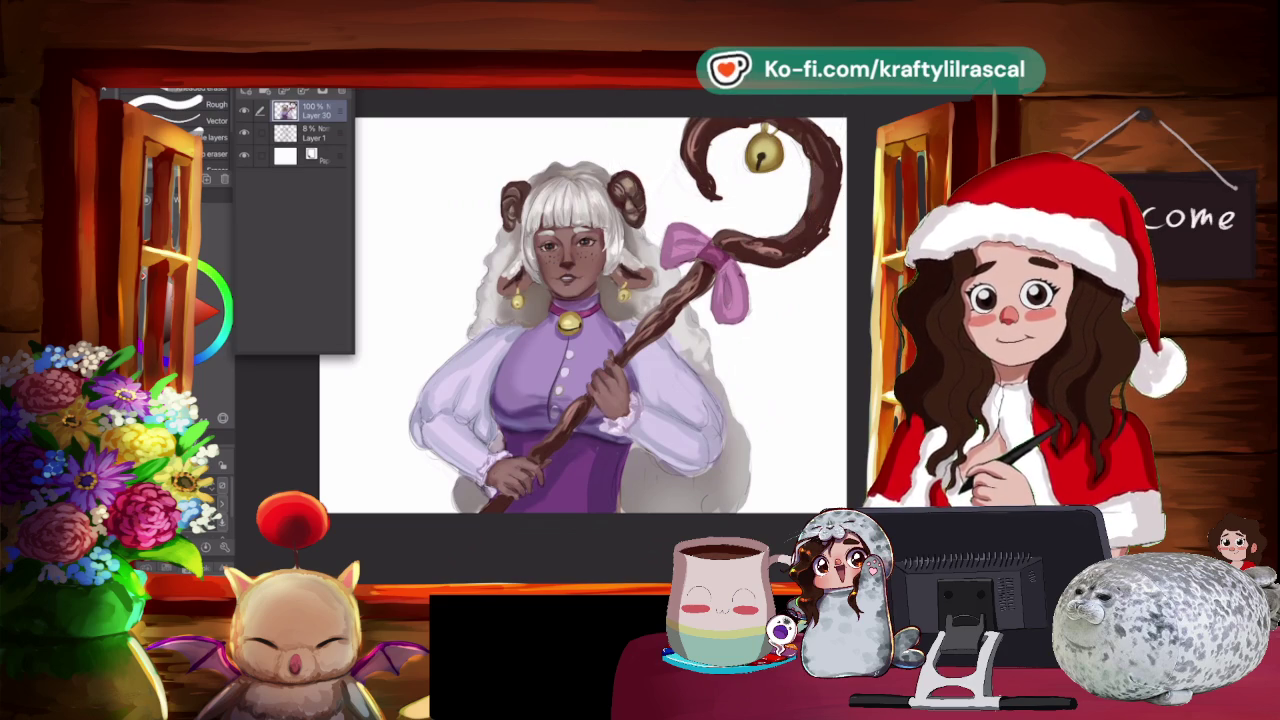
key(j)
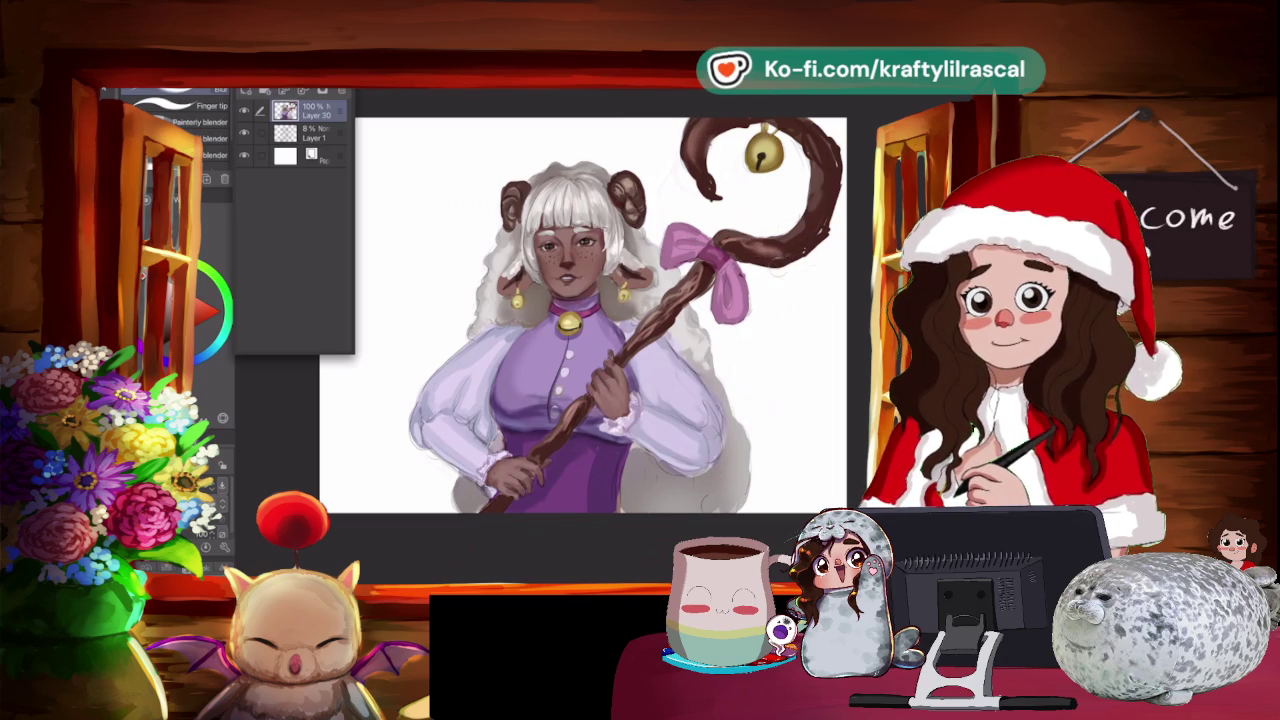
scroll(364, 340, up, 2)
scroll(364, 340, up, 2)
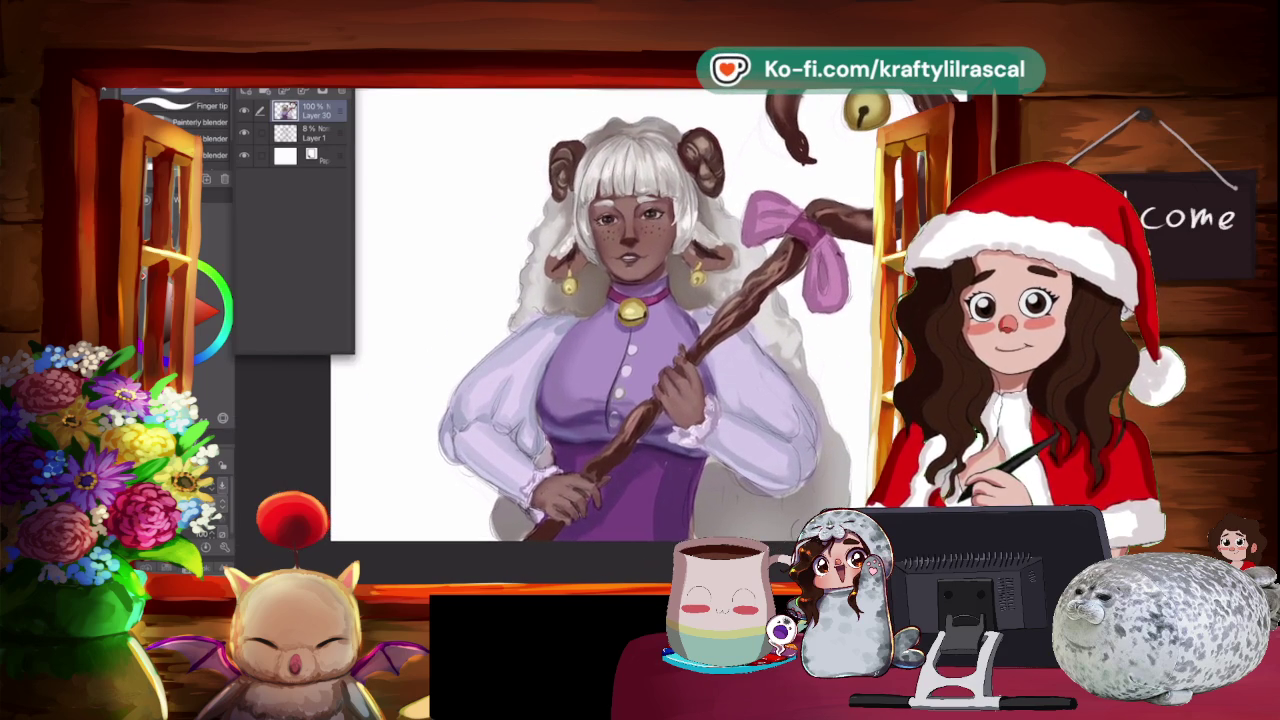
scroll(630, 320, up, 2)
scroll(630, 320, up, 1)
key(i)
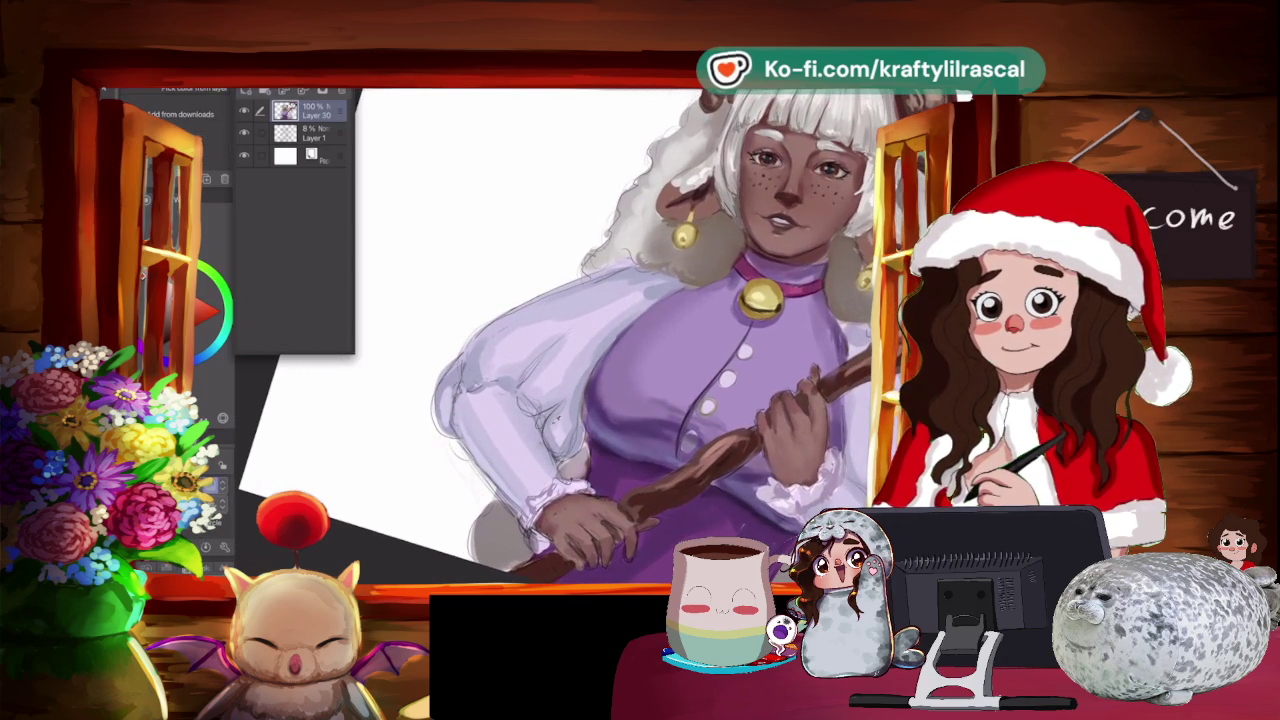
key(b)
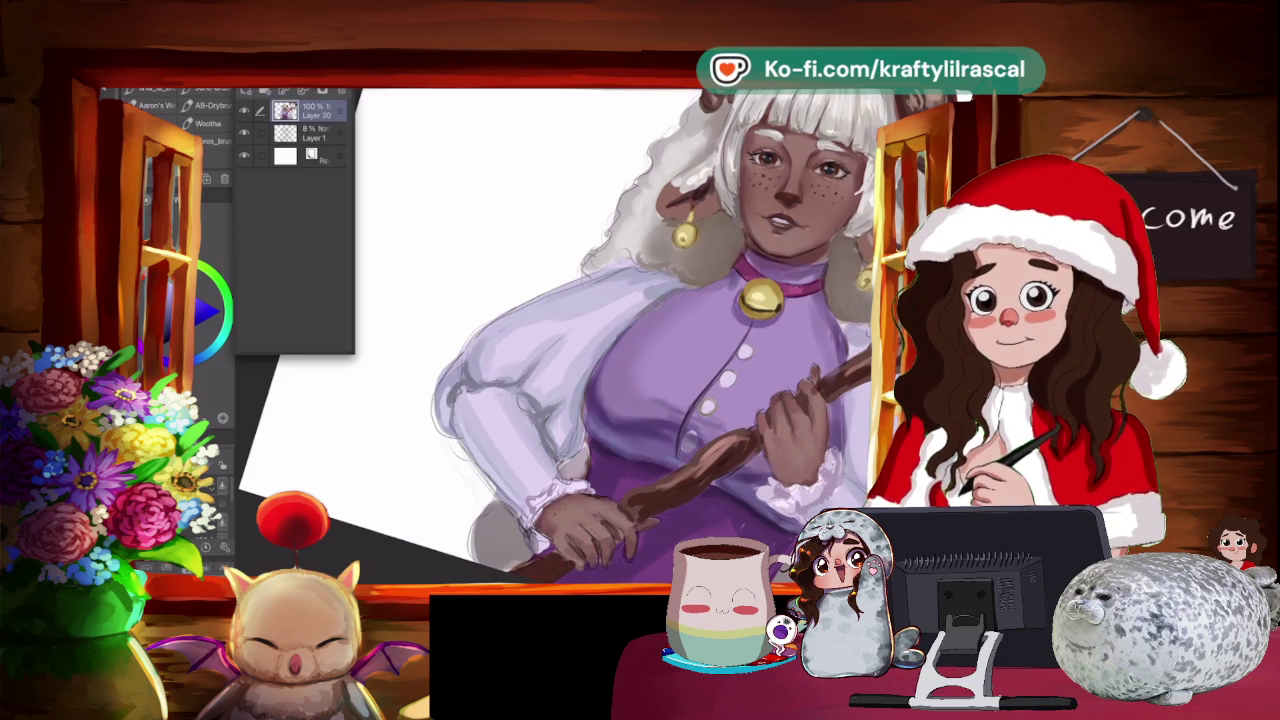
Reset the view upright and add a new empty layer above Layer 30.
key(minus)
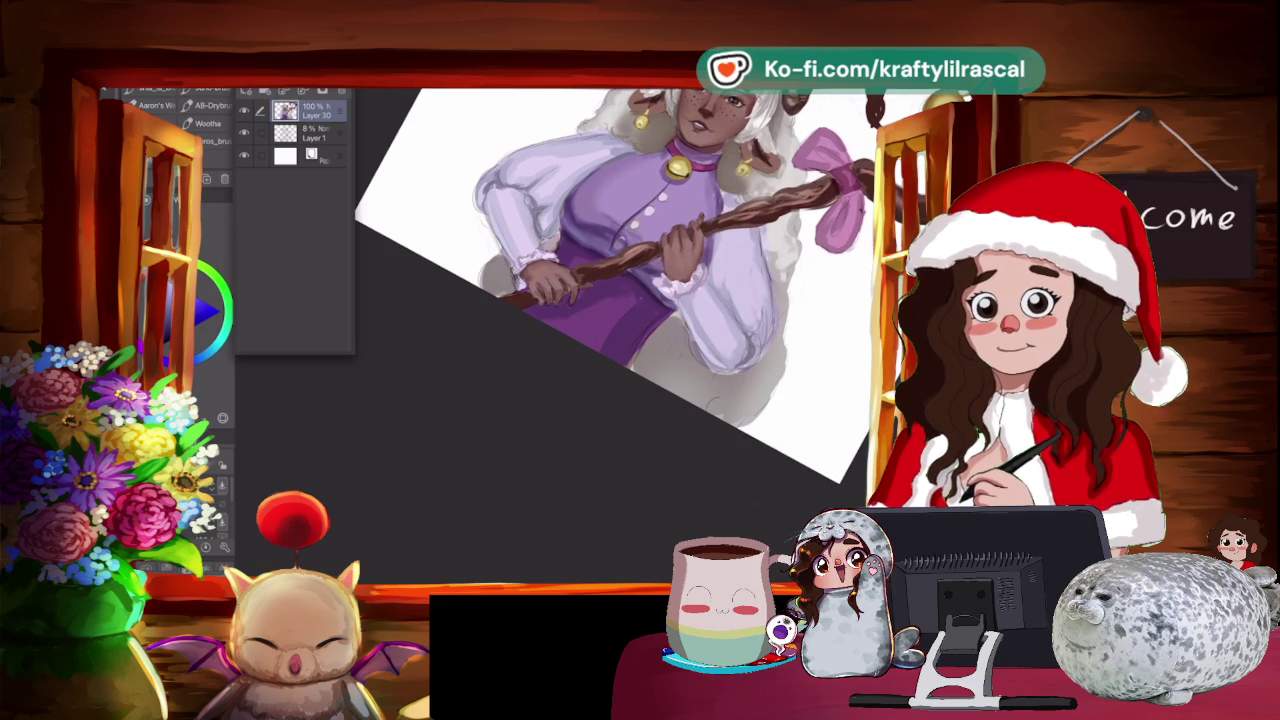
key(ctrl+0)
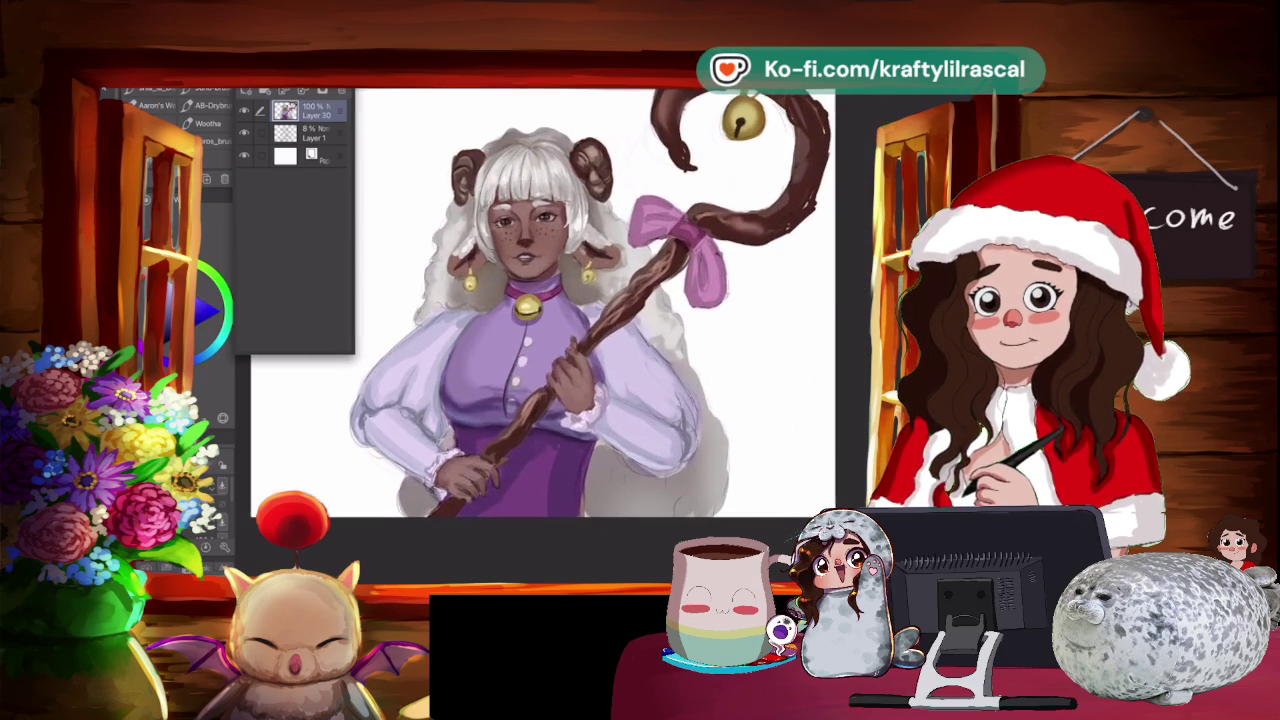
scroll(612, 300, down, 5)
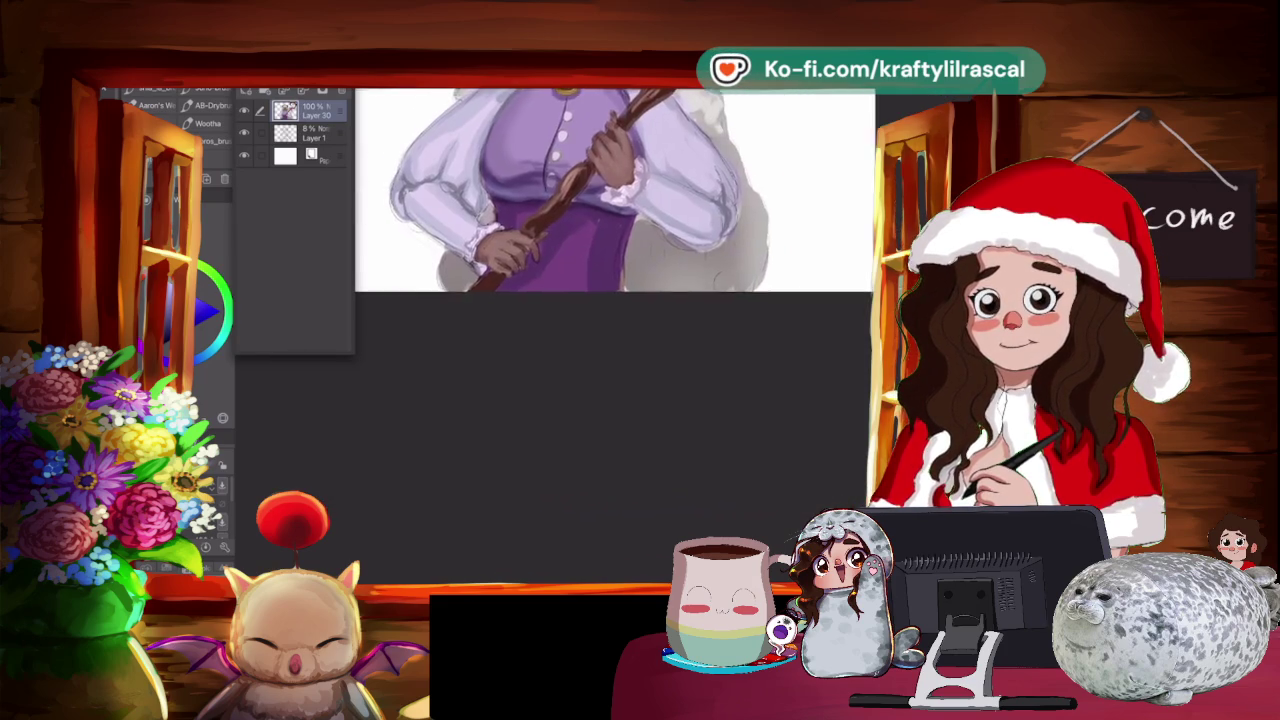
key(ctrl+0)
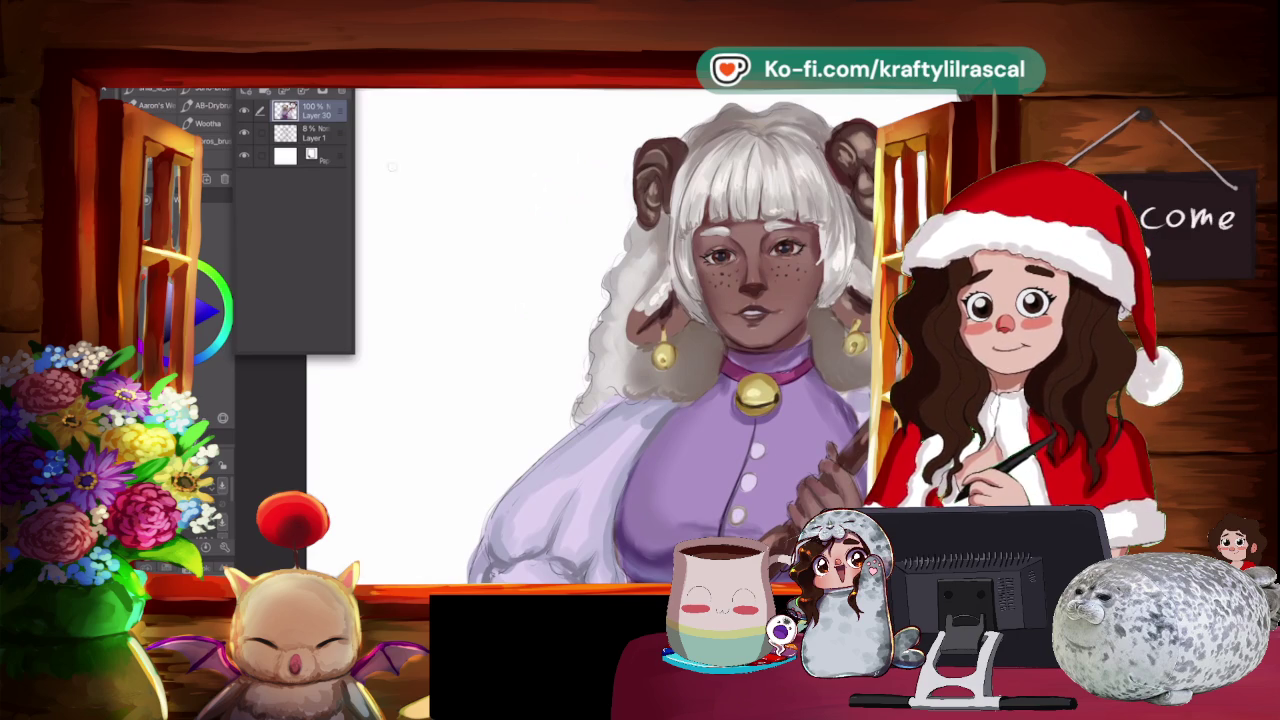
key(ctrl+shift+n)
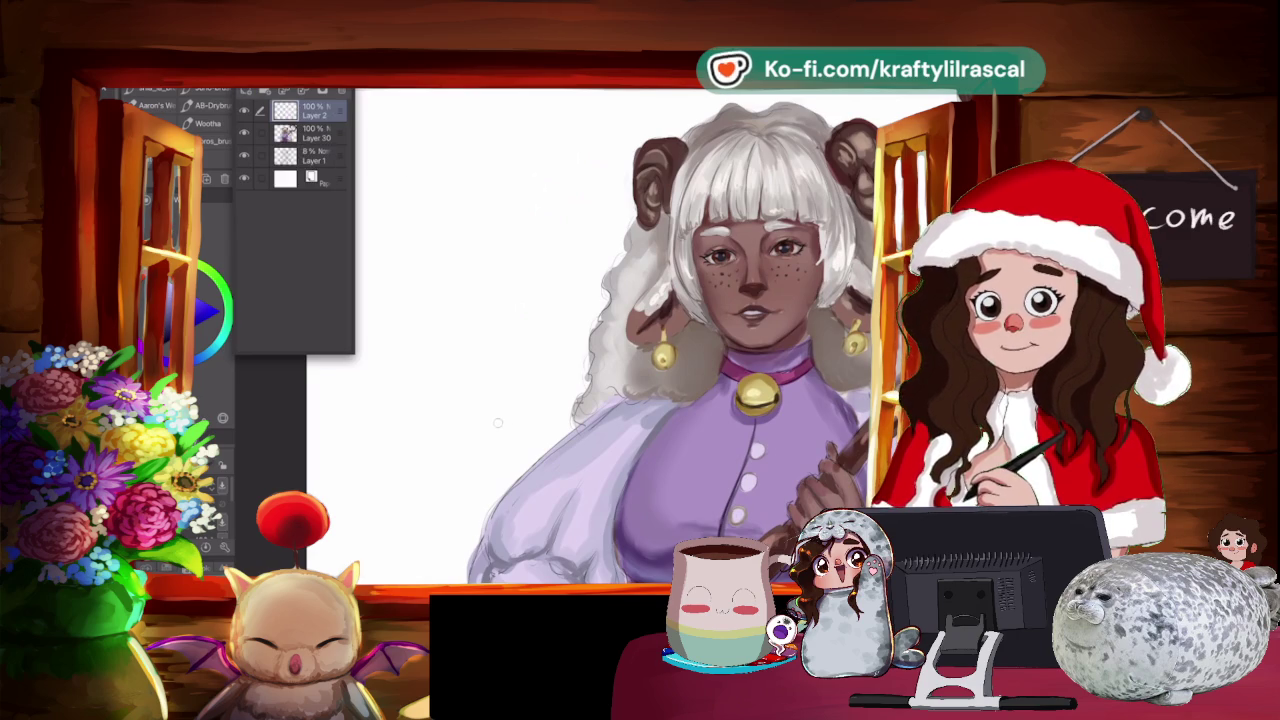
Handwrite the signature and the year 2025 left of the figure's sleeve.
drag(448, 371, 460, 413)
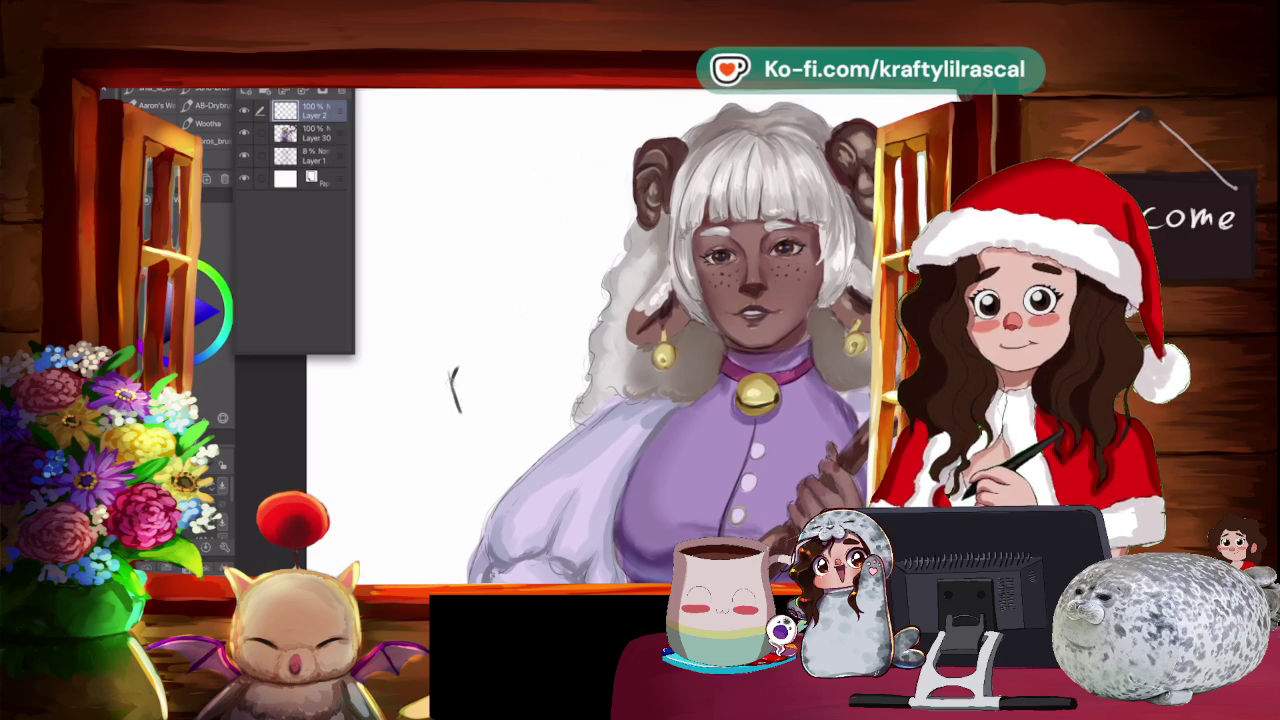
drag(512, 366, 592, 340)
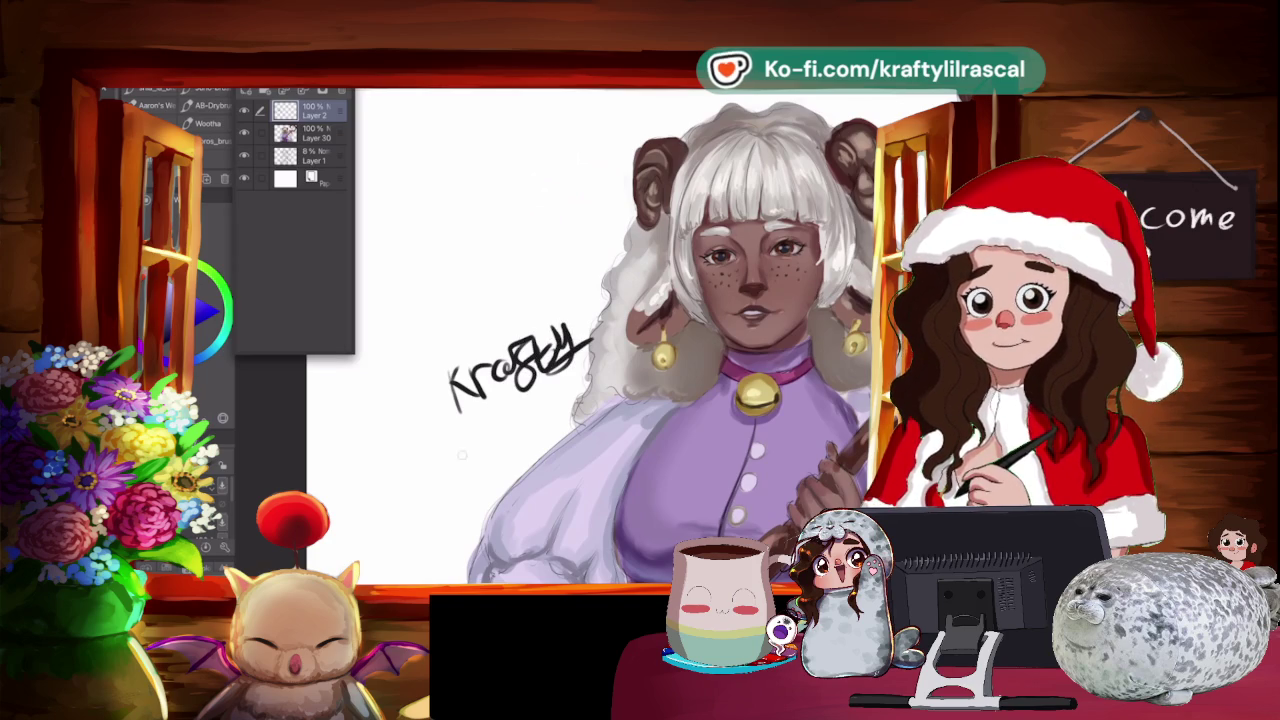
drag(467, 425, 500, 449)
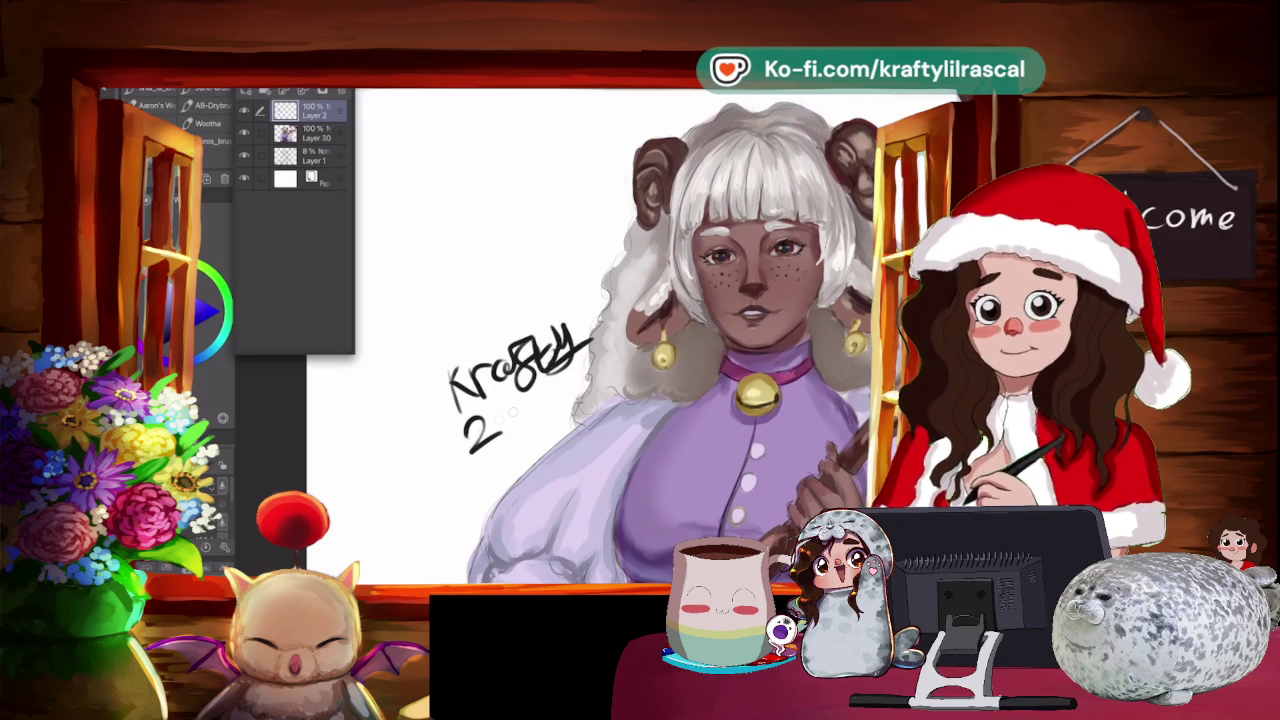
drag(514, 404, 512, 408)
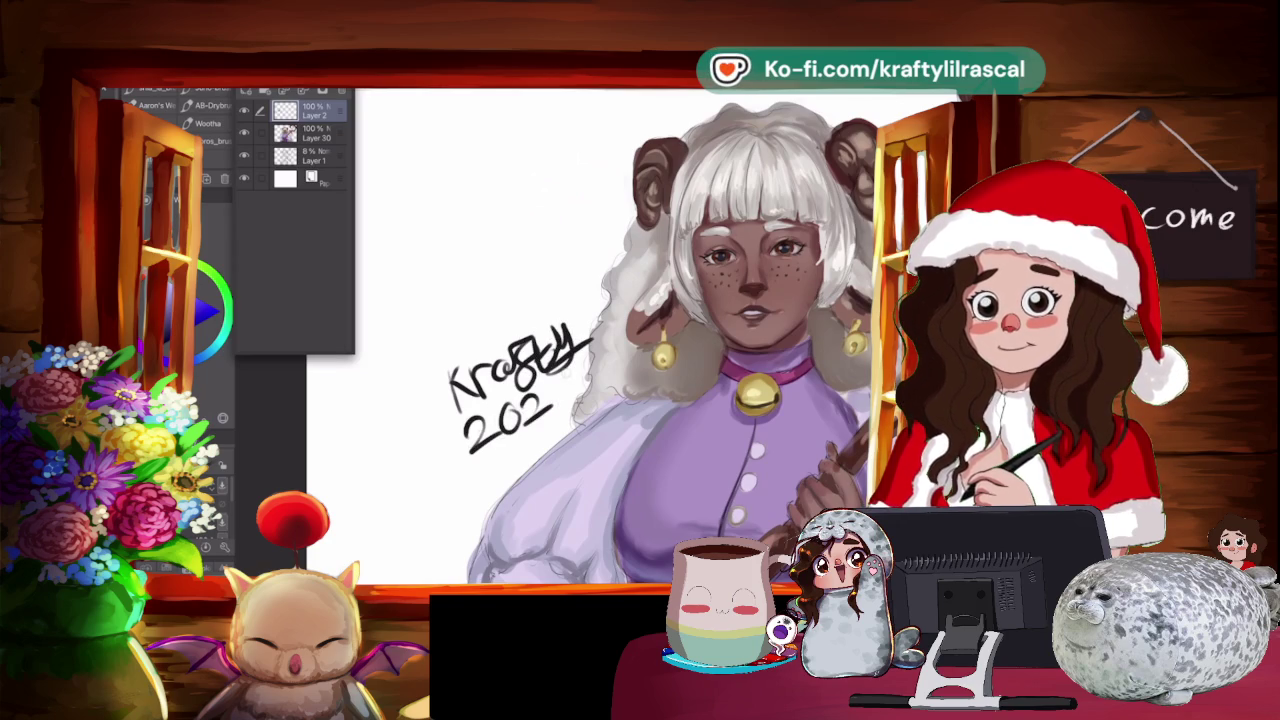
Move the signature up and left, and doodle a tiny round face beneath it.
key(ctrl+t)
drag(572, 405, 556, 342)
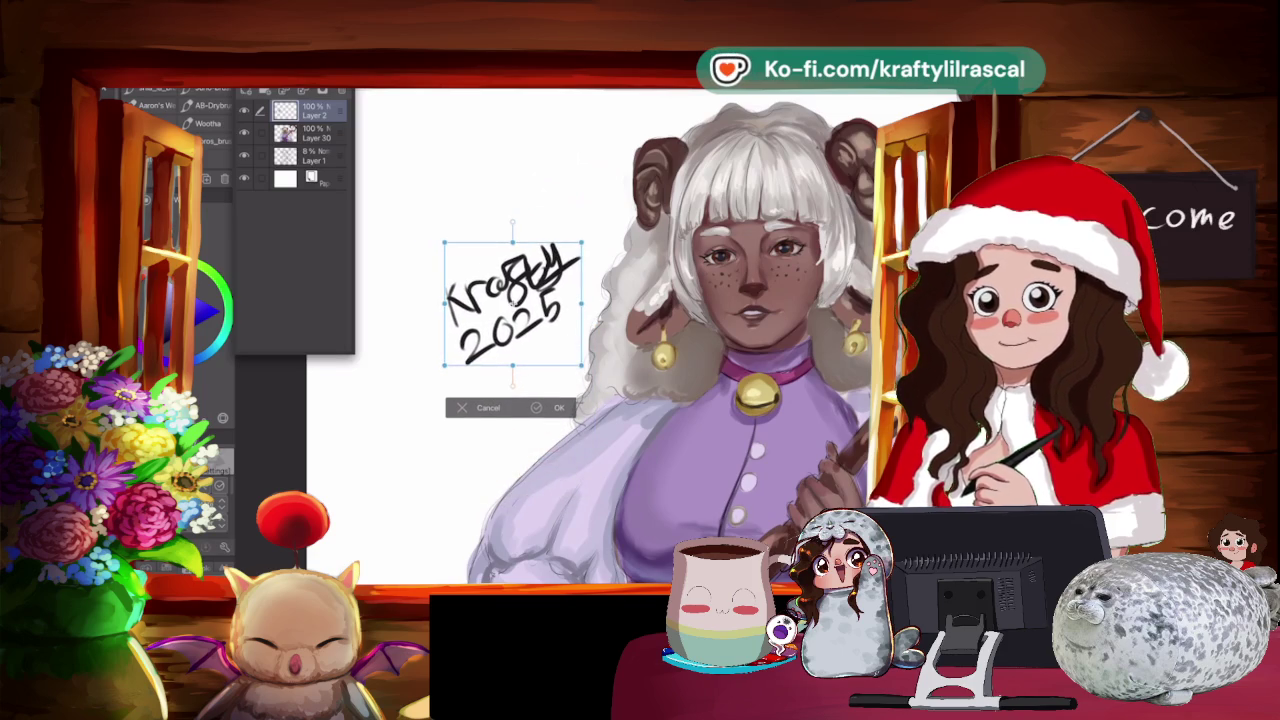
key(Return)
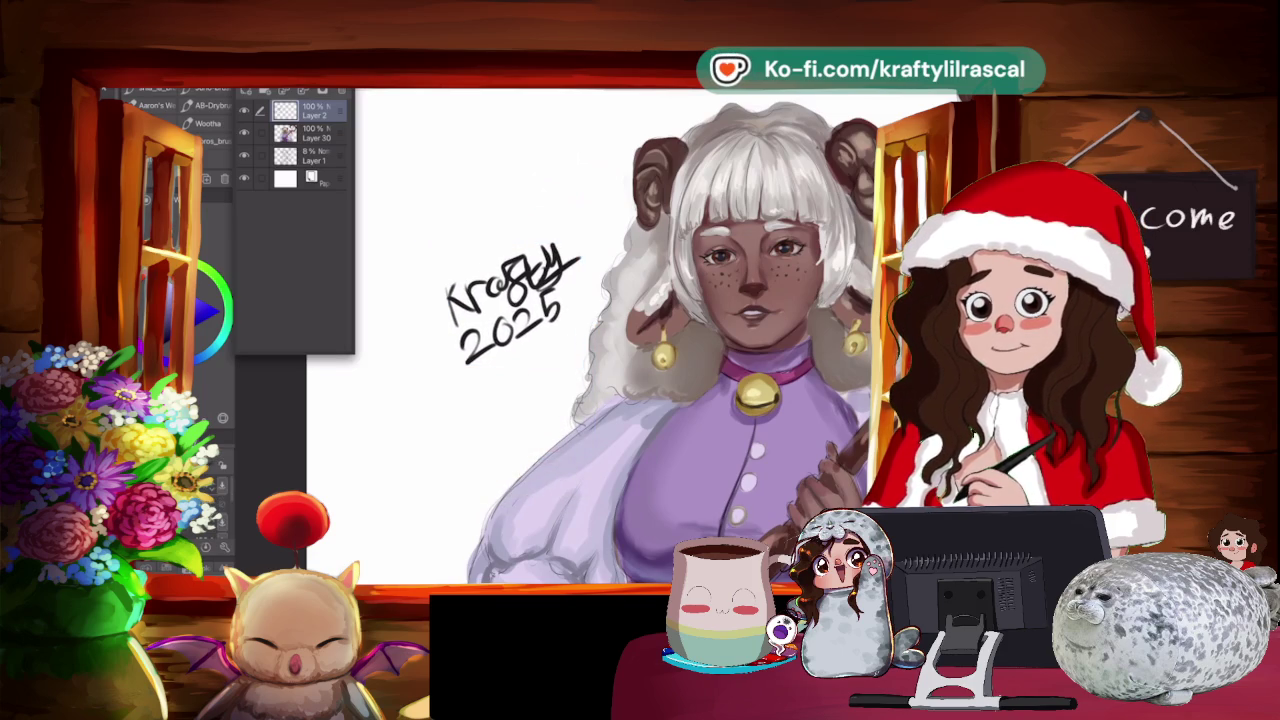
mouse_move(530, 342)
mouse_down()
mouse_move(528, 408)
mouse_move(532, 343)
mouse_up()
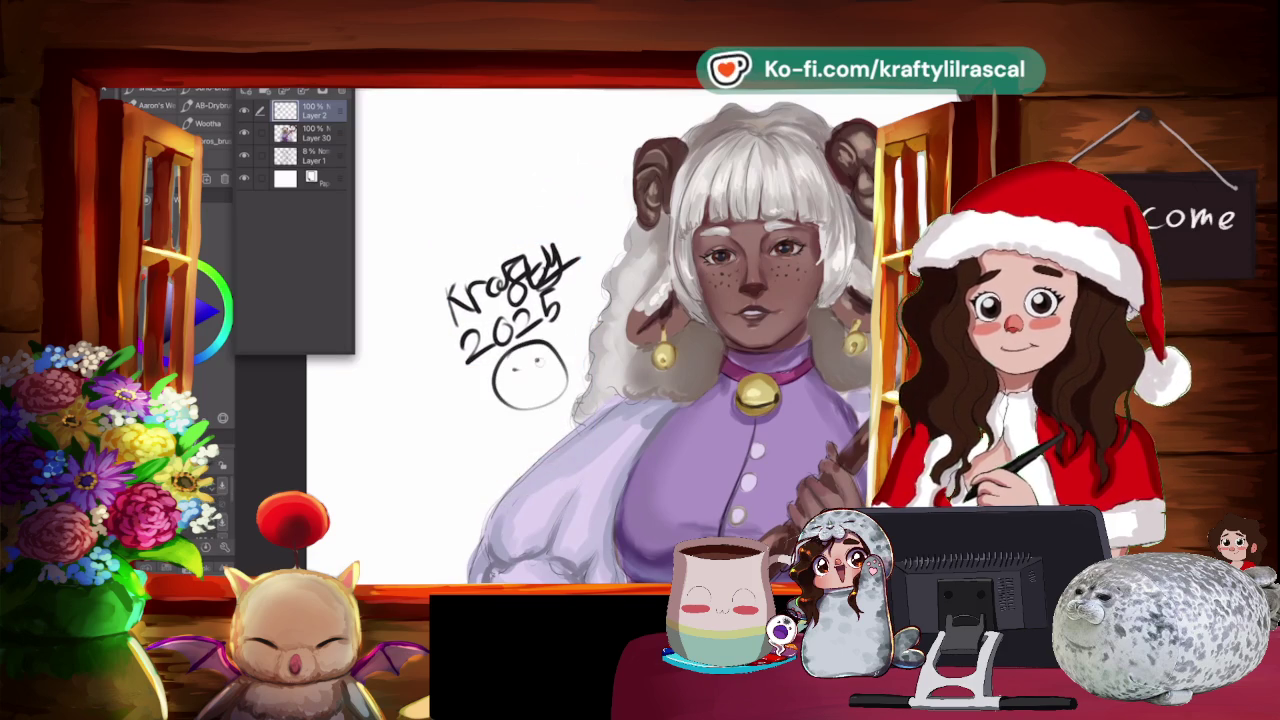
key(ctrl+0)
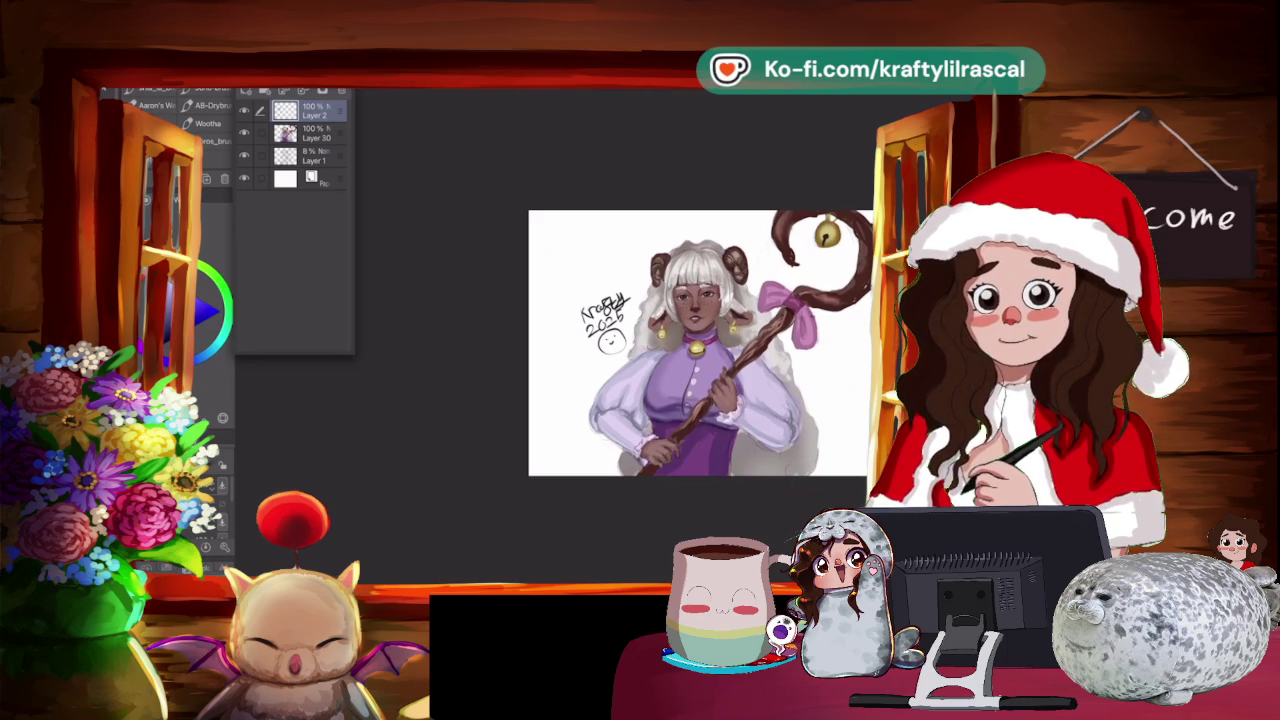
Save a copy named Illustration10 in the Clip Studio folder, keeping both files.
key(ctrl+s)
click(811, 110)
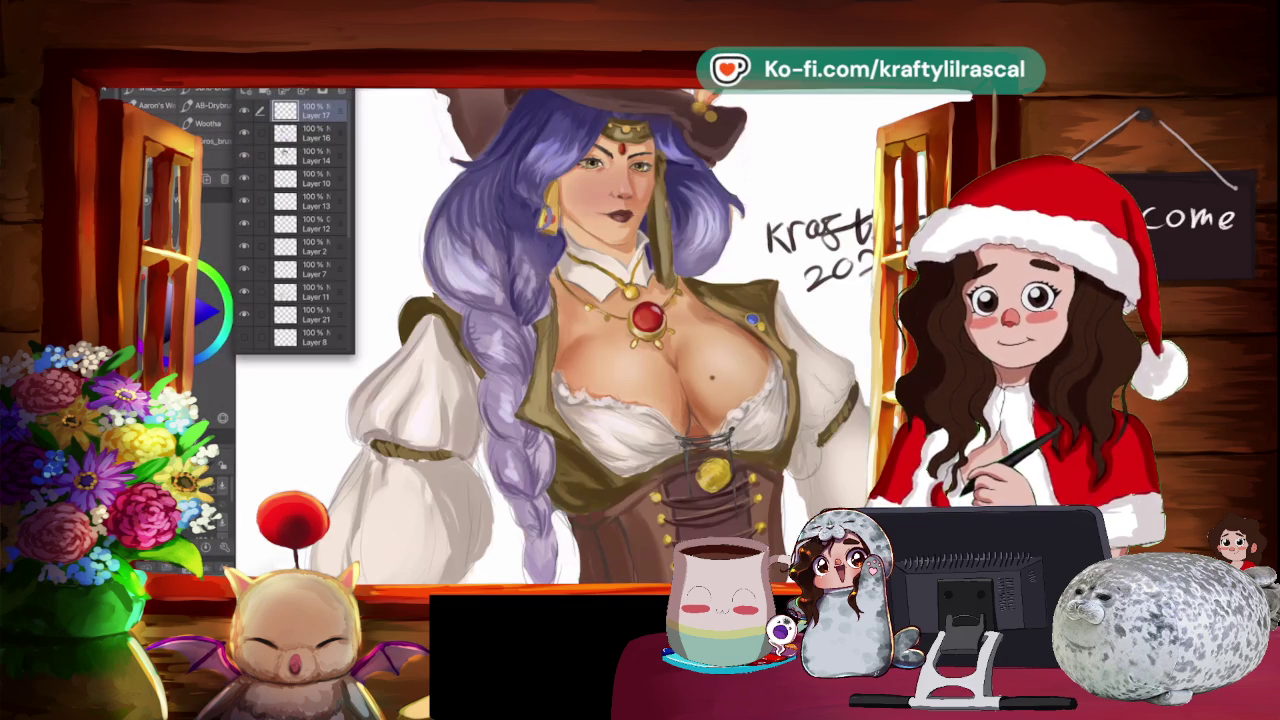
key(ctrl+s)
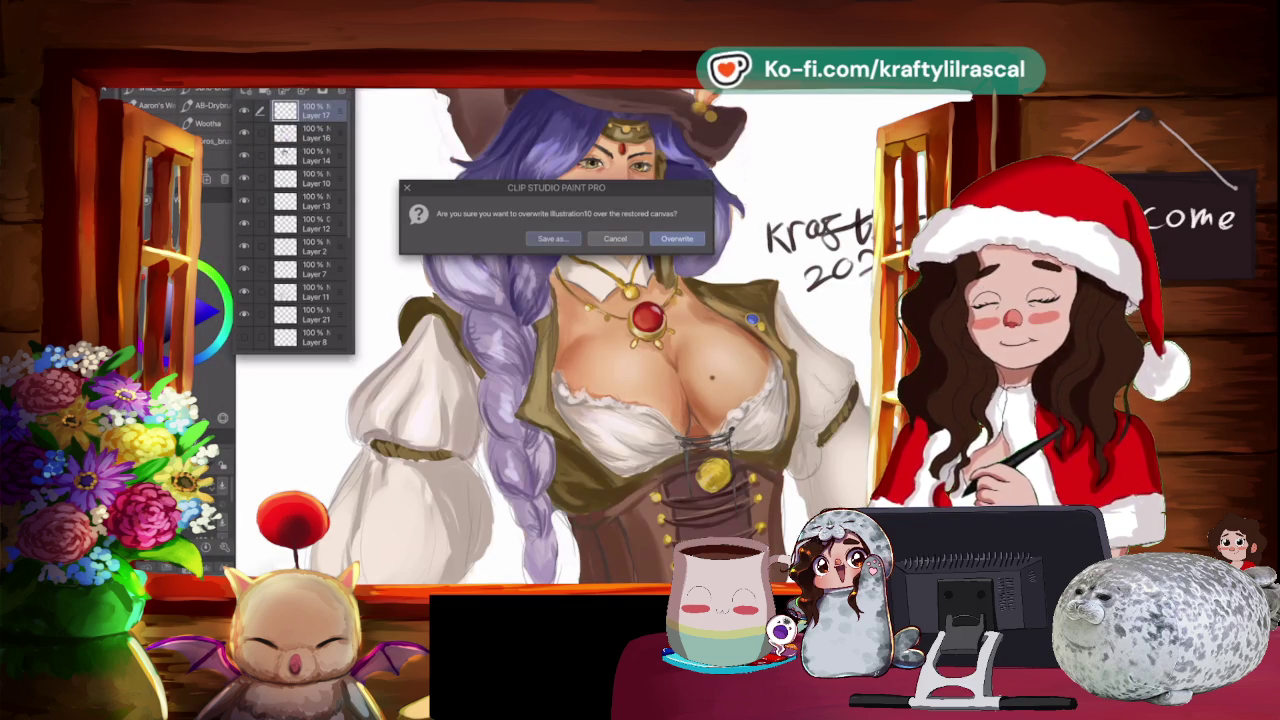
click(552, 238)
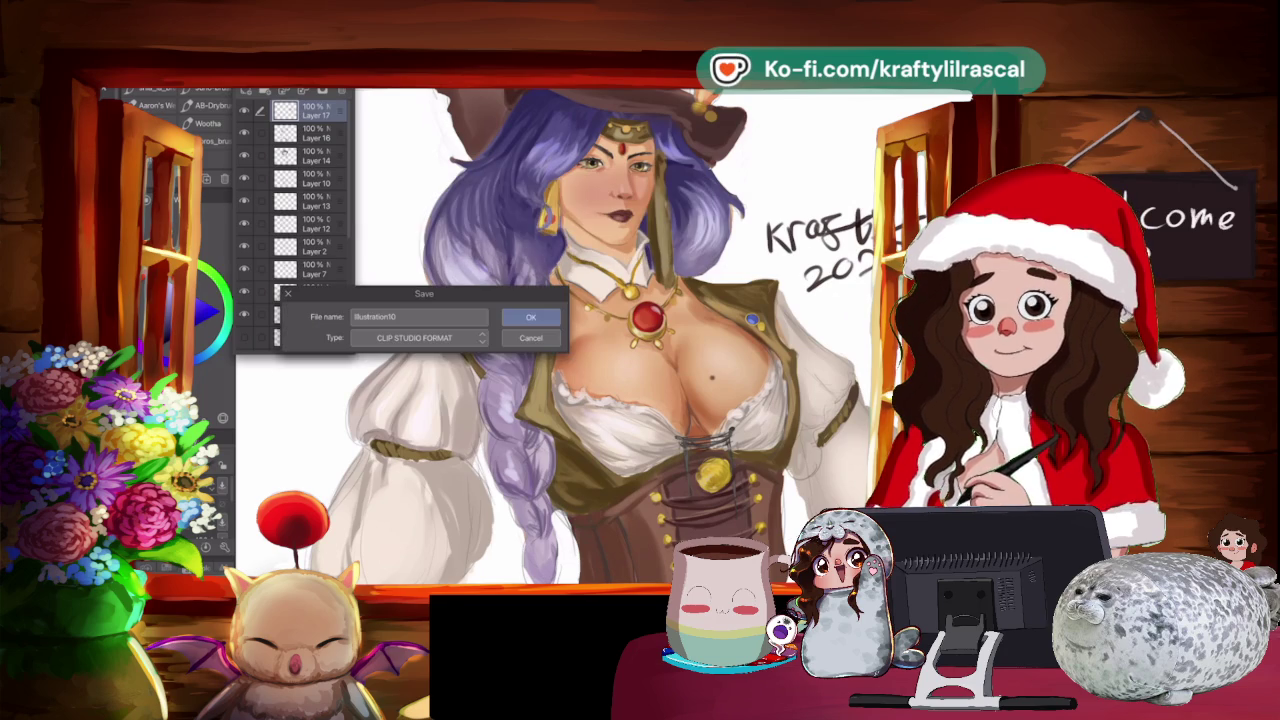
click(531, 317)
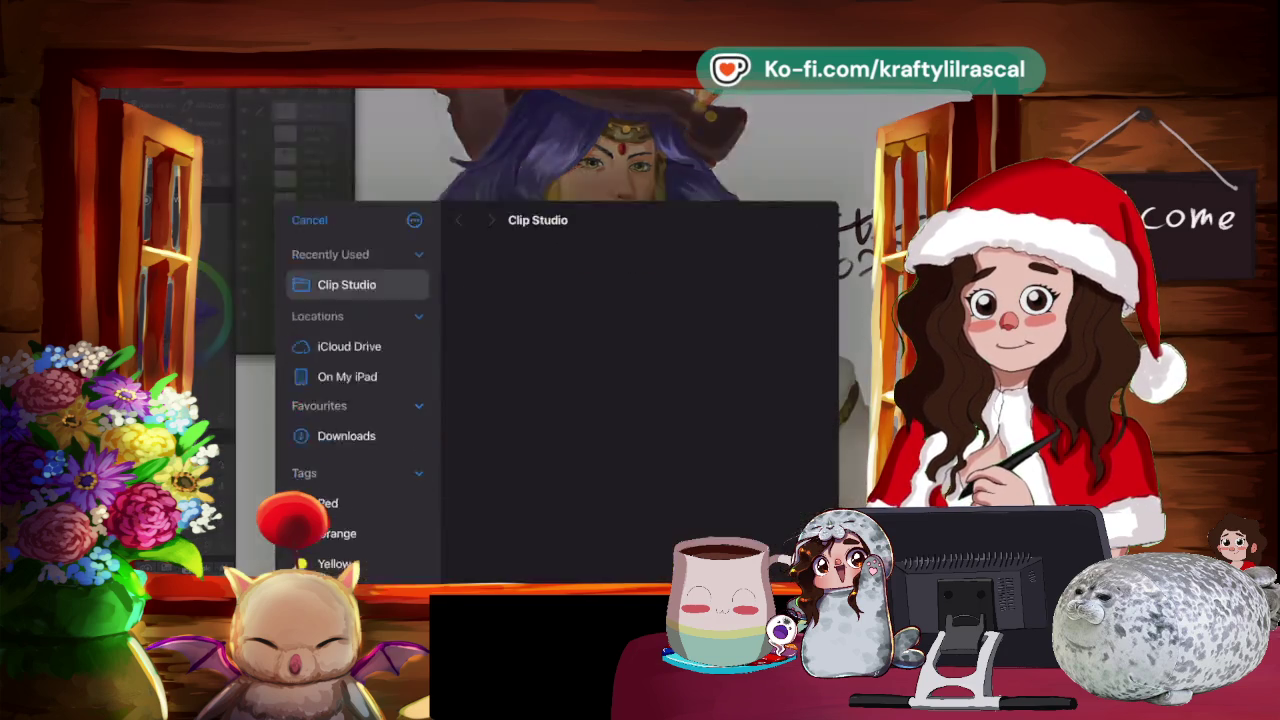
click(811, 110)
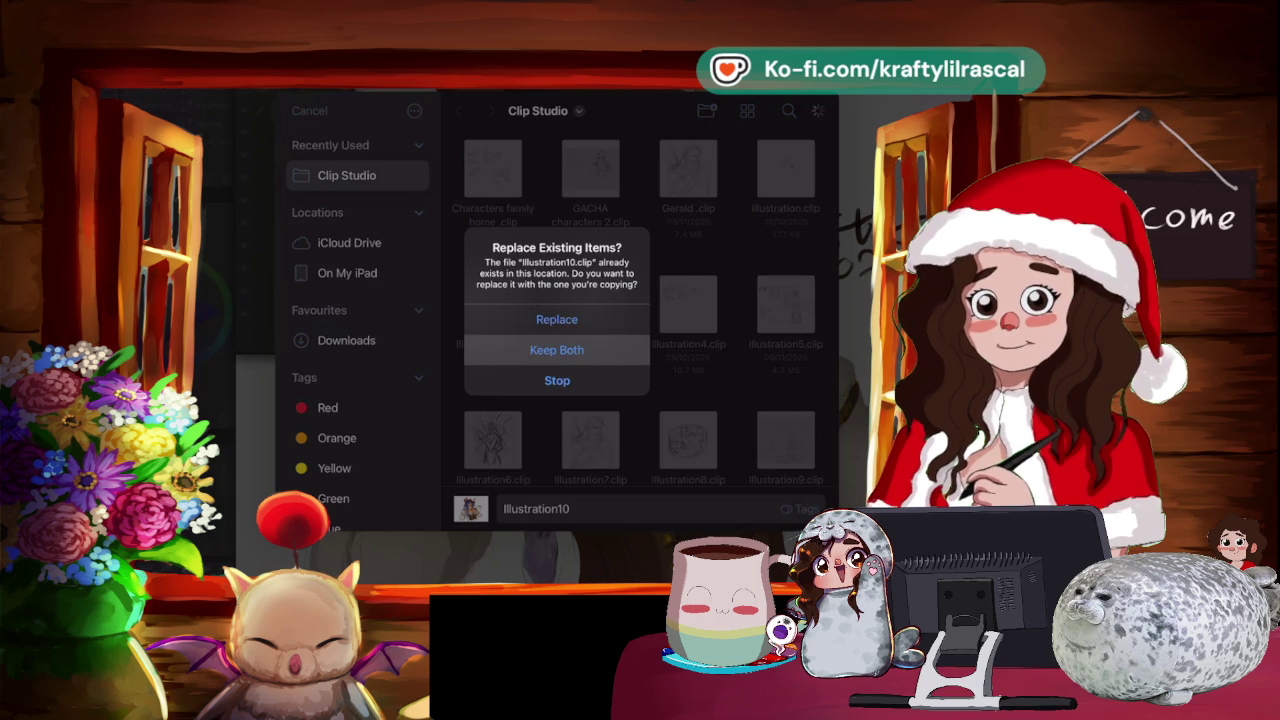
key(Return)
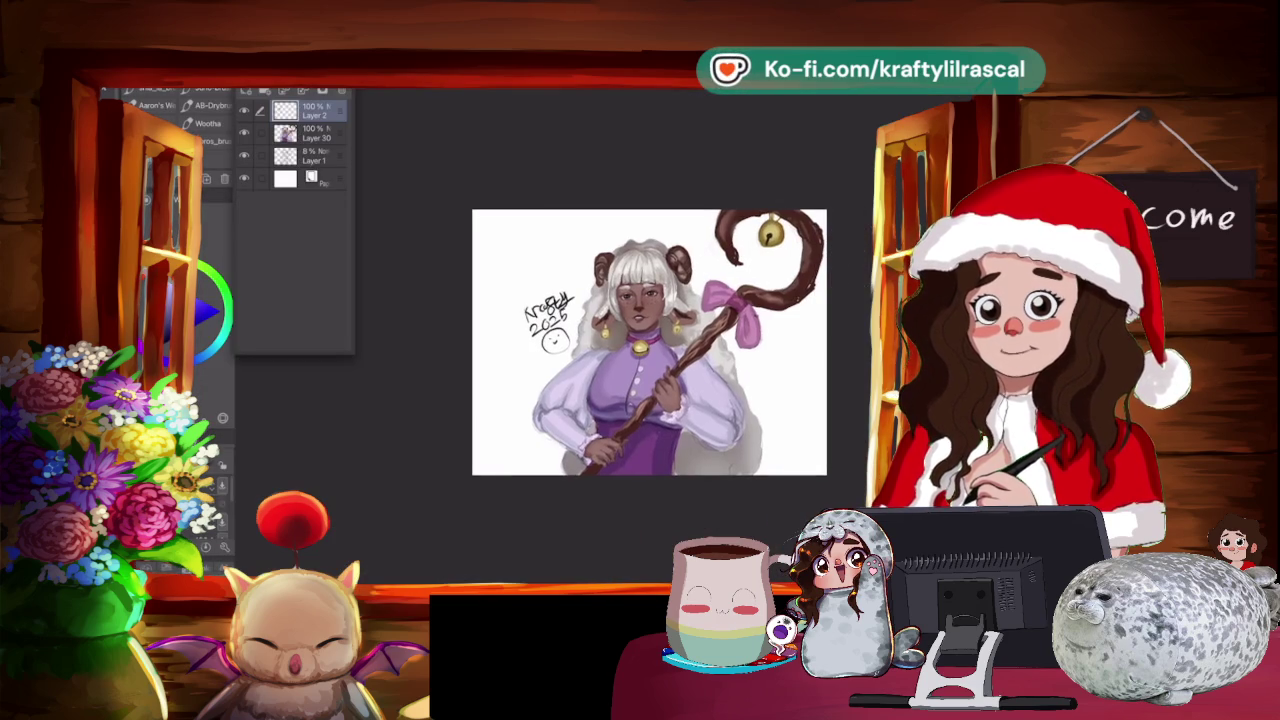
Pan the view of the finished illustration and bring up the File menu.
scroll(732, 294, up, 2)
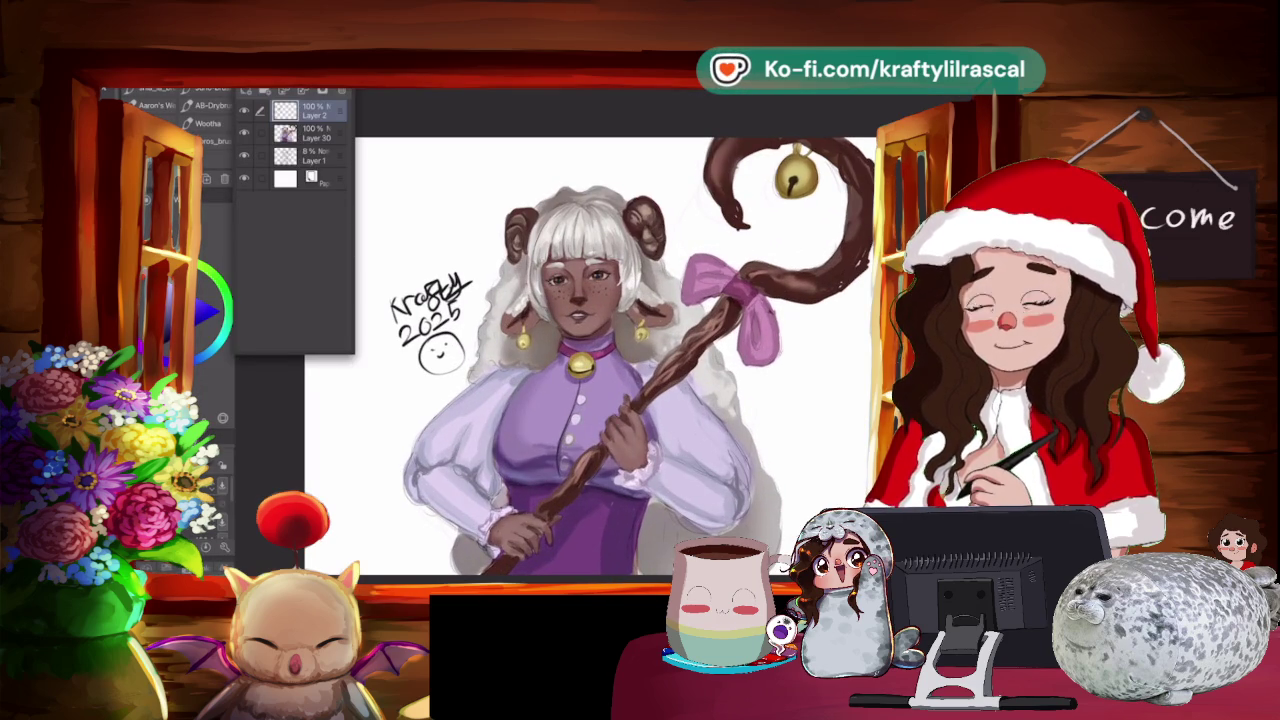
drag(600, 350, 690, 335)
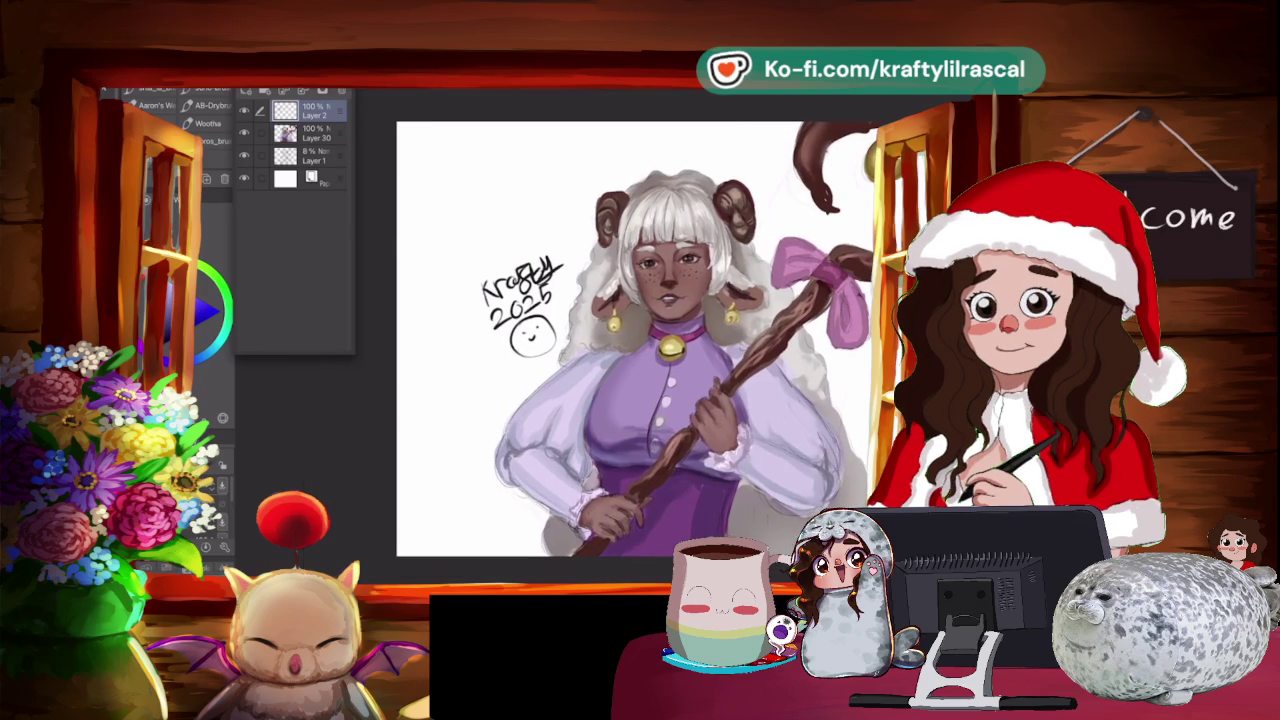
click(150, 80)
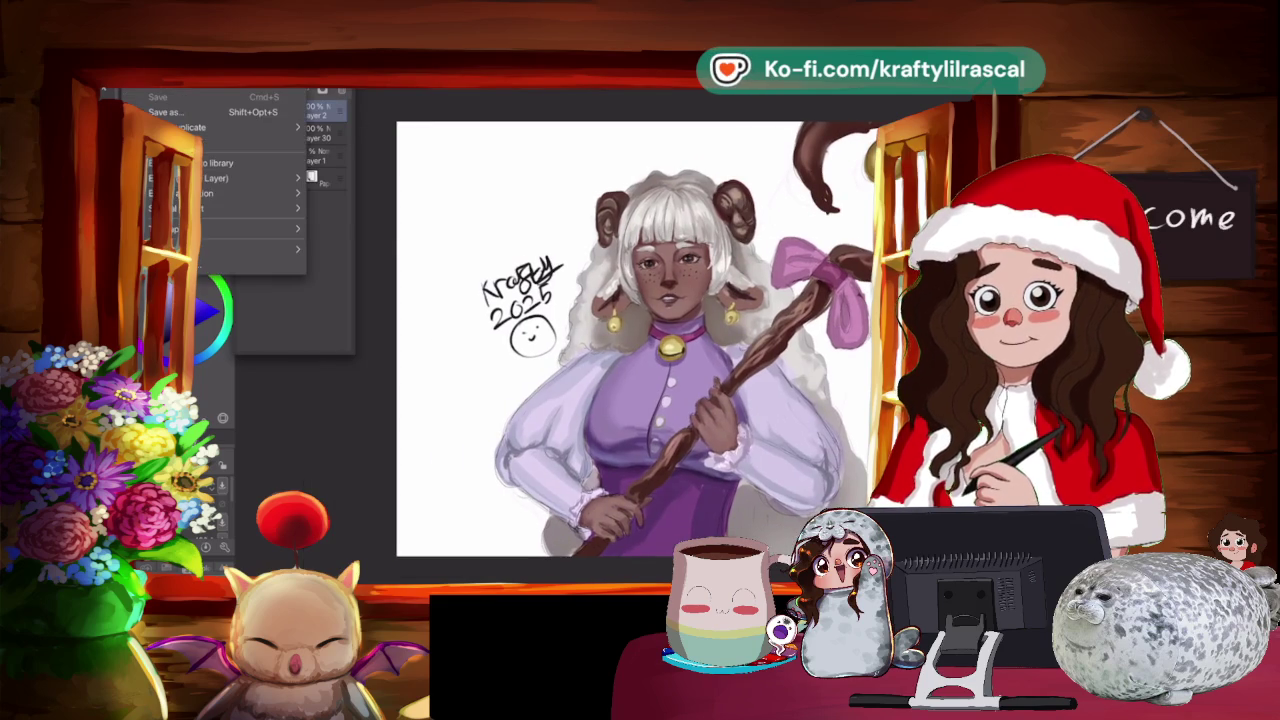
Create a new blank 4000 × 3000 px canvas at 300 dpi.
key(ctrl+n)
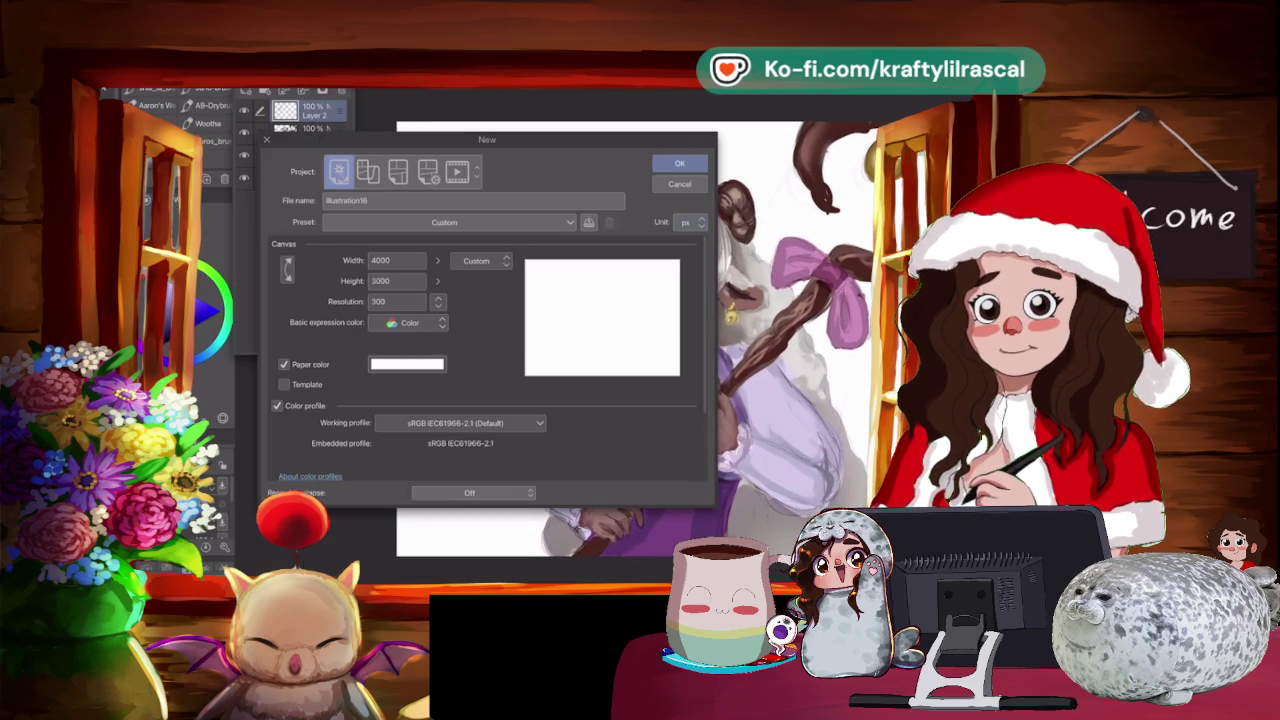
key(Return)
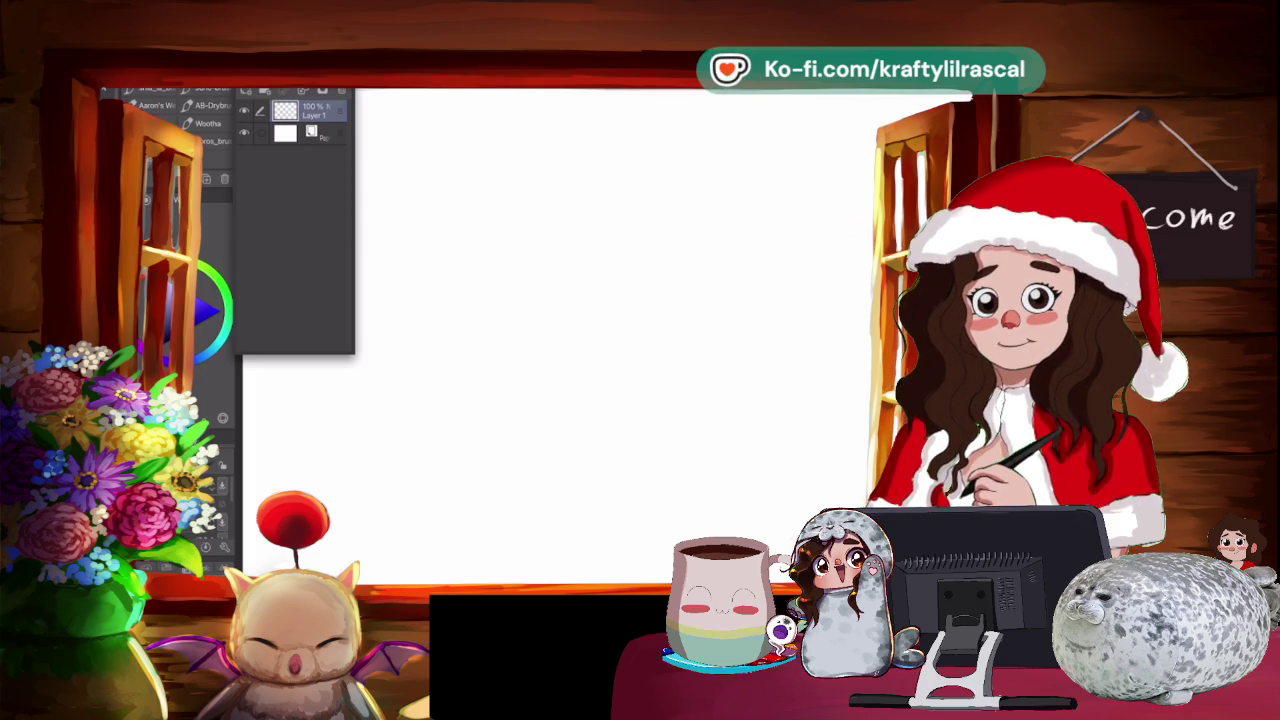
Pick a pencil from the sub-tool list, try a head circle, and undo it.
scroll(175, 125, down, 5)
scroll(175, 125, down, 2)
scroll(175, 125, down, 2)
scroll(175, 125, down, 2)
scroll(175, 125, down, 1)
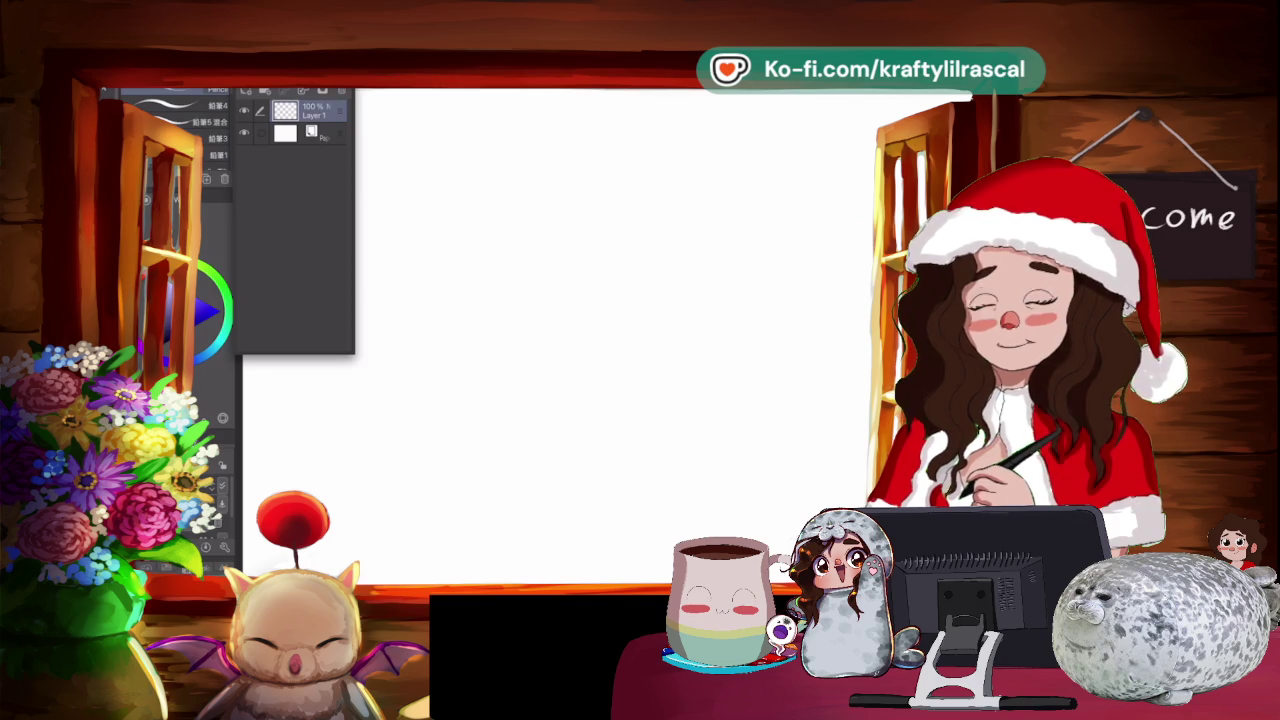
drag(587, 157, 580, 162)
key(ctrl+z)
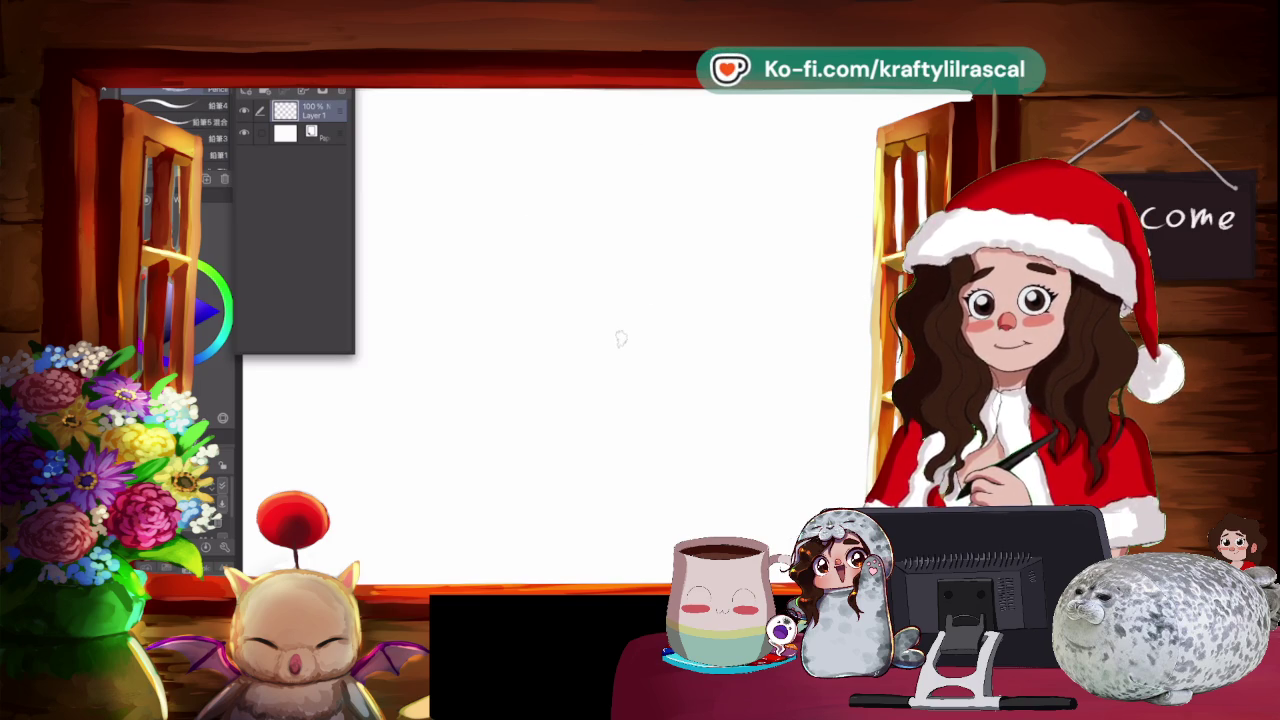
Sketch a trial head circle near the page centre, then undo its strokes.
mouse_move(604, 195)
mouse_down()
mouse_move(512, 295)
mouse_move(670, 295)
mouse_up()
drag(520, 300, 680, 255)
drag(600, 190, 560, 325)
key(ctrl+z)
key(ctrl+z)
key(ctrl+z)
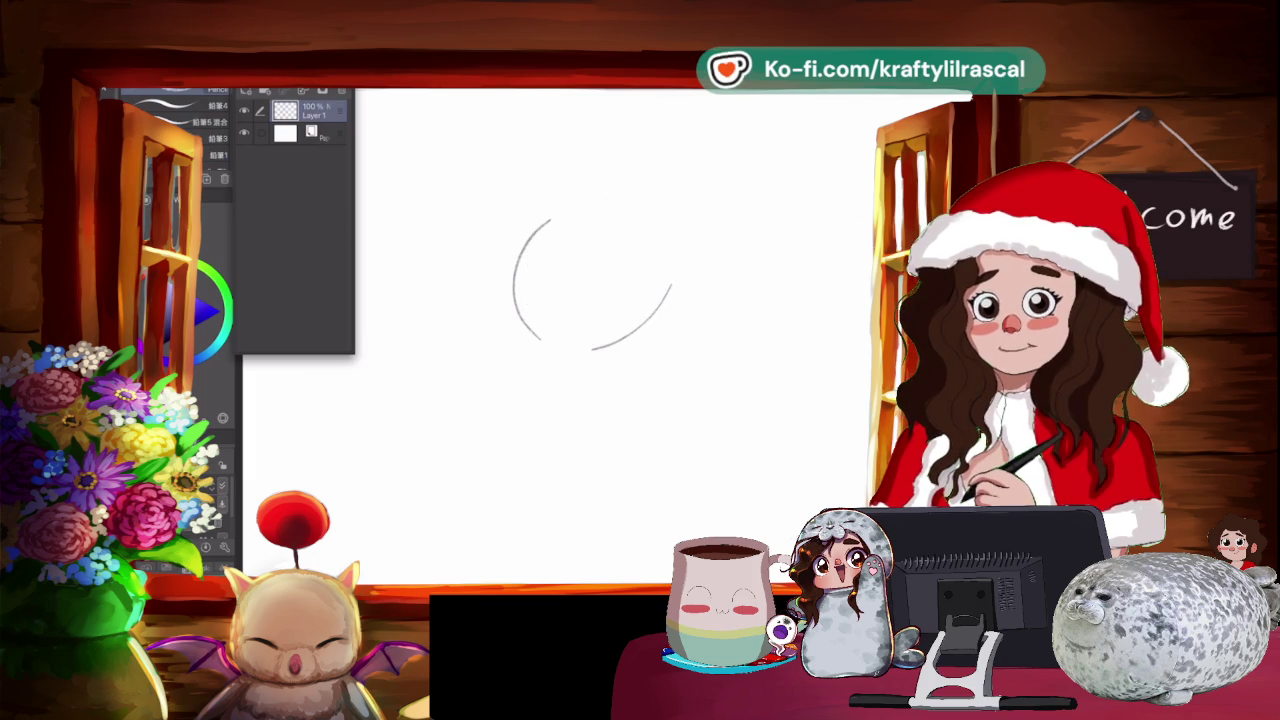
key(ctrl+z)
key(ctrl+z)
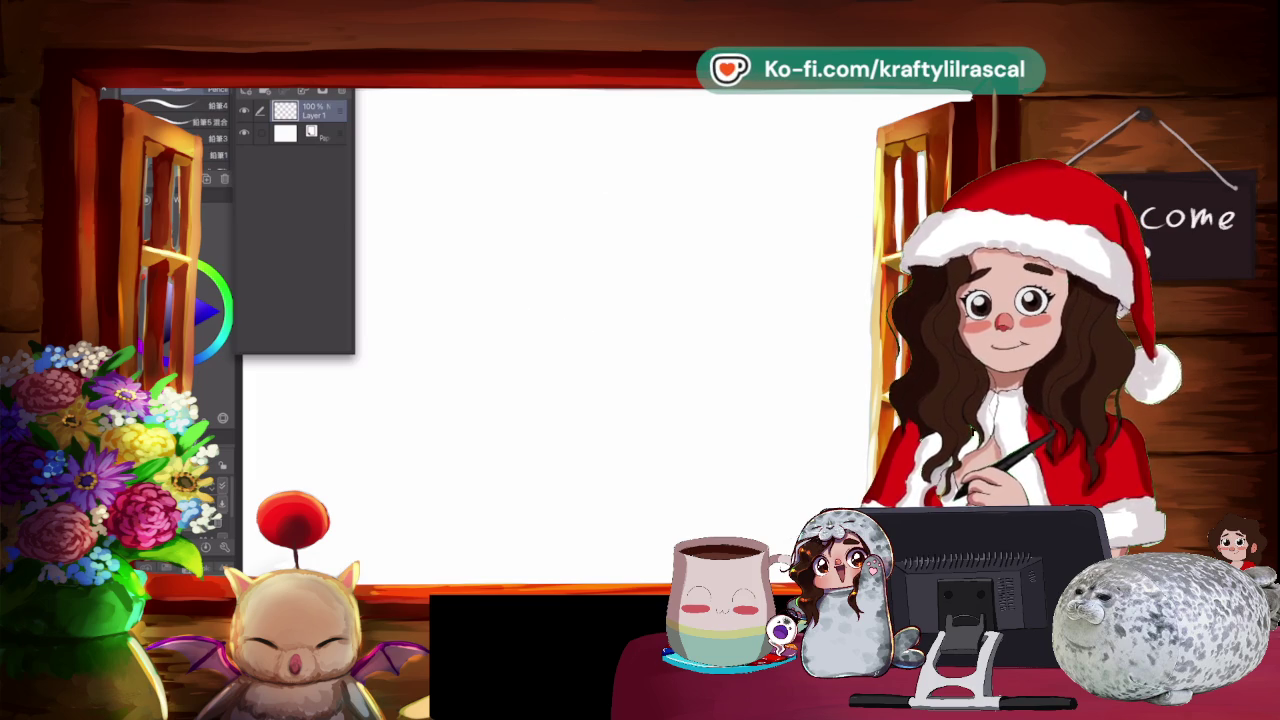
Test other pencils from the list with small circles, undoing each one.
scroll(180, 120, up, 2)
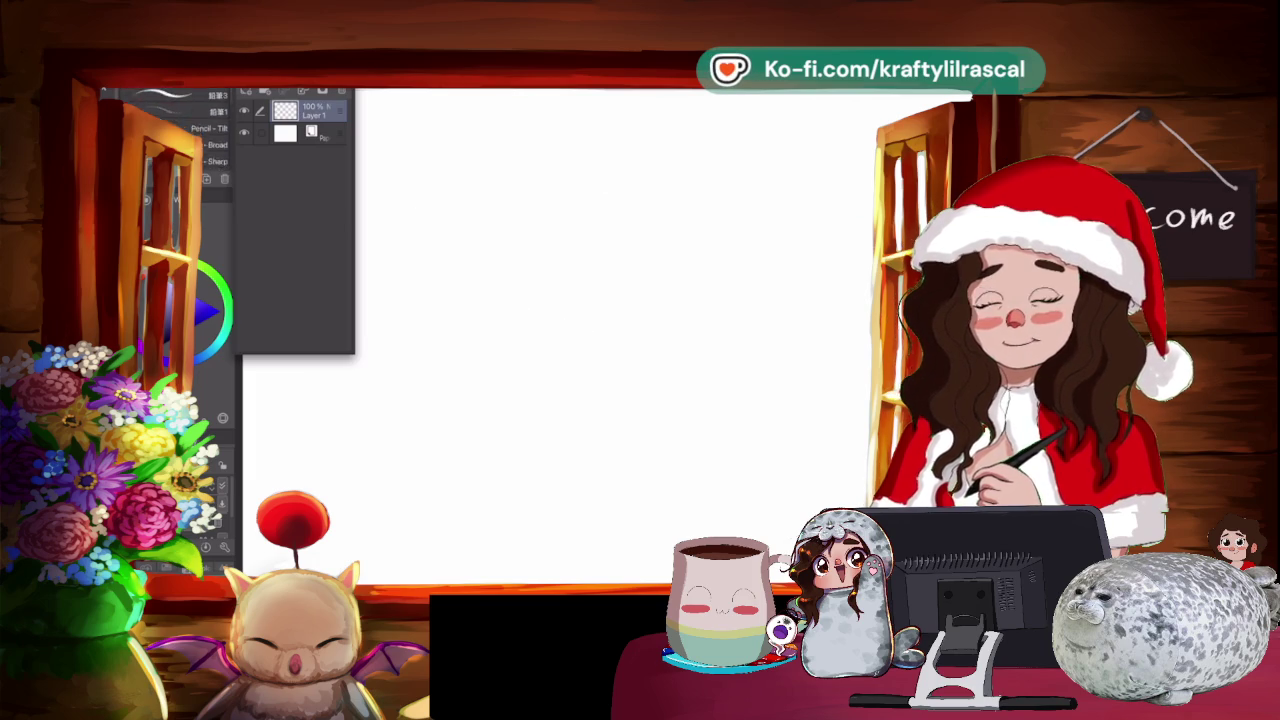
scroll(180, 130, down, 1)
scroll(180, 130, down, 1)
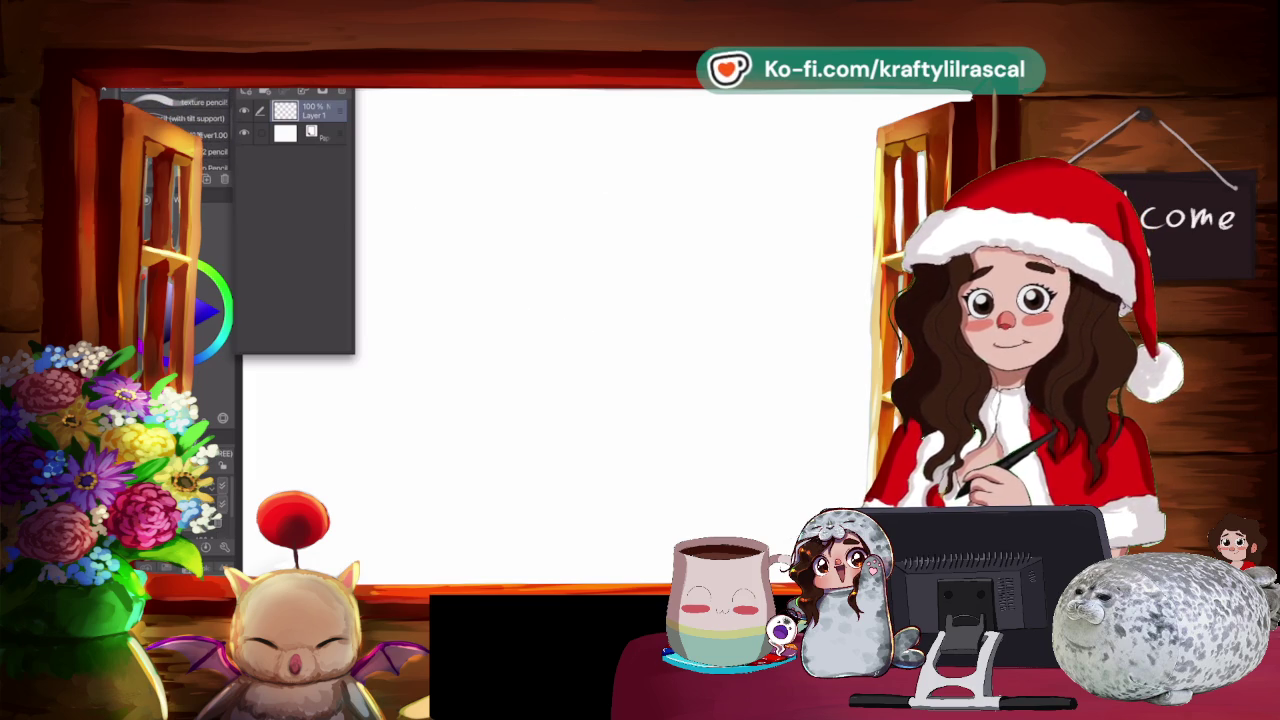
mouse_move(645, 222)
mouse_down()
mouse_move(594, 371)
mouse_move(650, 228)
mouse_up()
key(ctrl+z)
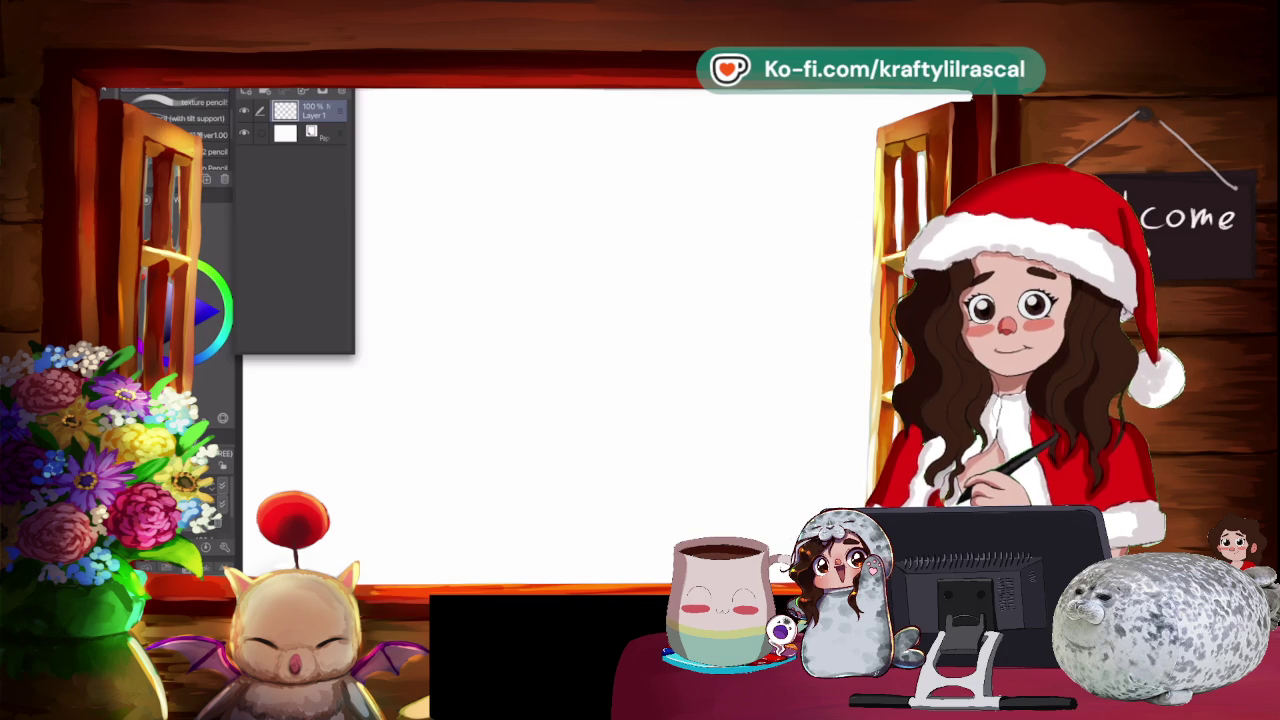
scroll(175, 130, down, 2)
scroll(175, 130, down, 2)
scroll(175, 130, down, 2)
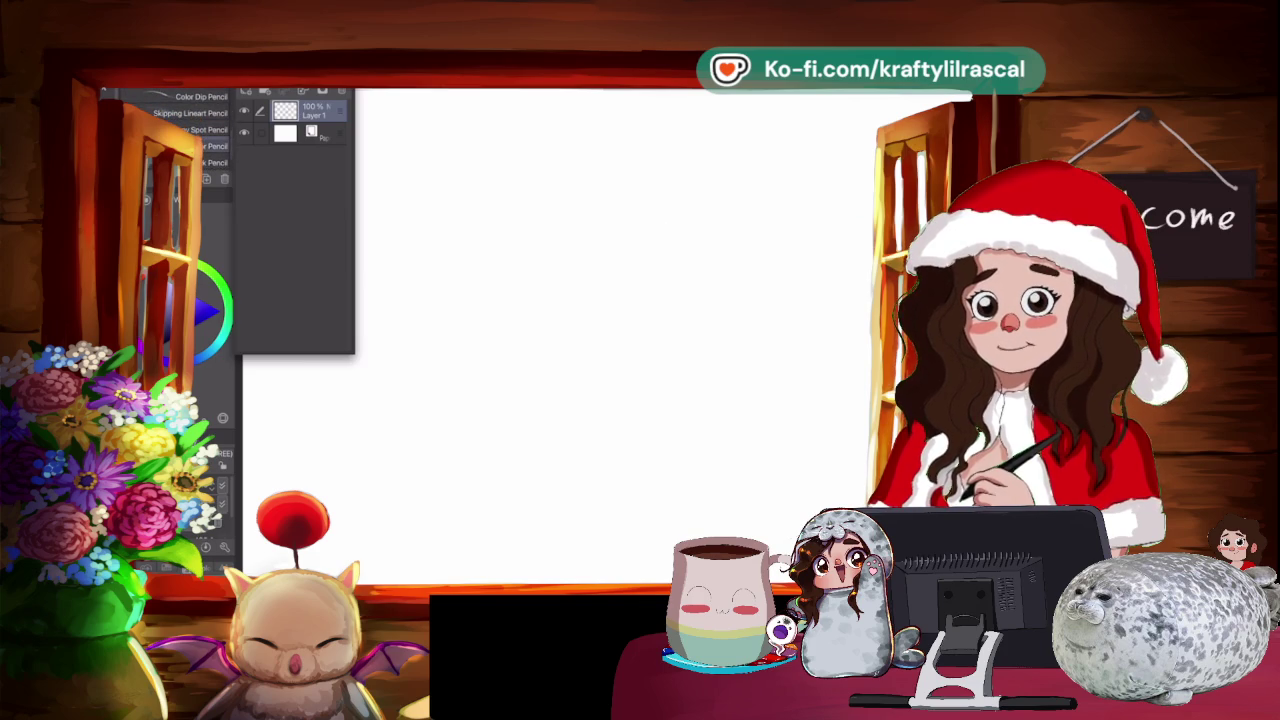
drag(615, 195, 568, 210)
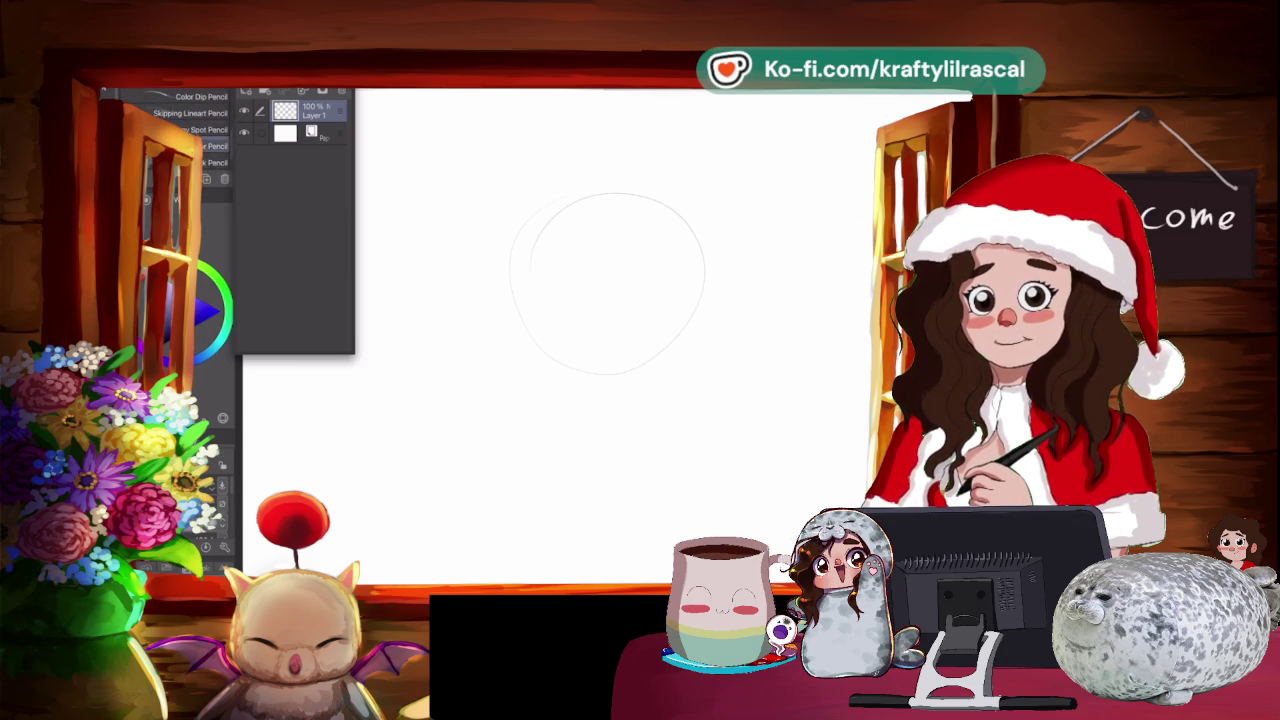
key(ctrl+z)
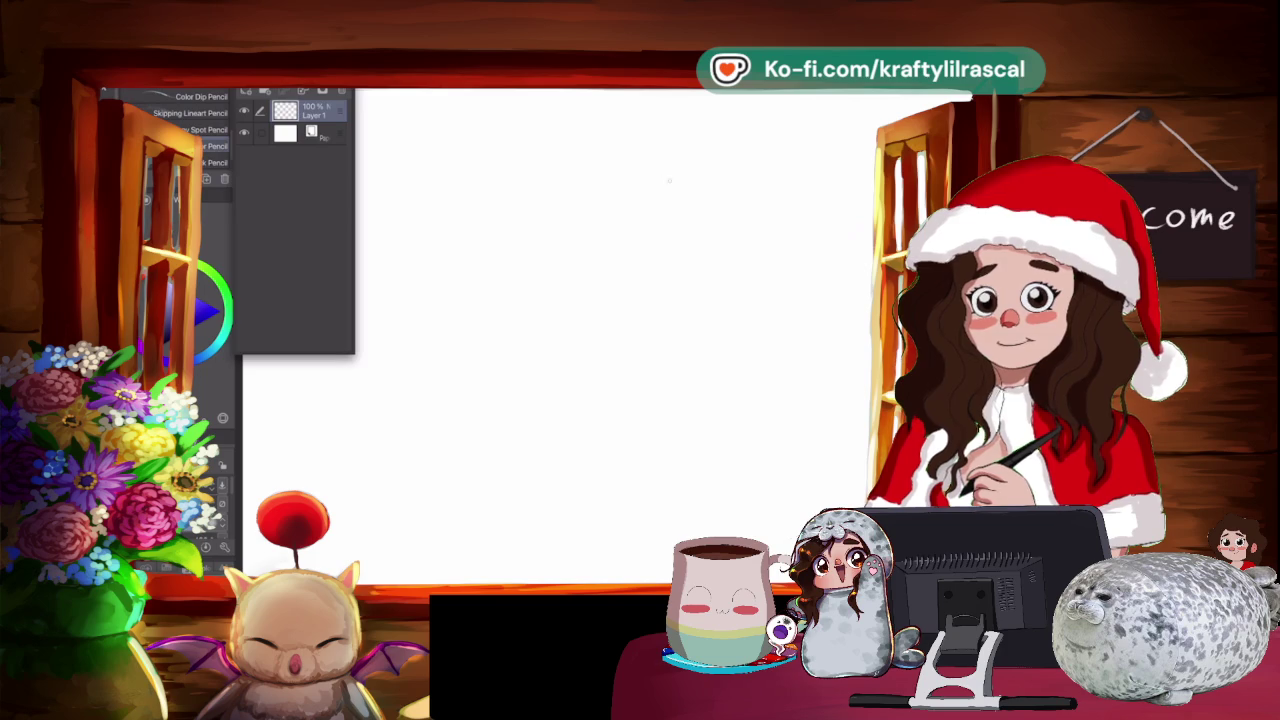
Draw a head circle with a vertical centre line and neck strokes.
drag(620, 298, 560, 195)
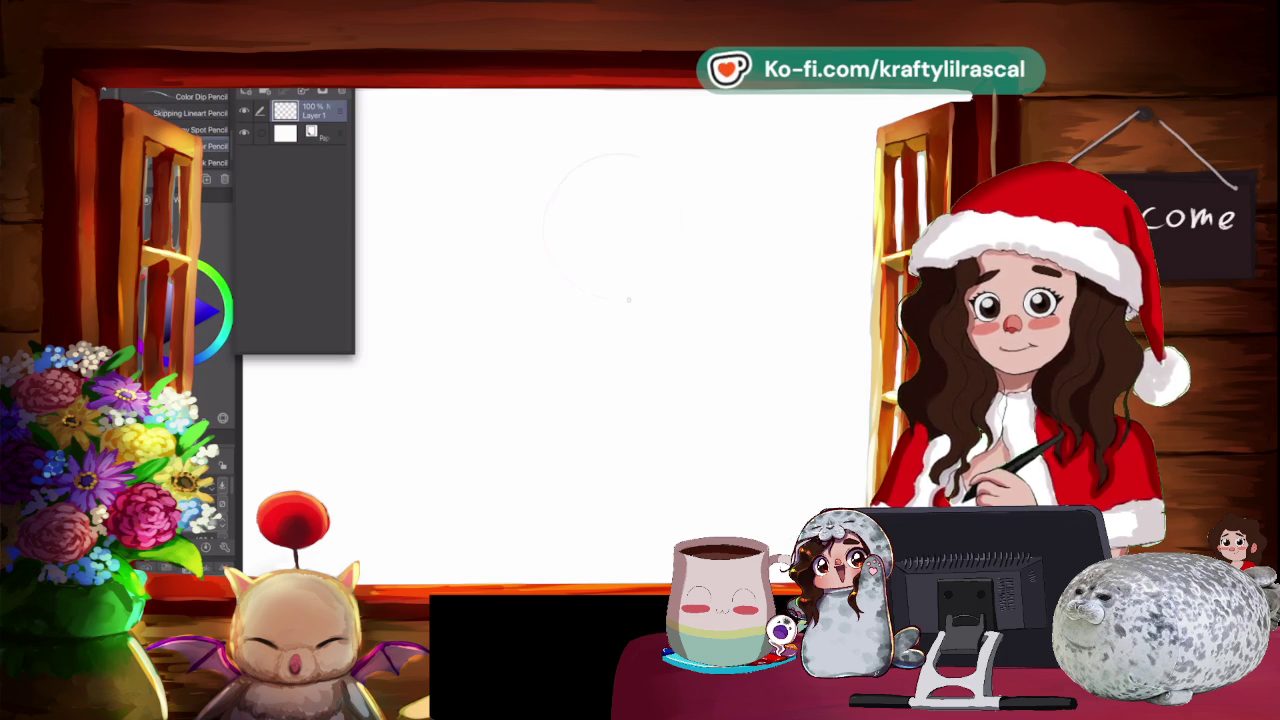
drag(624, 142, 612, 258)
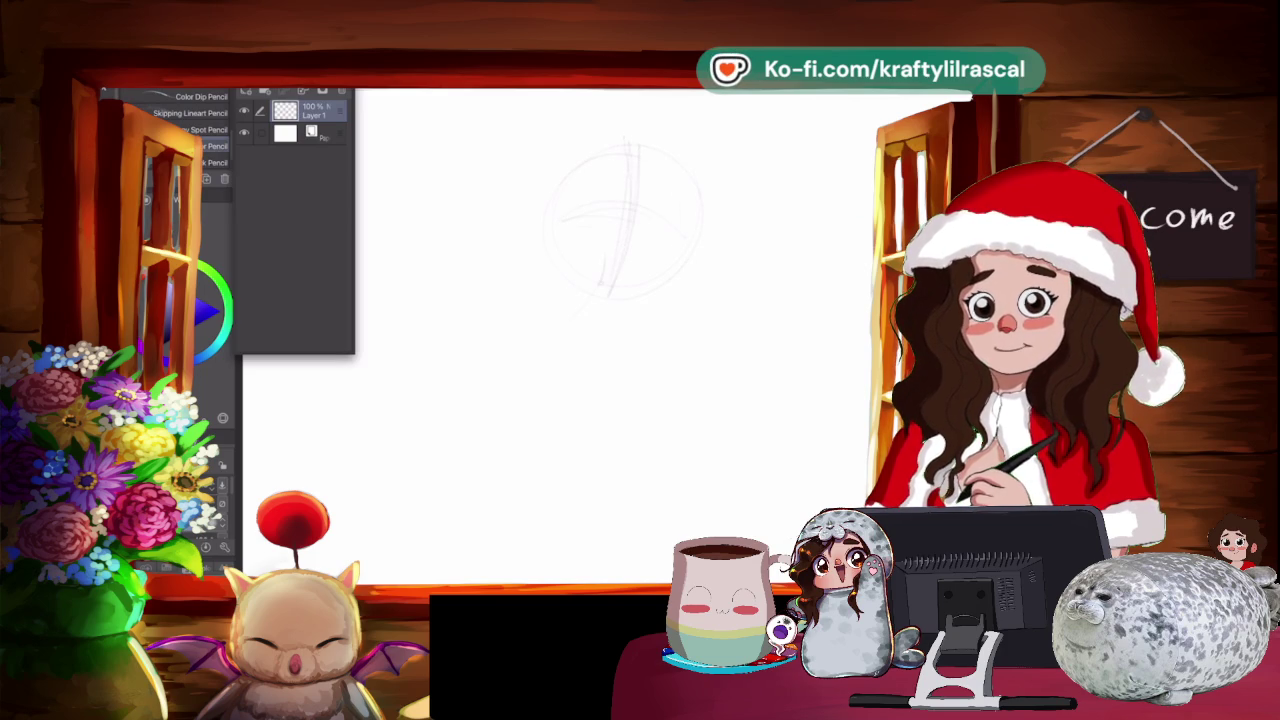
drag(605, 262, 572, 340)
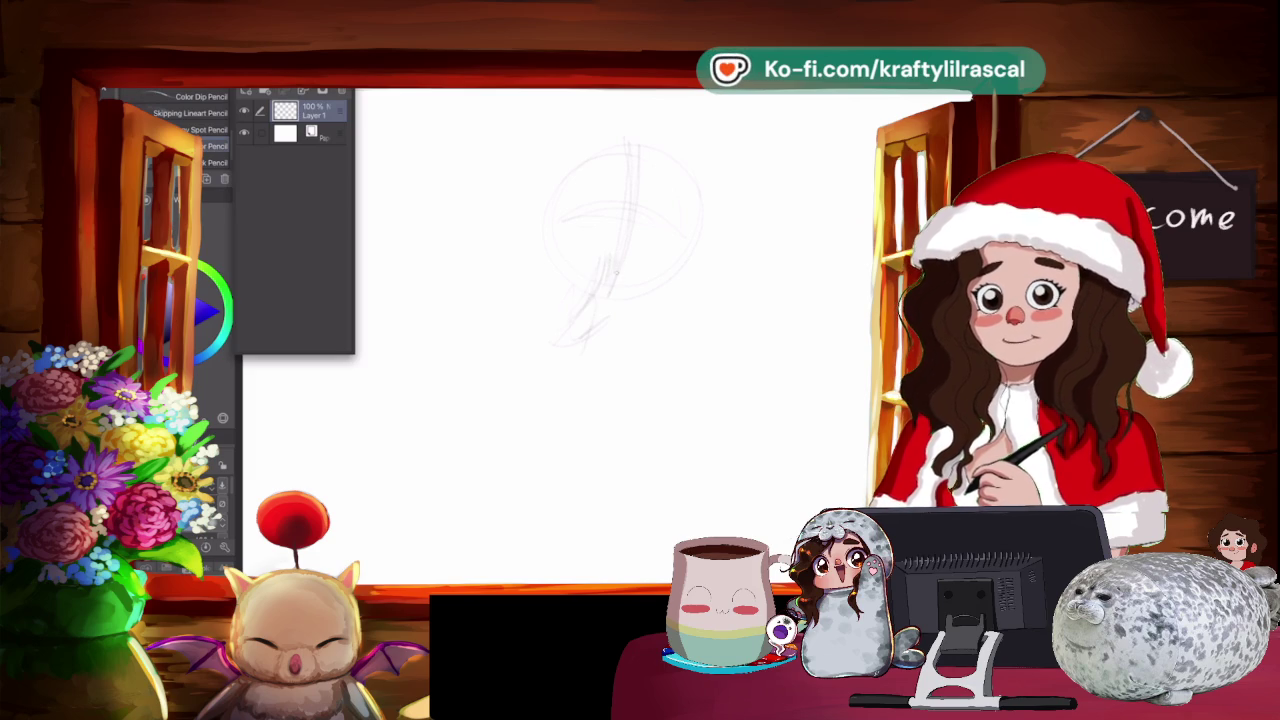
drag(620, 240, 600, 235)
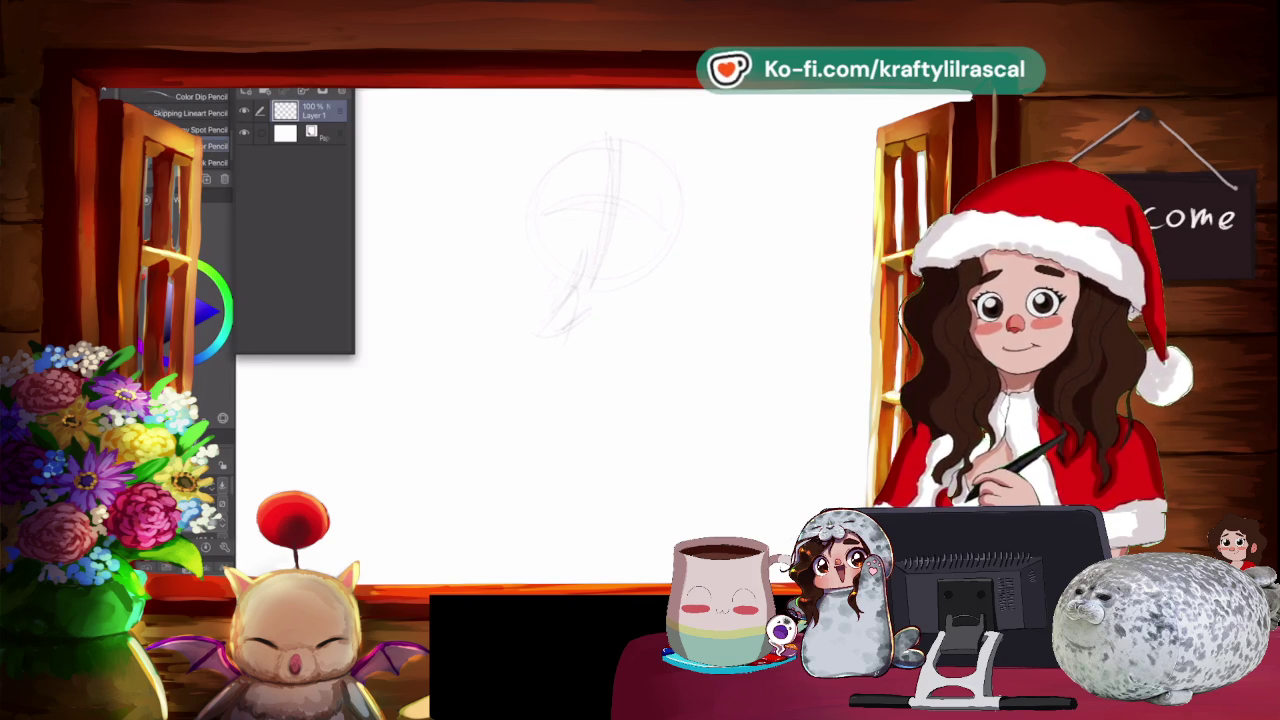
Clear the head sketch and start a larger head circle with the pencil.
key(e)
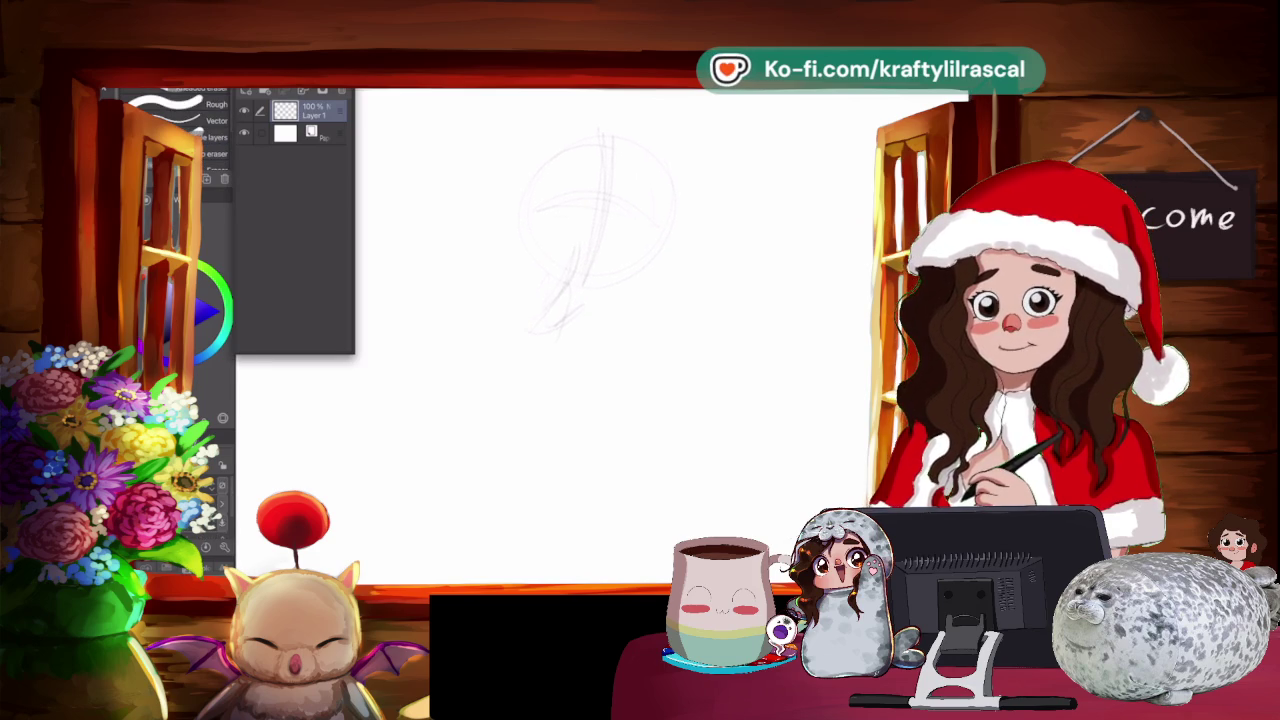
scroll(600, 230, up, 3)
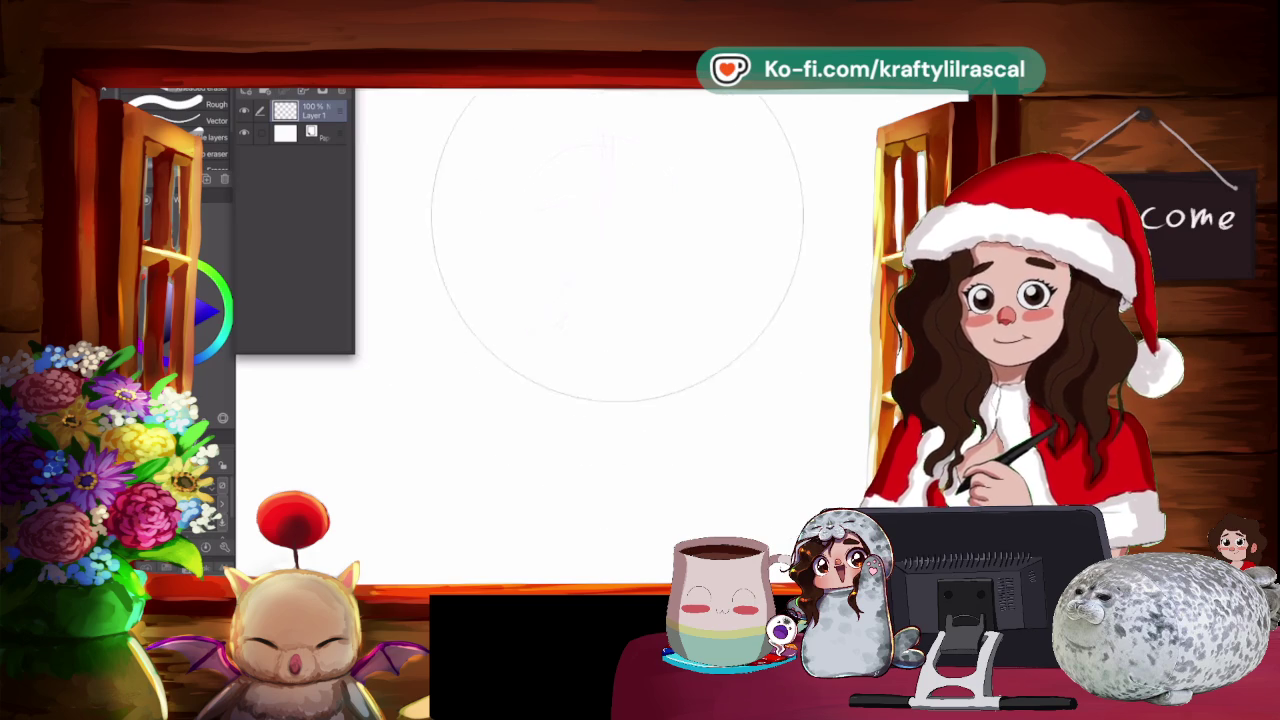
key(Delete)
key(p)
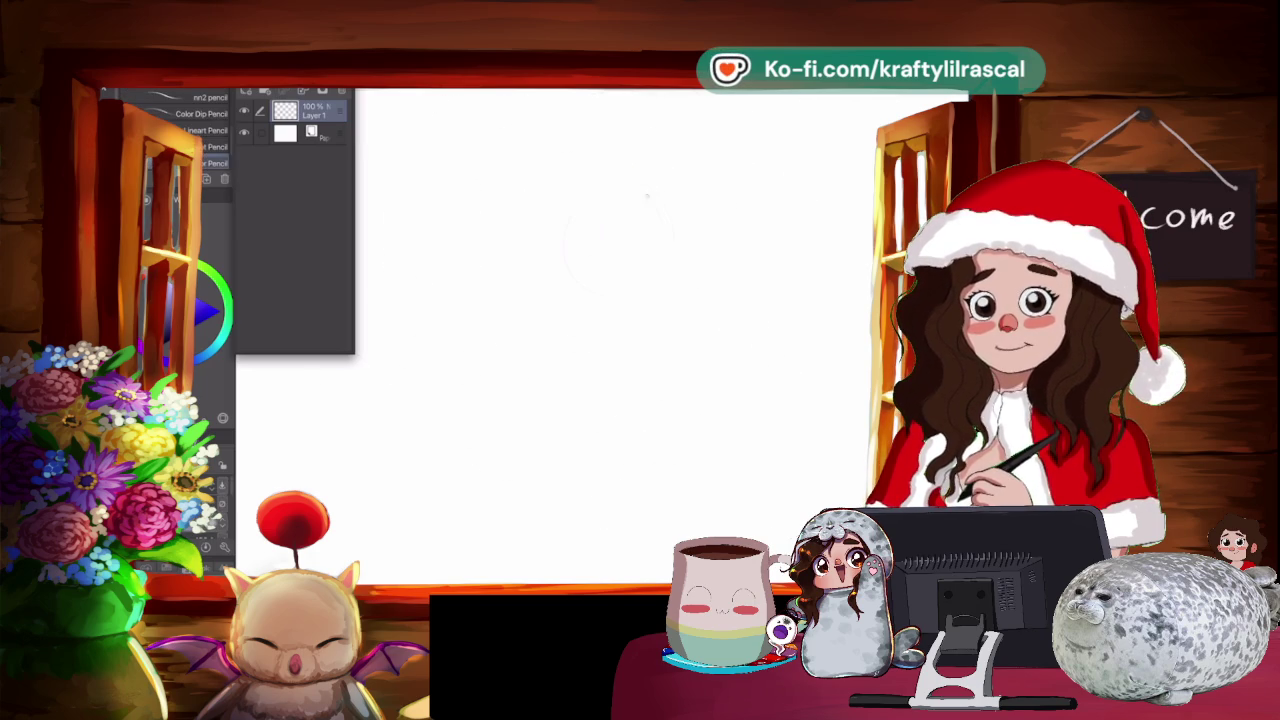
drag(690, 270, 680, 300)
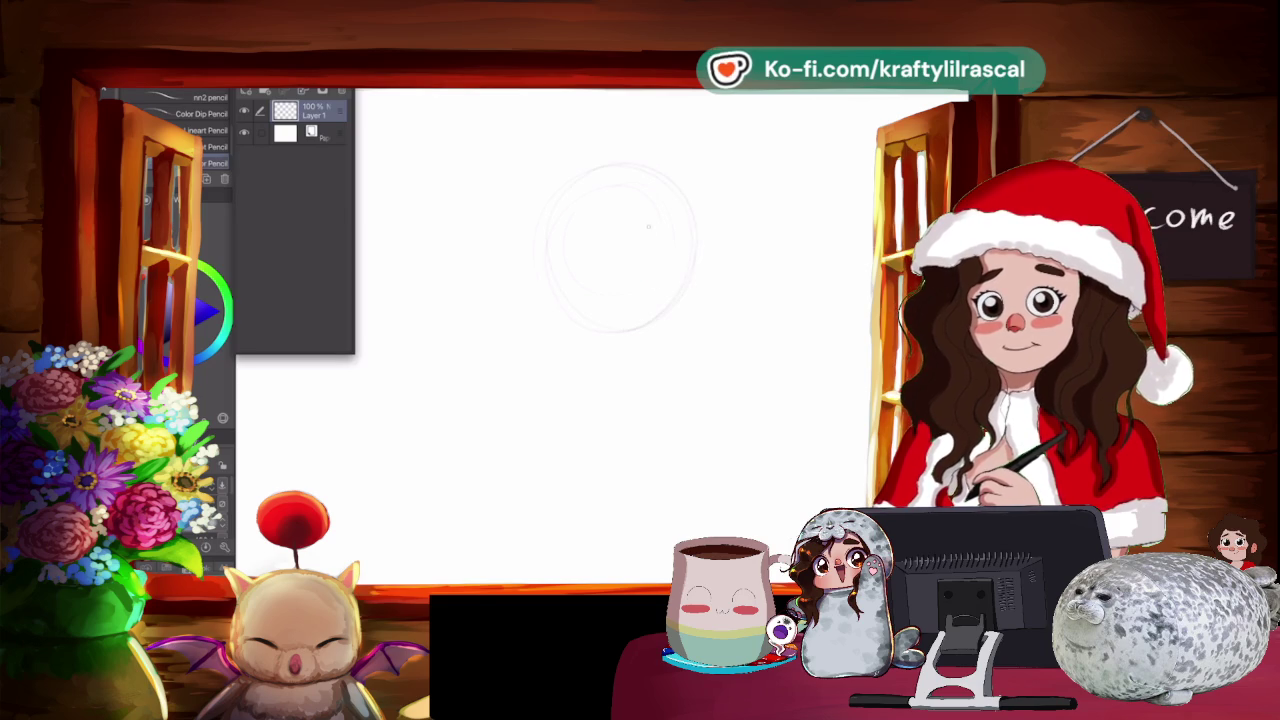
Add the head's centre line, a shoulder curve and raised-arm strokes.
drag(632, 186, 616, 322)
drag(636, 188, 626, 302)
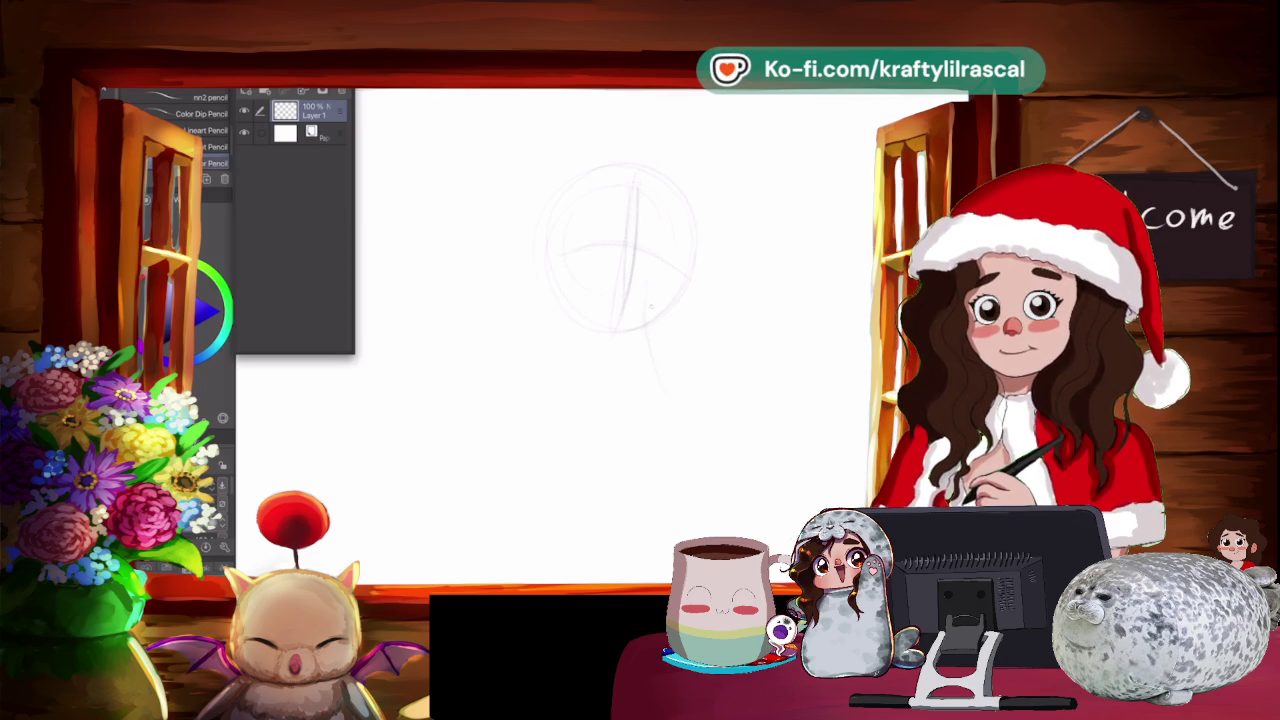
drag(570, 455, 725, 478)
drag(666, 362, 738, 466)
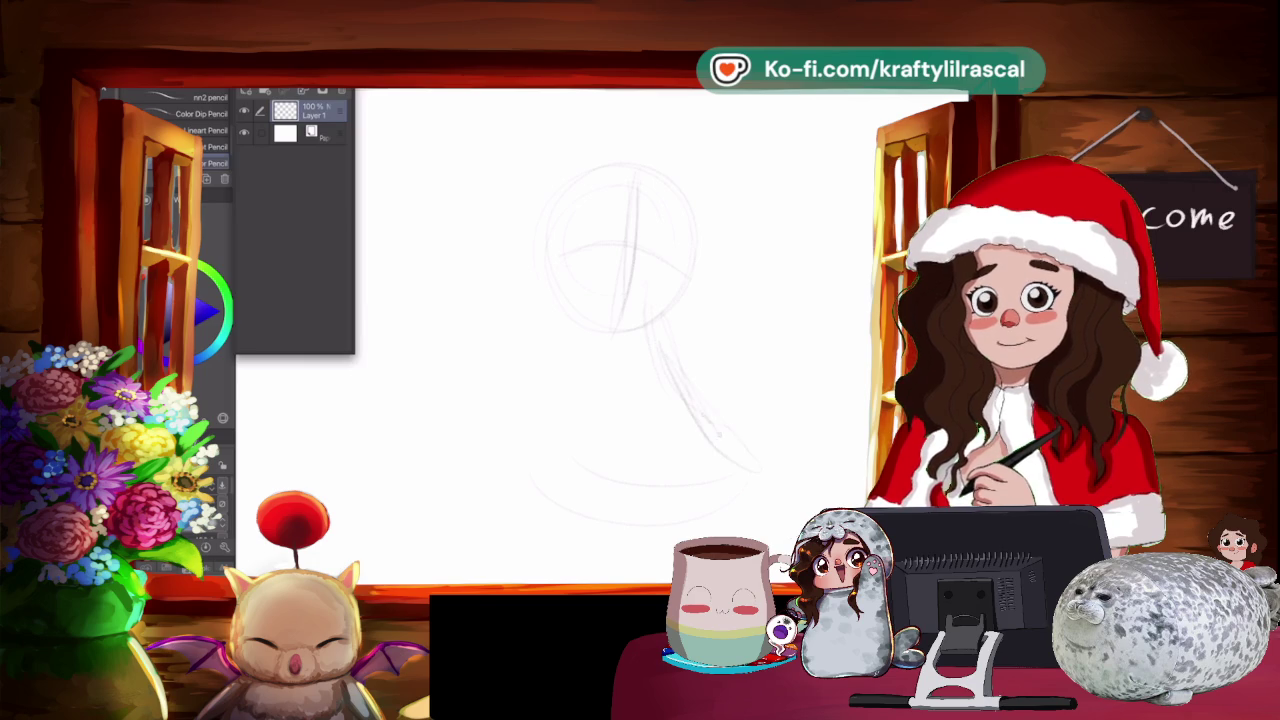
drag(690, 386, 756, 466)
drag(736, 414, 788, 516)
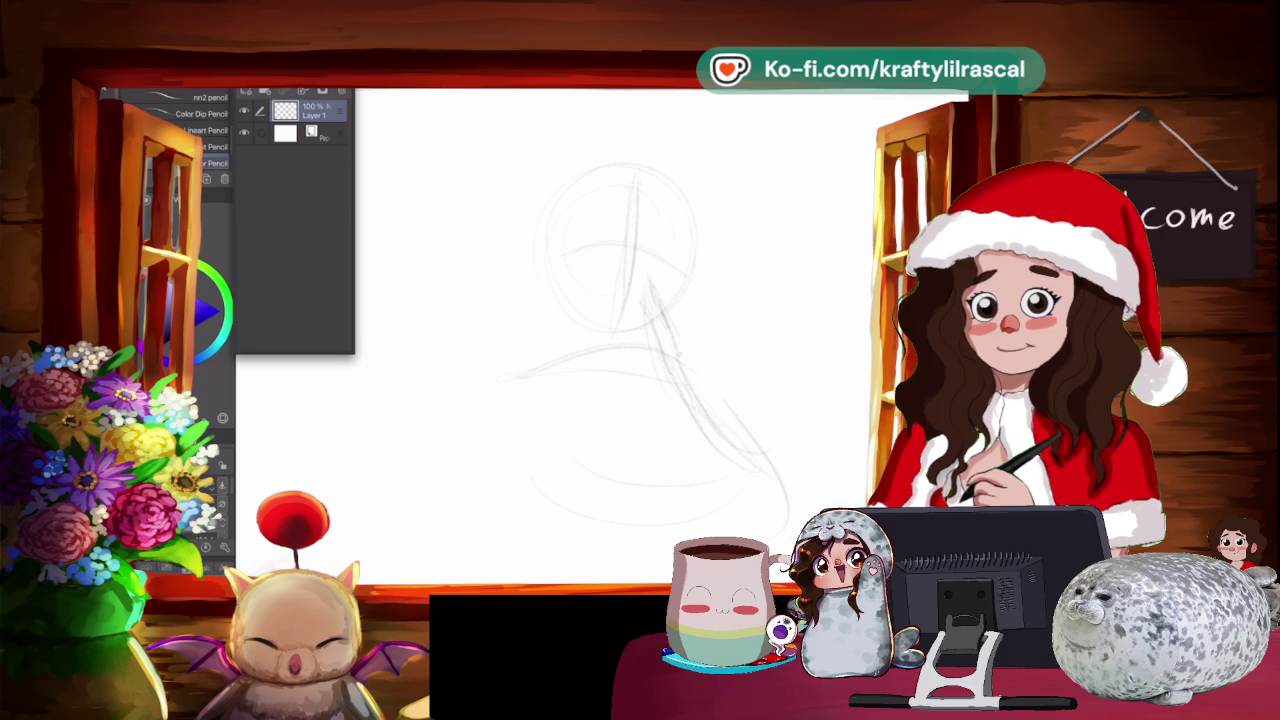
Lasso-select the sketched head and rotate it to tilt slightly.
key(m)
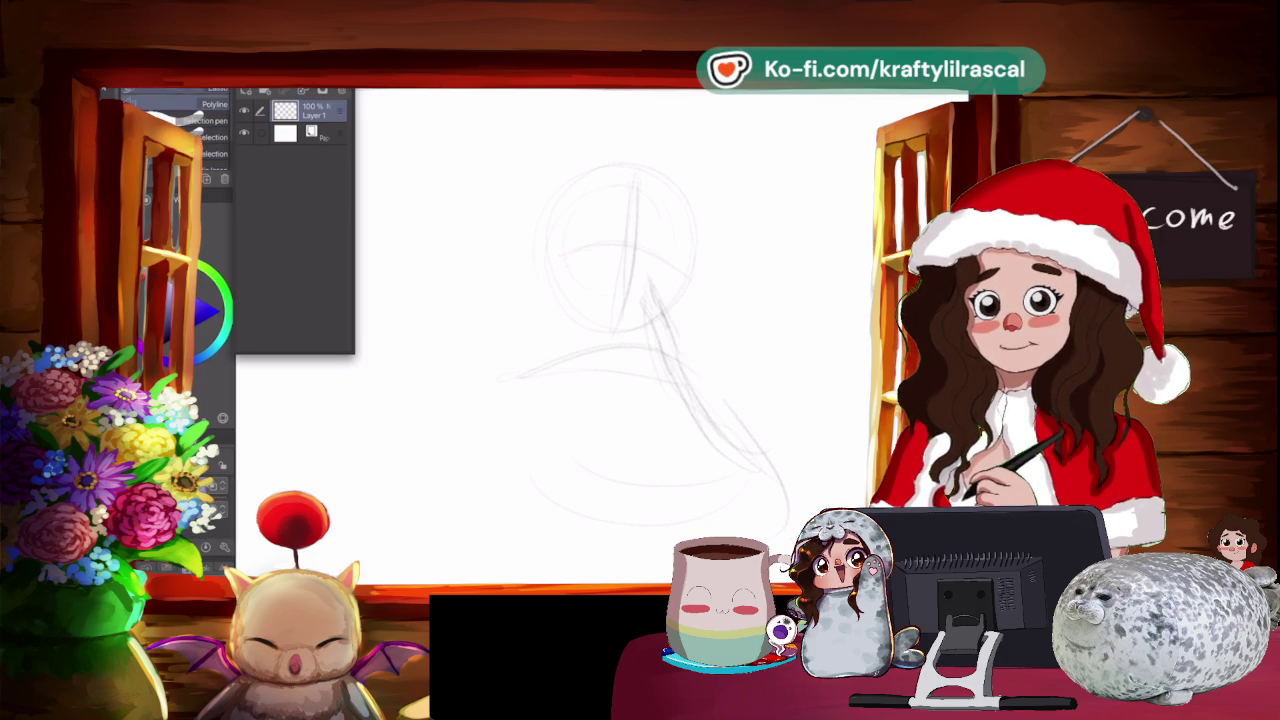
click(606, 328)
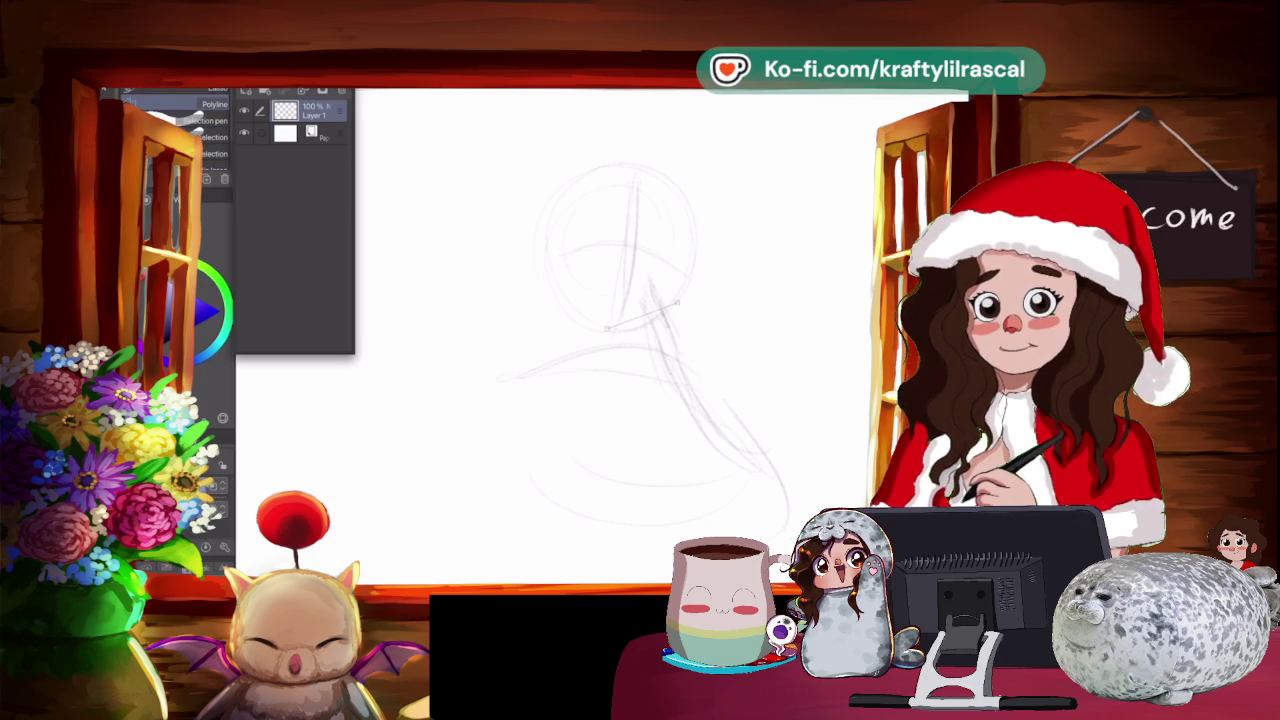
drag(629, 323, 643, 129)
click(662, 371)
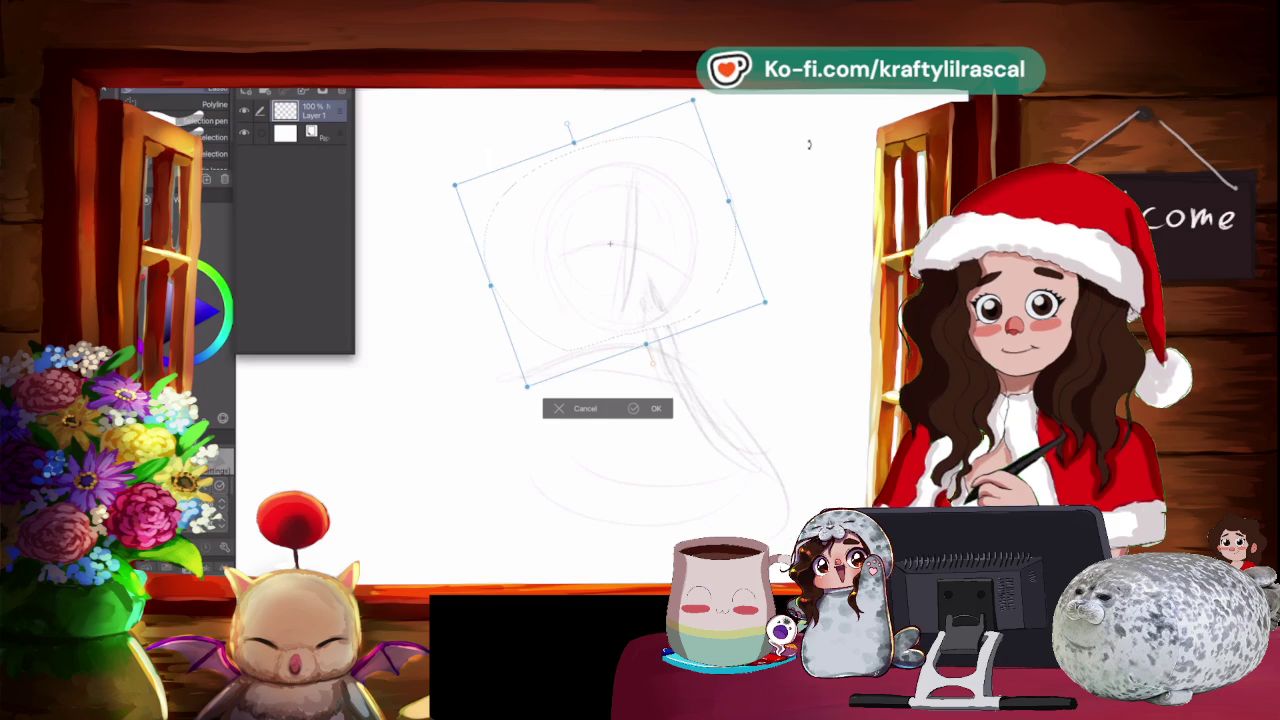
mouse_move(809, 140)
mouse_down()
mouse_move(683, 258)
mouse_move(707, 287)
mouse_up()
key(Return)
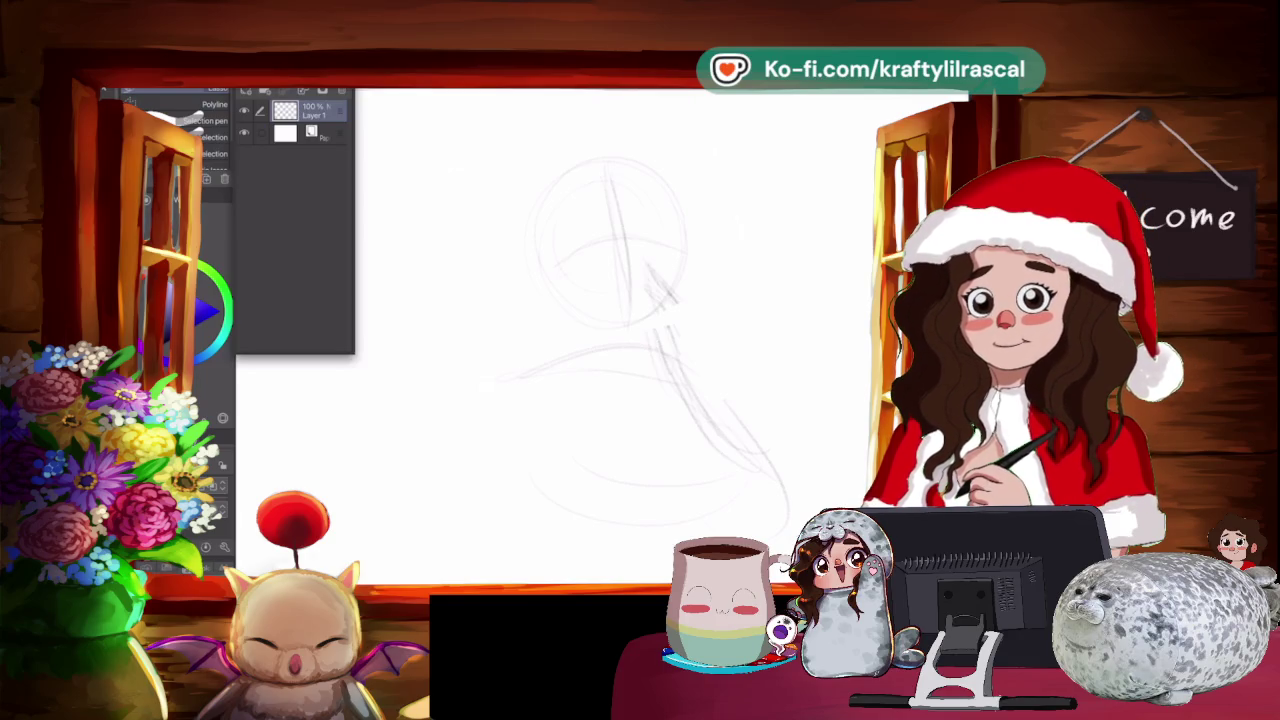
key(p)
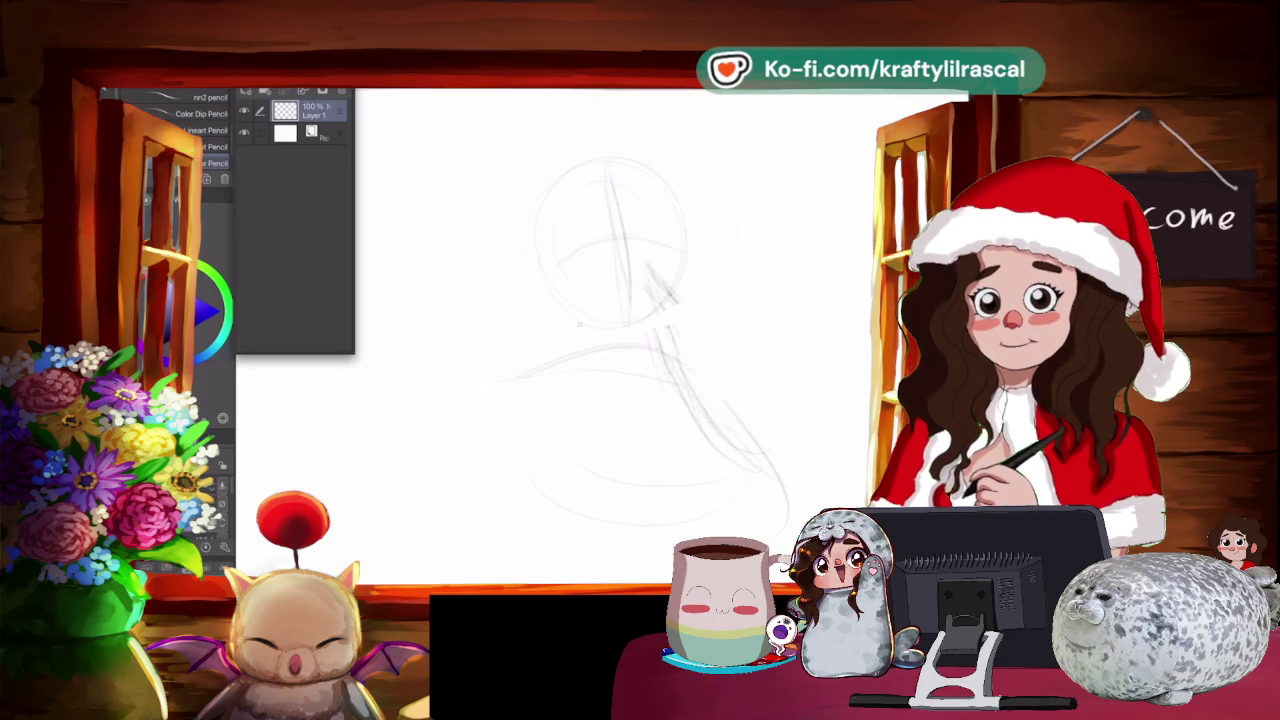
Sketch the neck and the left and right shoulder lines.
drag(580, 328, 578, 378)
drag(557, 298, 570, 372)
mouse_move(585, 326)
mouse_down()
mouse_move(563, 388)
mouse_move(512, 380)
mouse_move(452, 424)
mouse_up()
drag(552, 382, 484, 398)
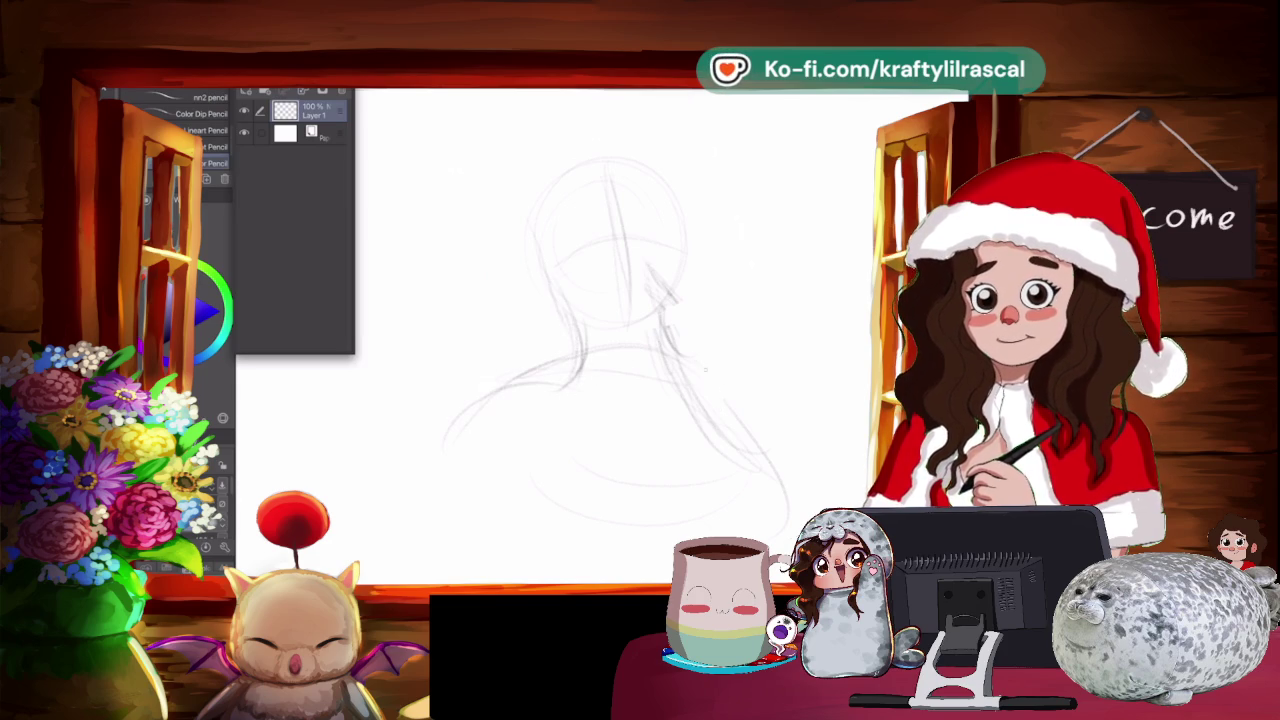
drag(752, 456, 626, 515)
drag(742, 366, 796, 500)
mouse_move(686, 296)
mouse_down()
mouse_move(720, 338)
mouse_move(700, 362)
mouse_move(682, 328)
mouse_up()
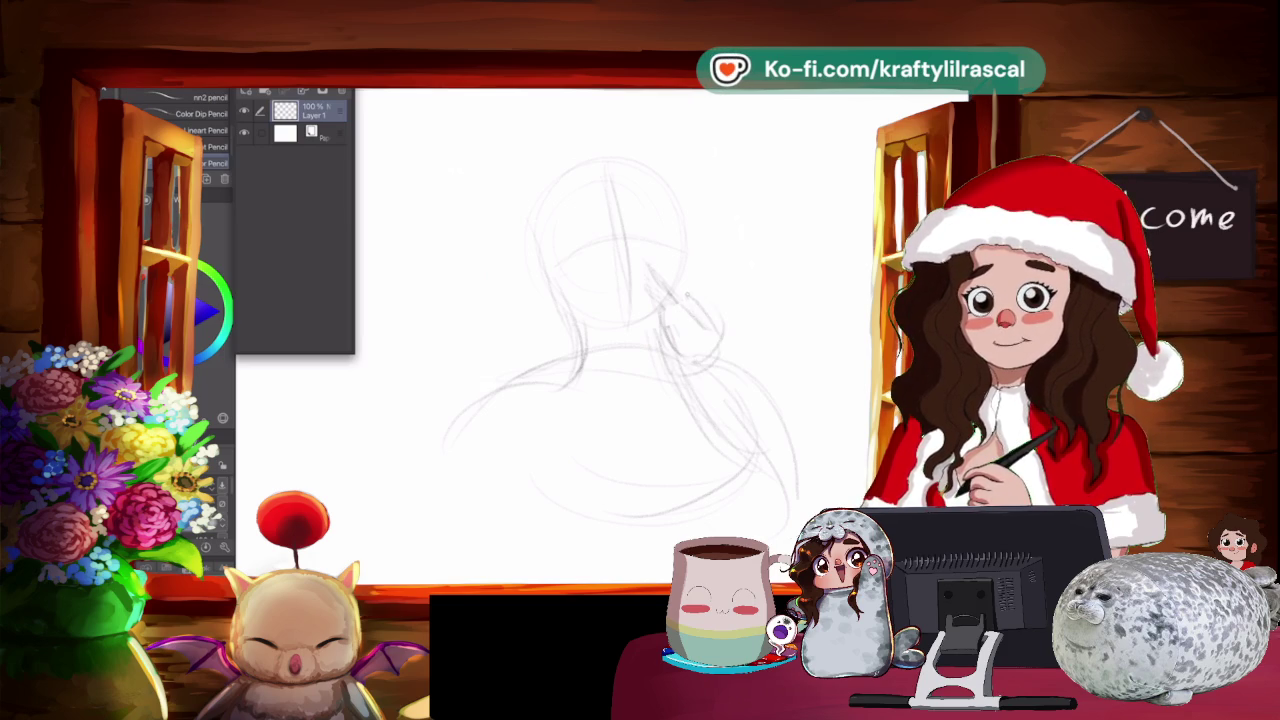
mouse_move(684, 292)
mouse_down()
mouse_move(722, 334)
mouse_move(684, 356)
mouse_up()
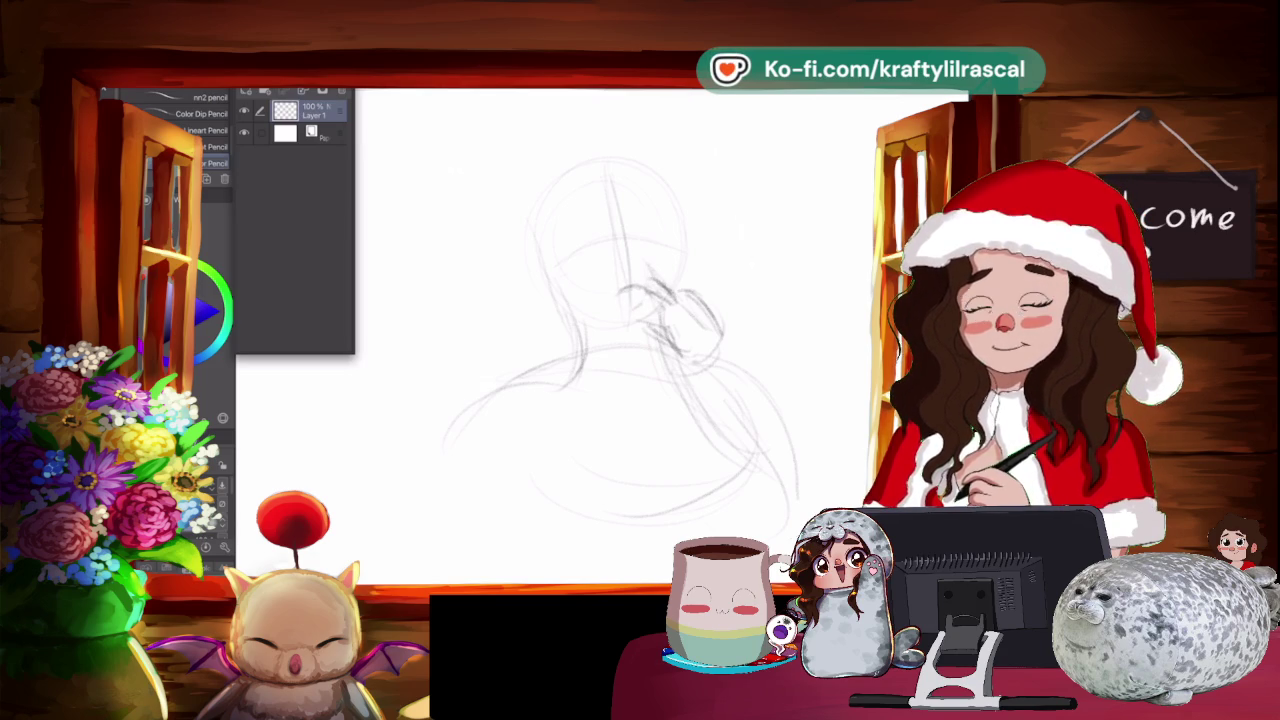
Sketch the hand raised to the face and redraw the head, chin and neck.
drag(679, 236, 679, 270)
drag(668, 188, 682, 242)
drag(676, 236, 684, 284)
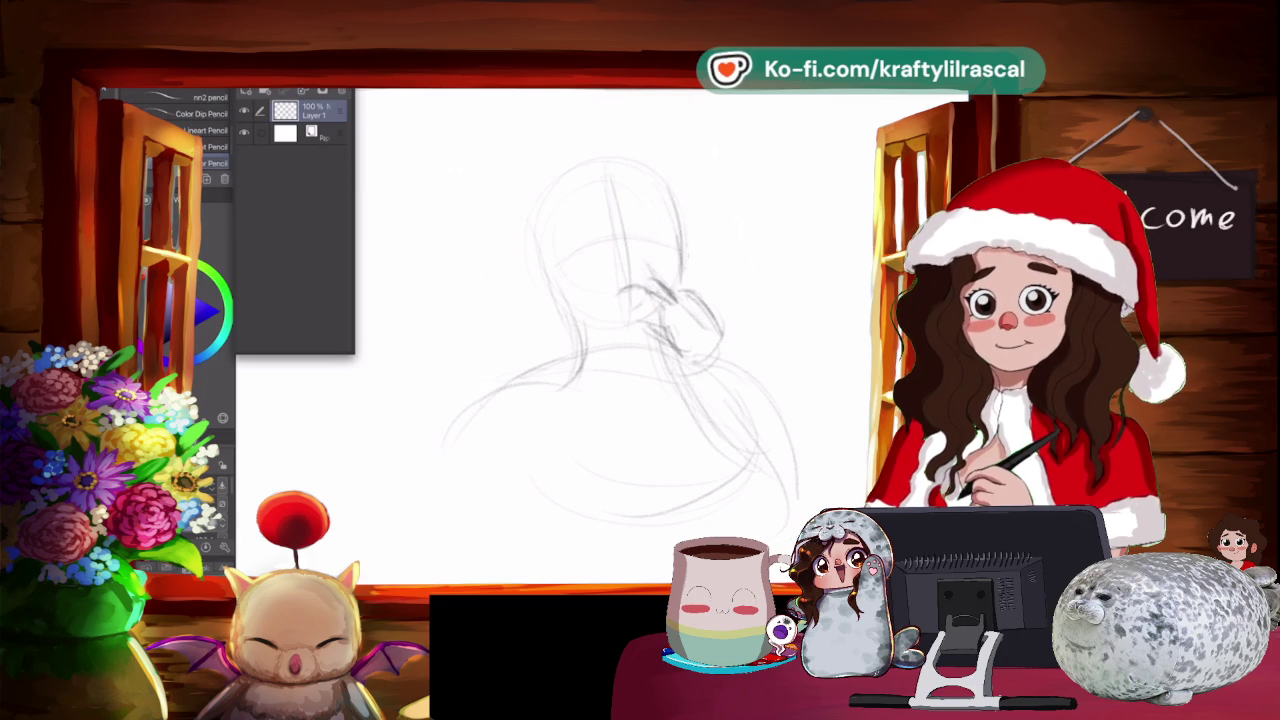
drag(584, 252, 676, 234)
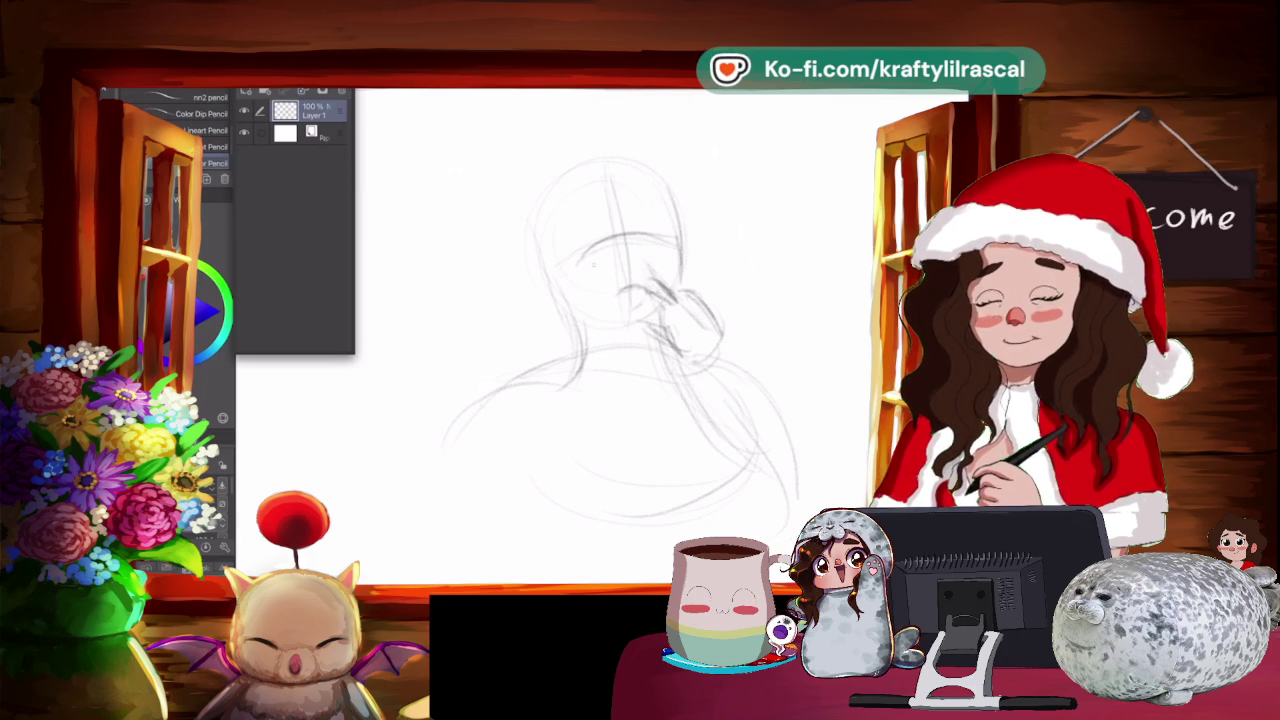
drag(548, 202, 568, 312)
drag(552, 198, 668, 160)
drag(580, 166, 660, 152)
mouse_move(534, 230)
mouse_down()
mouse_move(576, 336)
mouse_move(642, 344)
mouse_up()
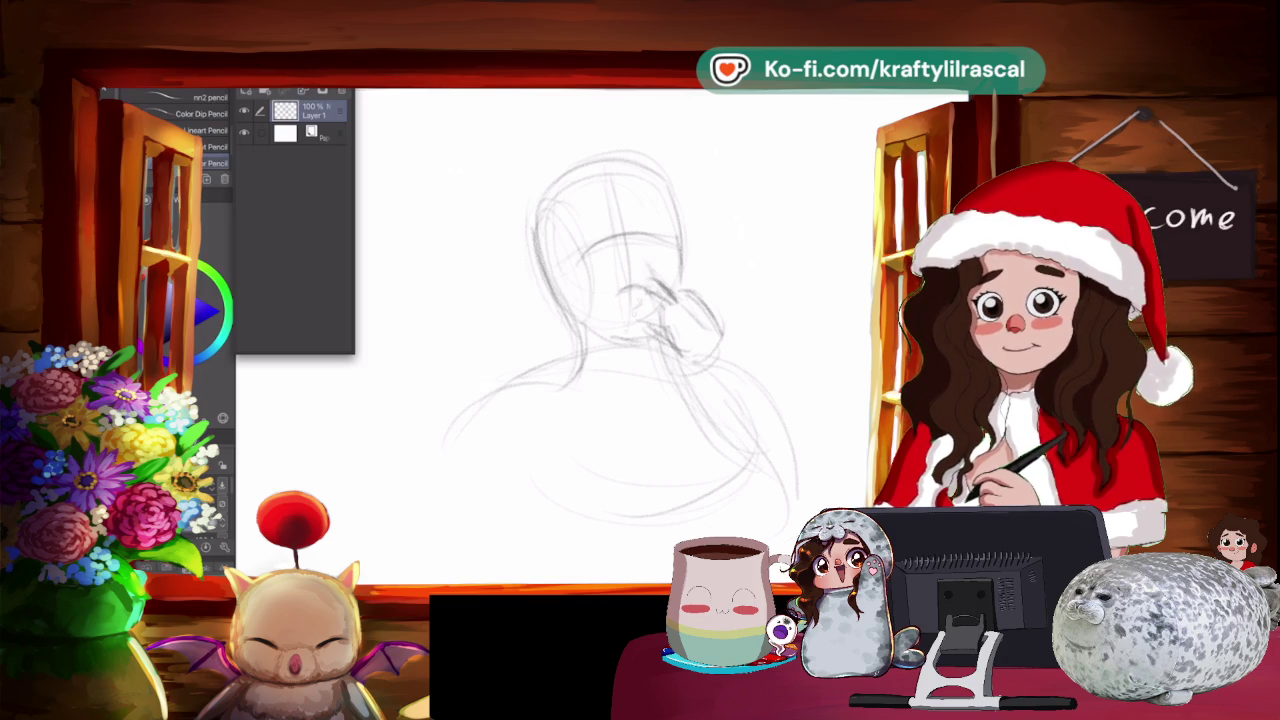
mouse_move(620, 202)
mouse_down()
mouse_move(636, 284)
mouse_move(648, 236)
mouse_move(674, 236)
mouse_up()
drag(668, 184, 680, 244)
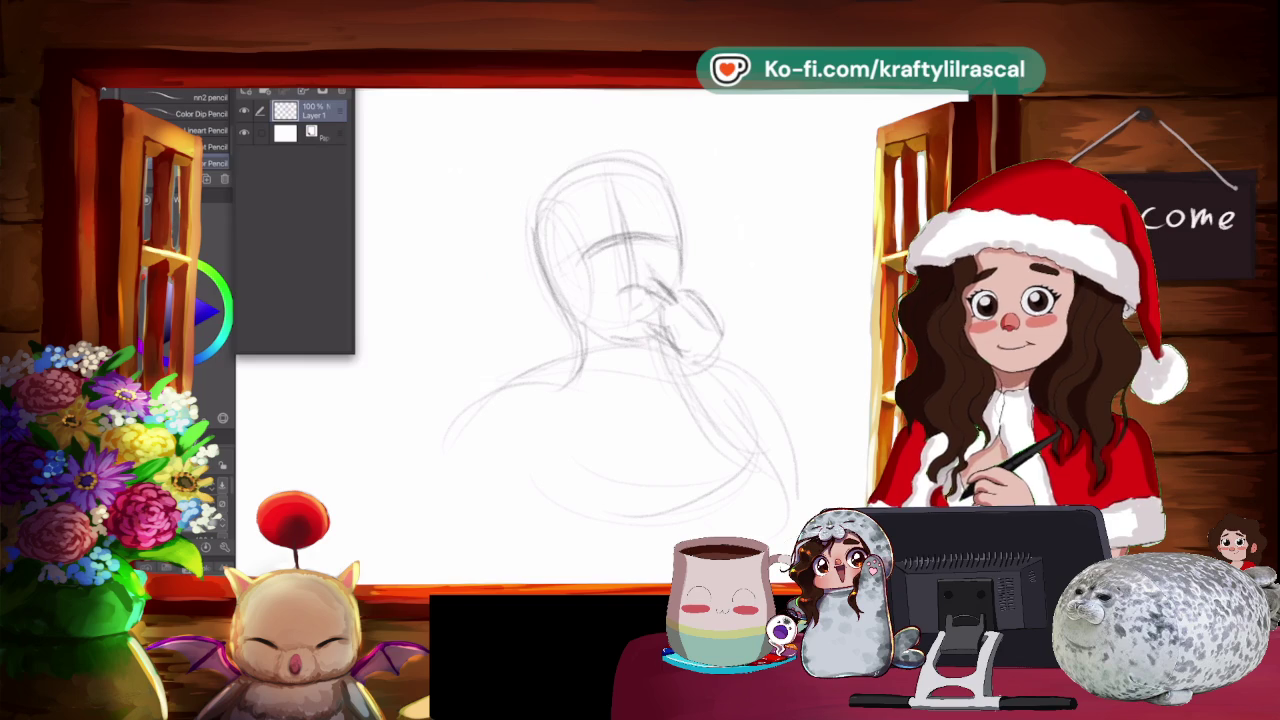
Lighten the lines around the chin and neck, then add a short chin mark.
key(e)
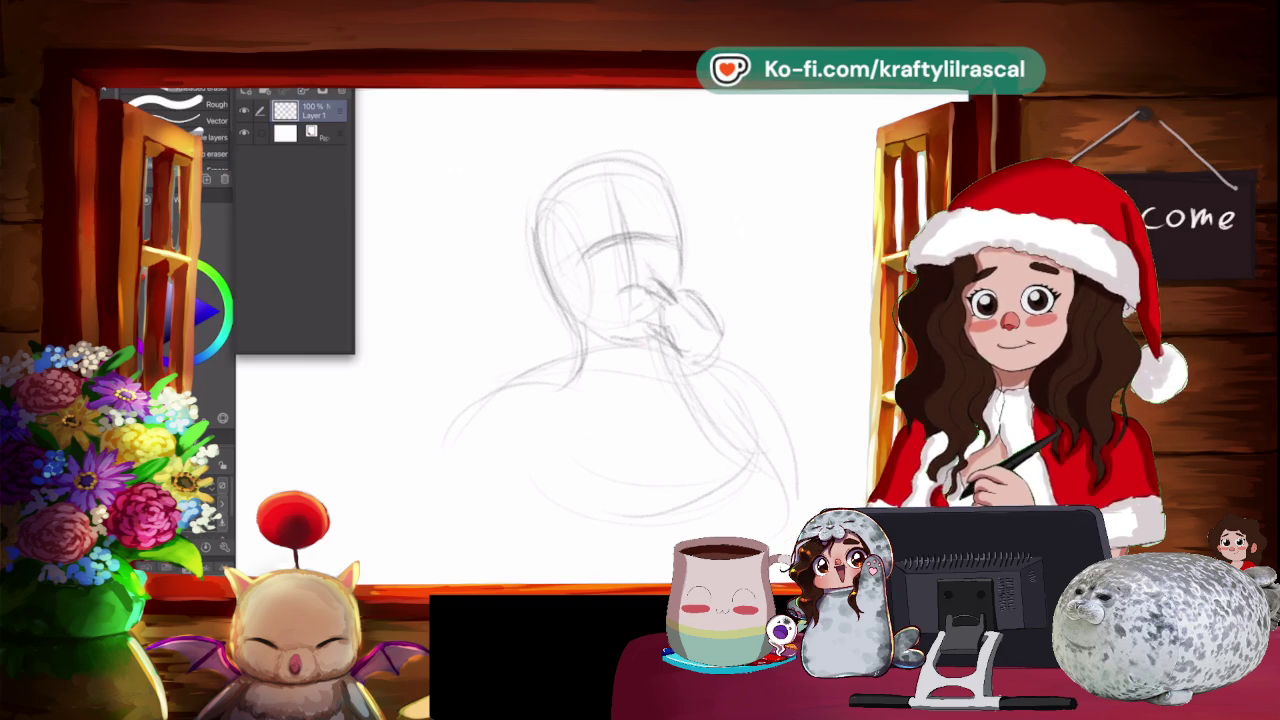
mouse_move(621, 340)
mouse_down()
mouse_move(654, 278)
mouse_move(662, 288)
mouse_up()
key(p)
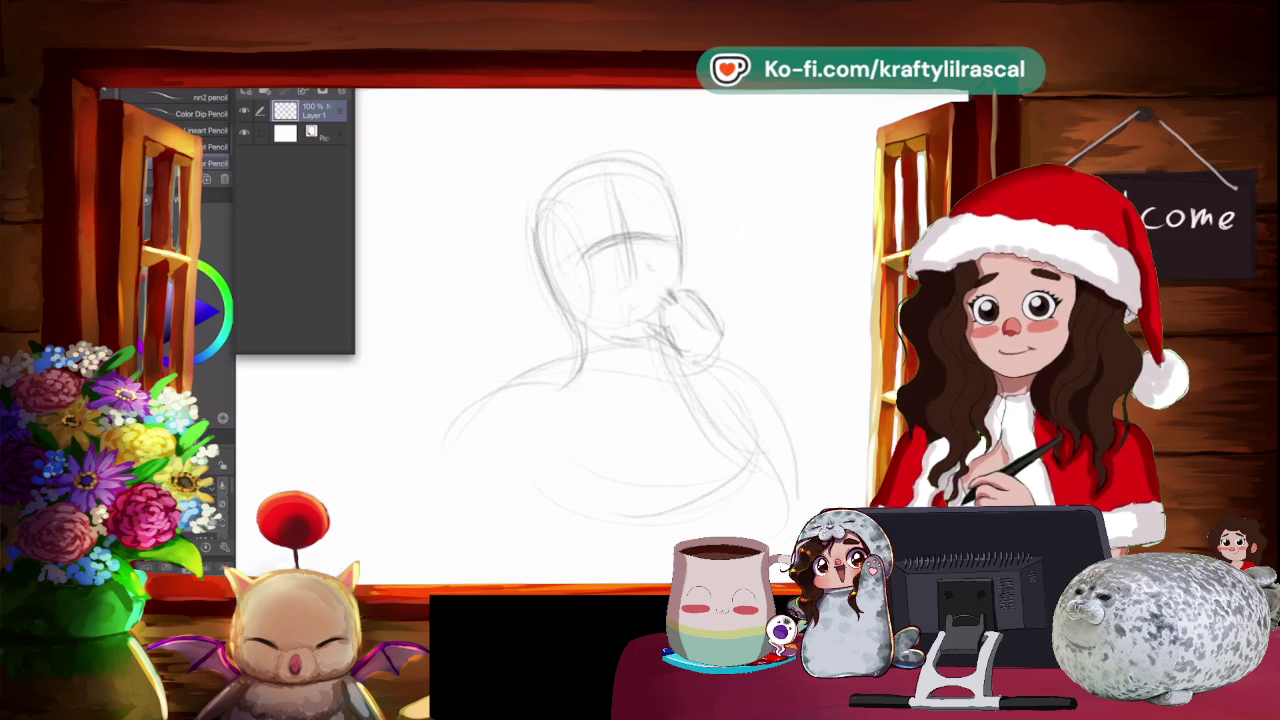
mouse_move(628, 290)
mouse_down()
mouse_move(648, 282)
mouse_move(630, 293)
mouse_move(654, 304)
mouse_up()
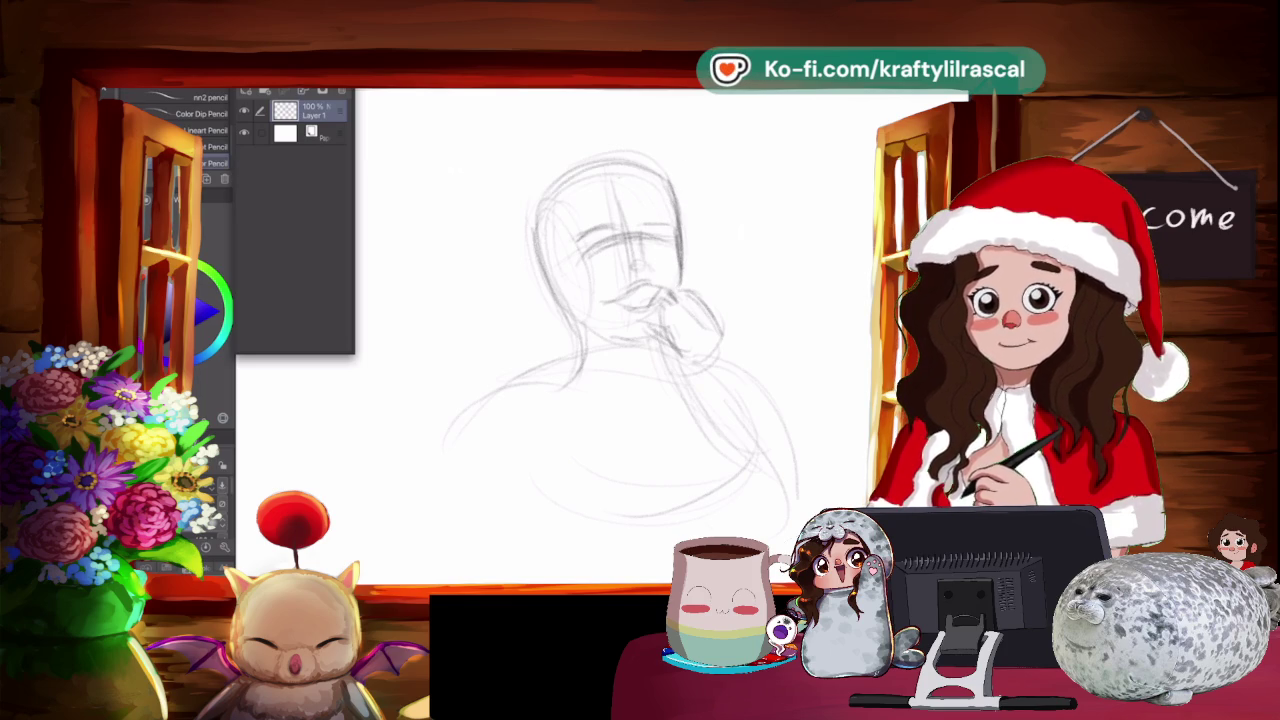
Darken the face's left contour and refine the hand over the mouth.
mouse_move(540, 184)
mouse_down()
mouse_move(544, 274)
mouse_move(602, 348)
mouse_up()
mouse_move(660, 292)
mouse_down()
mouse_move(678, 318)
mouse_move(667, 296)
mouse_move(710, 318)
mouse_move(724, 342)
mouse_up()
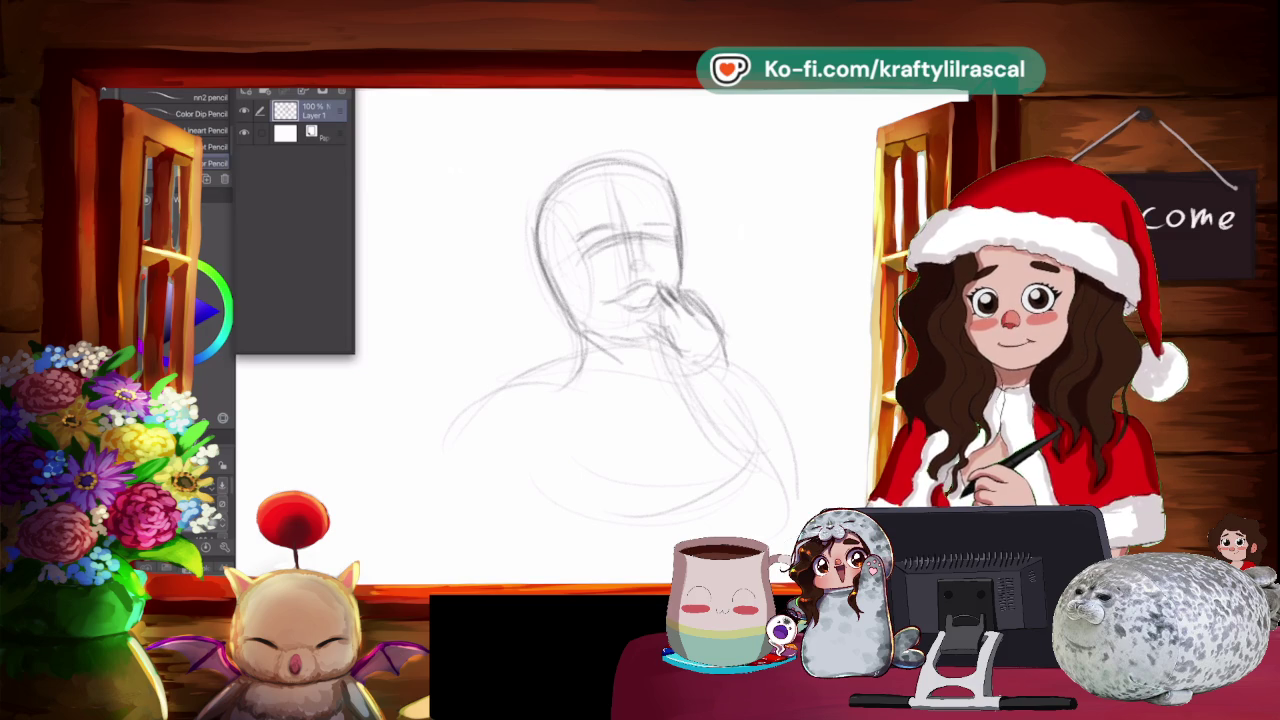
drag(692, 394, 722, 388)
drag(678, 350, 708, 378)
mouse_move(646, 320)
mouse_down()
mouse_move(806, 450)
mouse_move(832, 494)
mouse_up()
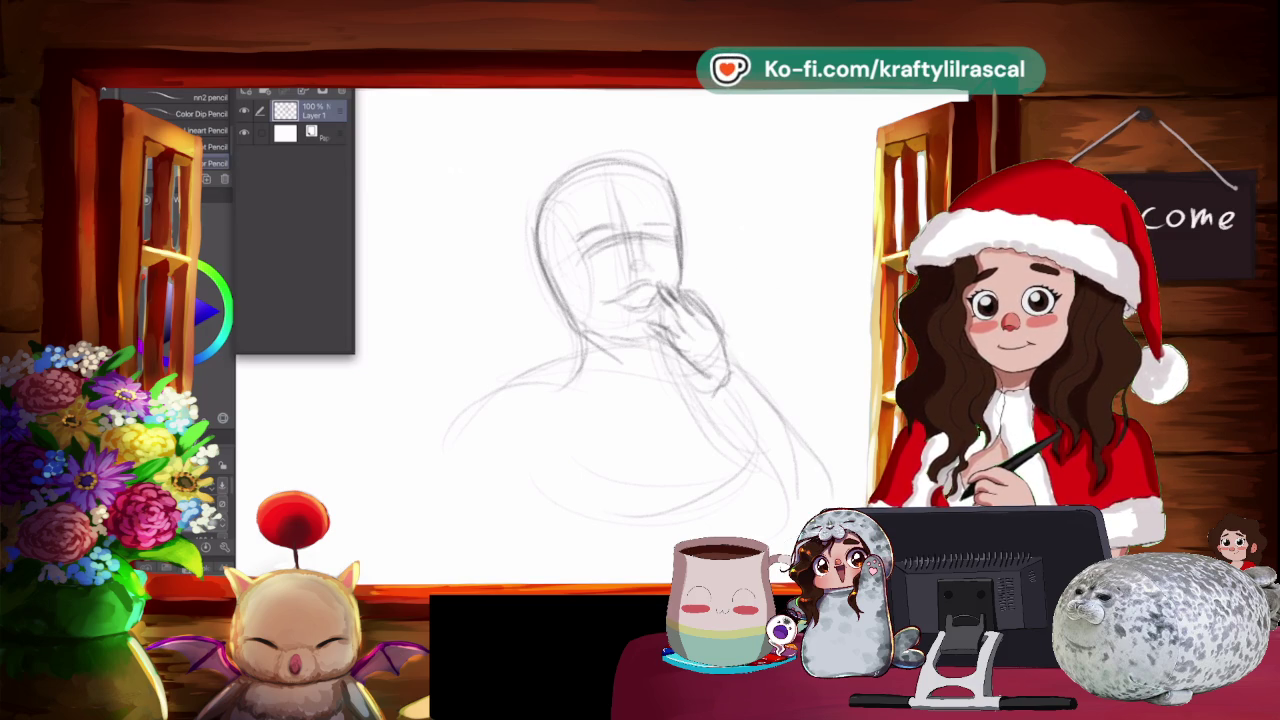
Extend the arm lines down to the right, then lightly erase over them.
mouse_move(708, 402)
mouse_down()
mouse_move(766, 484)
mouse_move(810, 518)
mouse_up()
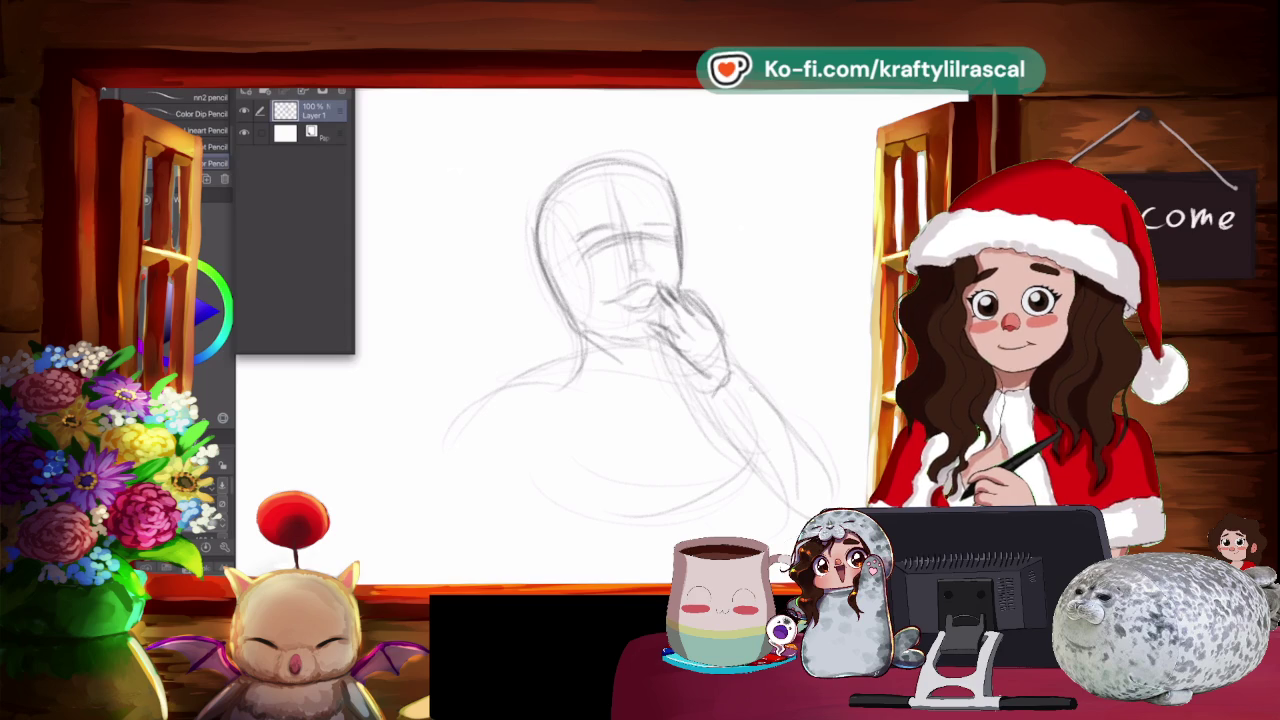
mouse_move(730, 364)
mouse_down()
mouse_move(822, 444)
mouse_move(828, 468)
mouse_up()
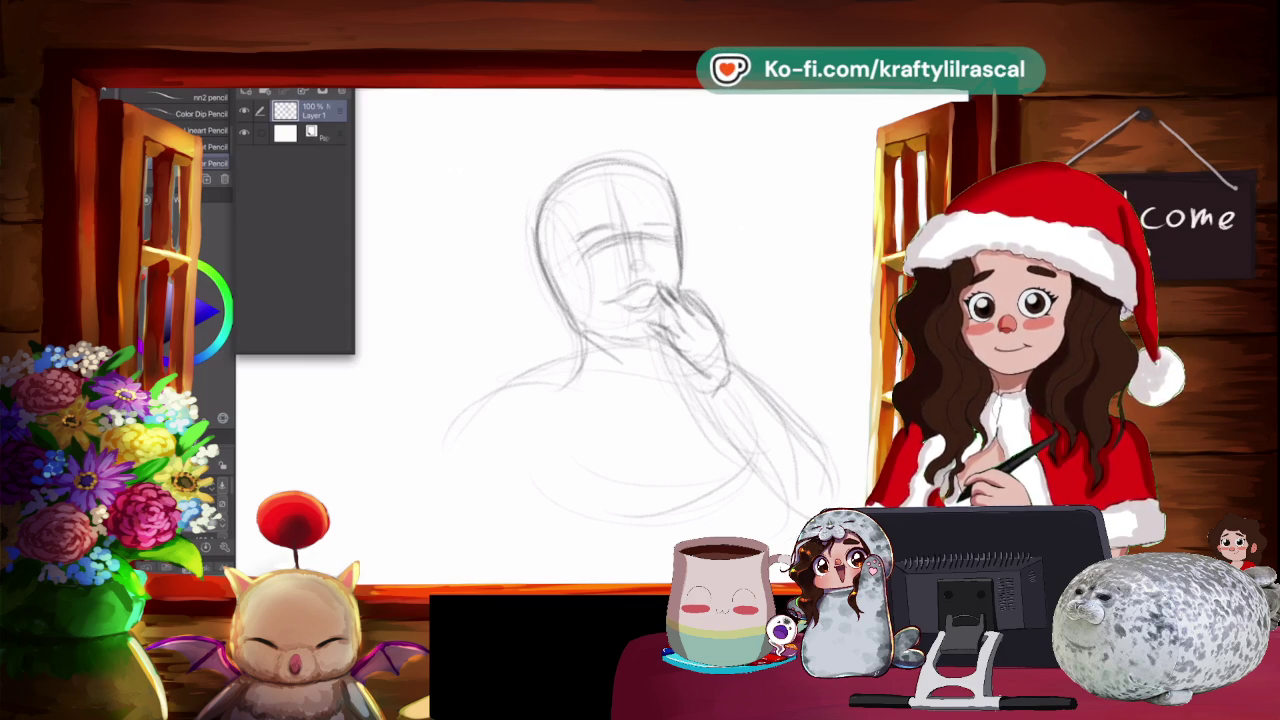
key(e)
mouse_move(732, 366)
mouse_down()
mouse_move(826, 458)
mouse_move(808, 516)
mouse_up()
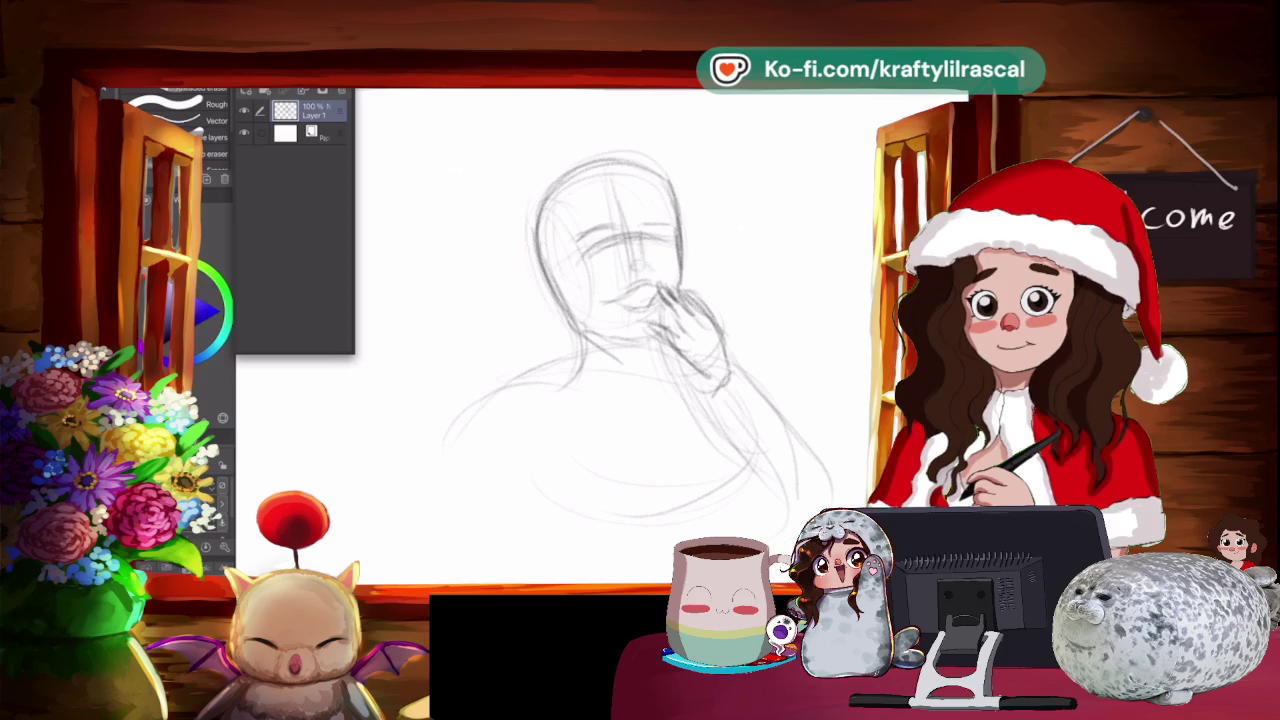
Erase most of the old hand-to-mouth sketch with a large eraser.
drag(600, 300, 680, 380)
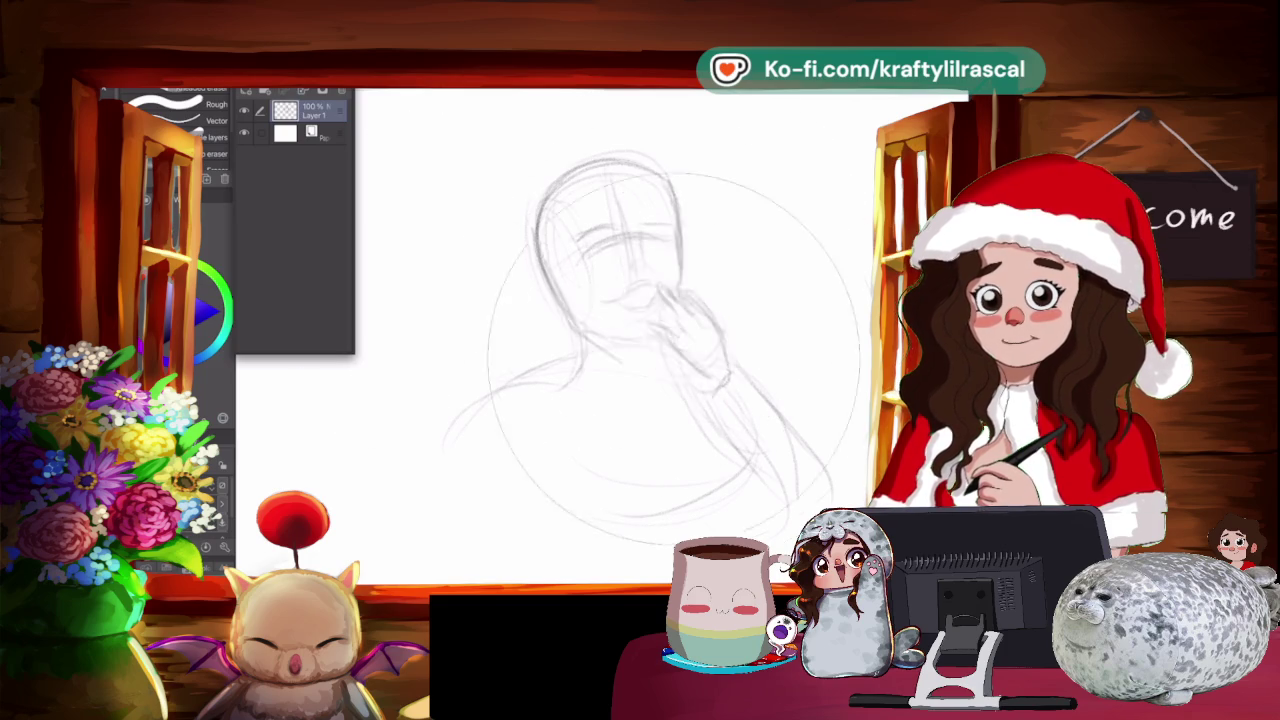
drag(640, 250, 600, 400)
drag(500, 420, 700, 300)
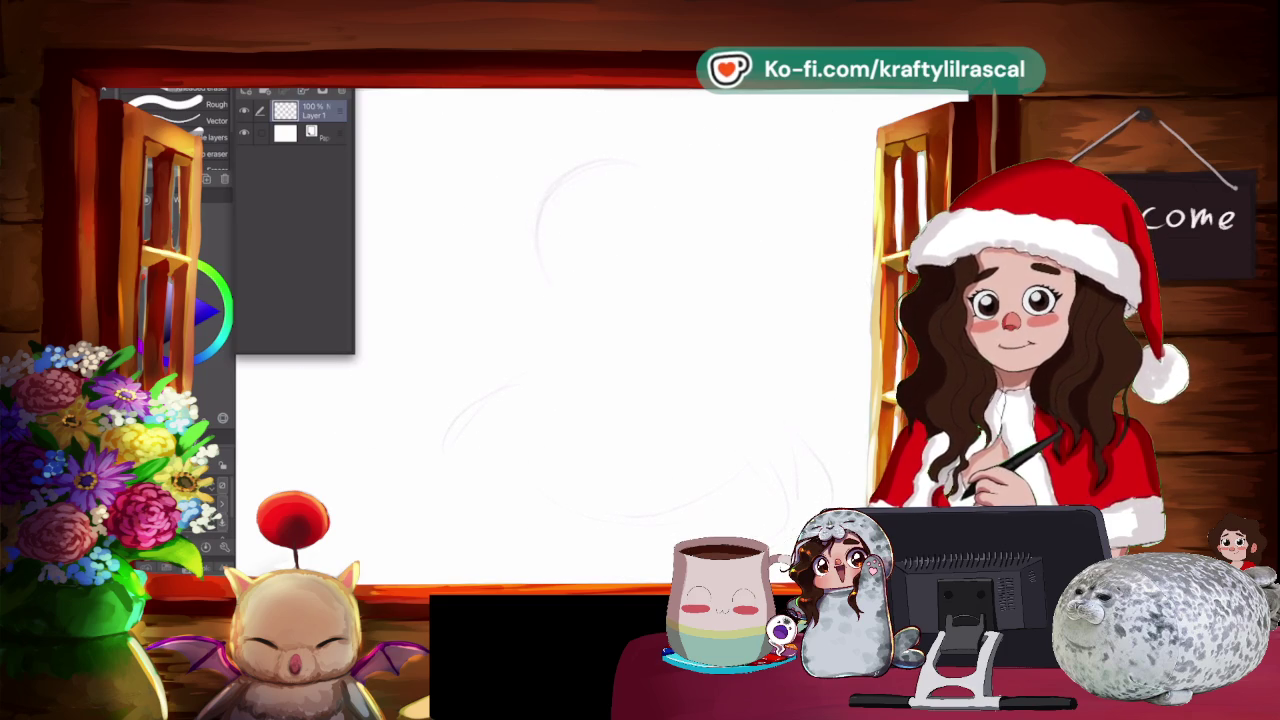
With the pencil, draw the face centre line, brow curve, left jaw and right shoulder.
key(p)
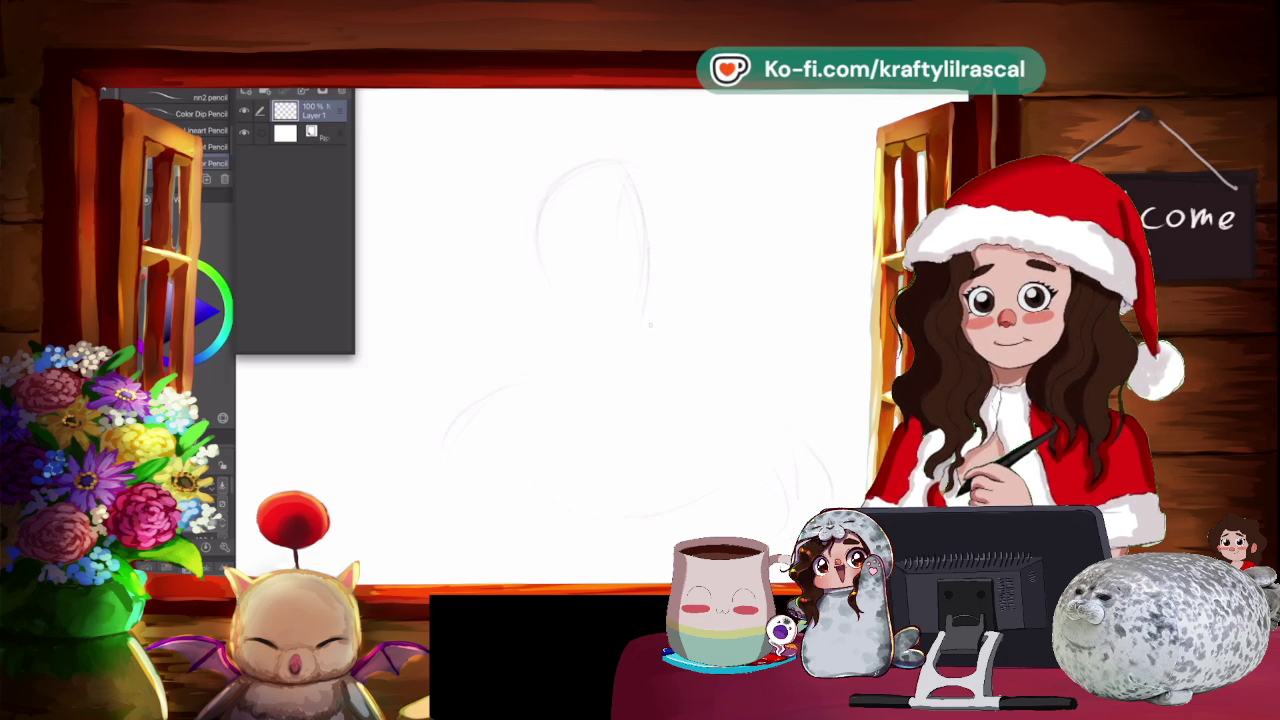
mouse_move(645, 224)
mouse_down()
mouse_move(650, 318)
mouse_move(641, 268)
mouse_move(589, 240)
mouse_up()
mouse_move(680, 234)
mouse_down()
mouse_move(598, 252)
mouse_move(547, 224)
mouse_move(624, 152)
mouse_move(686, 270)
mouse_move(680, 322)
mouse_move(652, 348)
mouse_up()
mouse_move(550, 254)
mouse_down()
mouse_move(594, 338)
mouse_move(656, 350)
mouse_up()
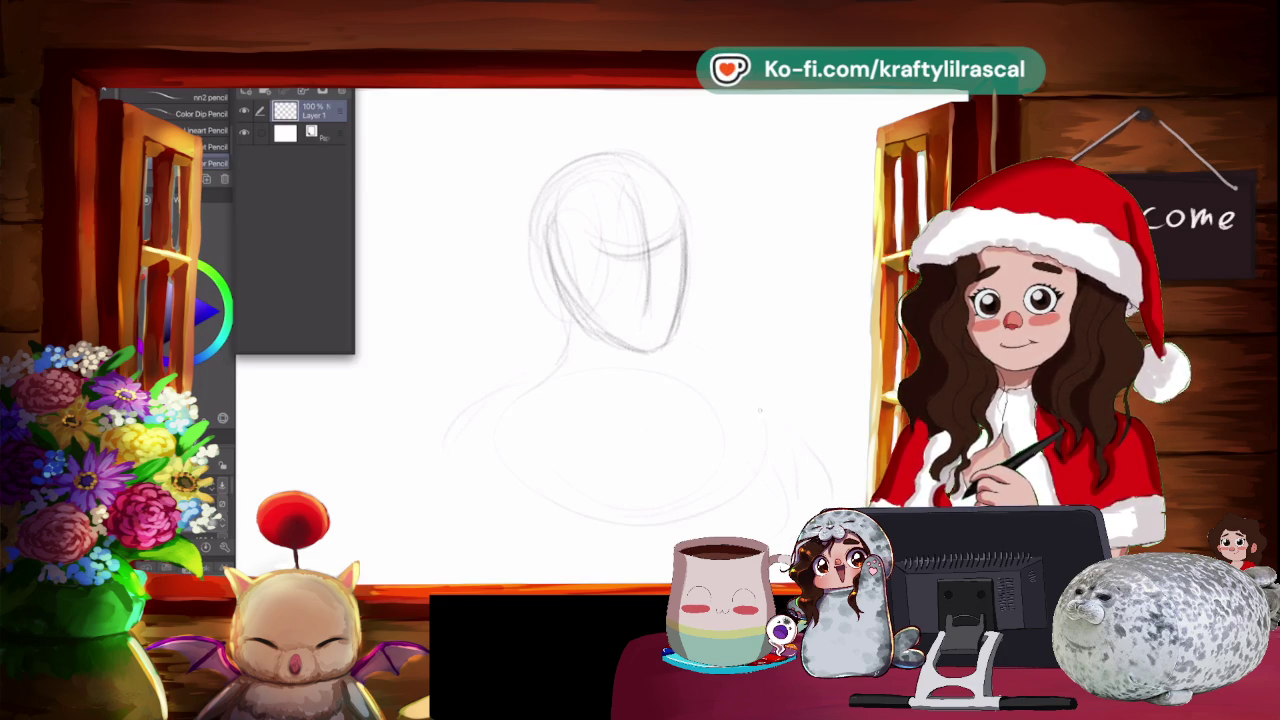
mouse_move(698, 356)
mouse_down()
mouse_move(766, 410)
mouse_move(742, 512)
mouse_move(690, 540)
mouse_up()
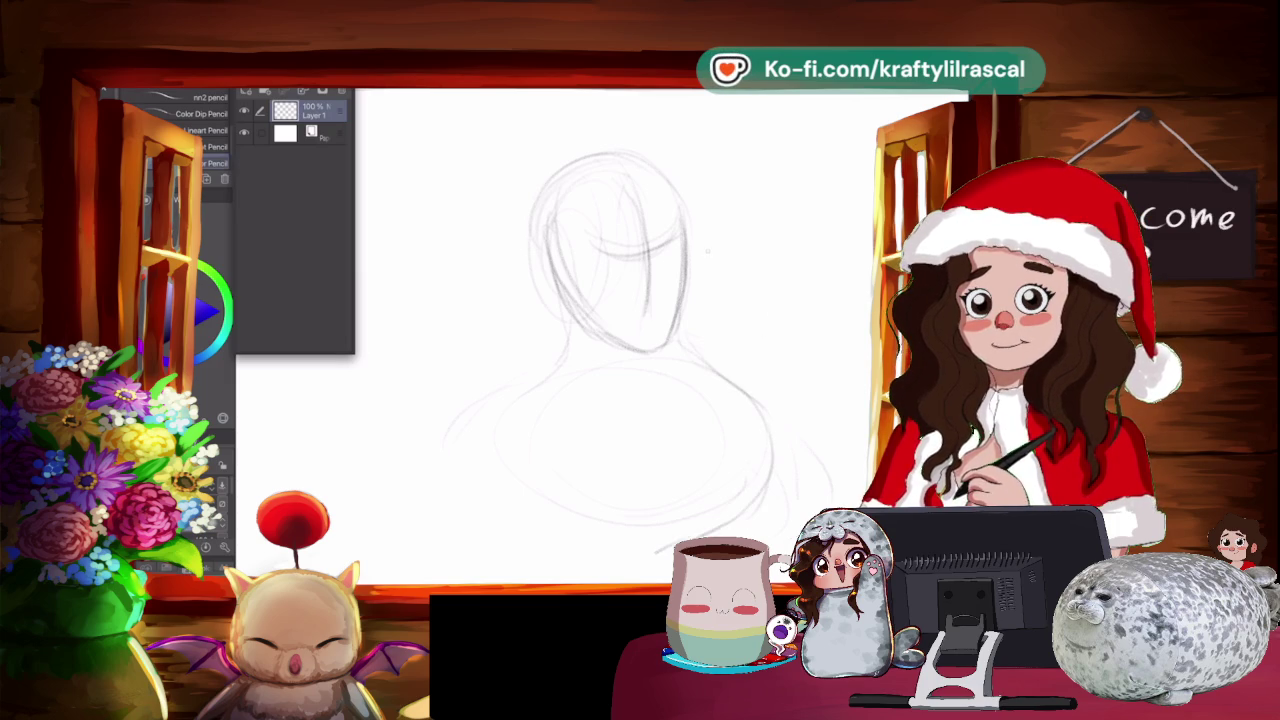
mouse_move(702, 342)
mouse_down()
mouse_move(770, 388)
mouse_move(726, 524)
mouse_up()
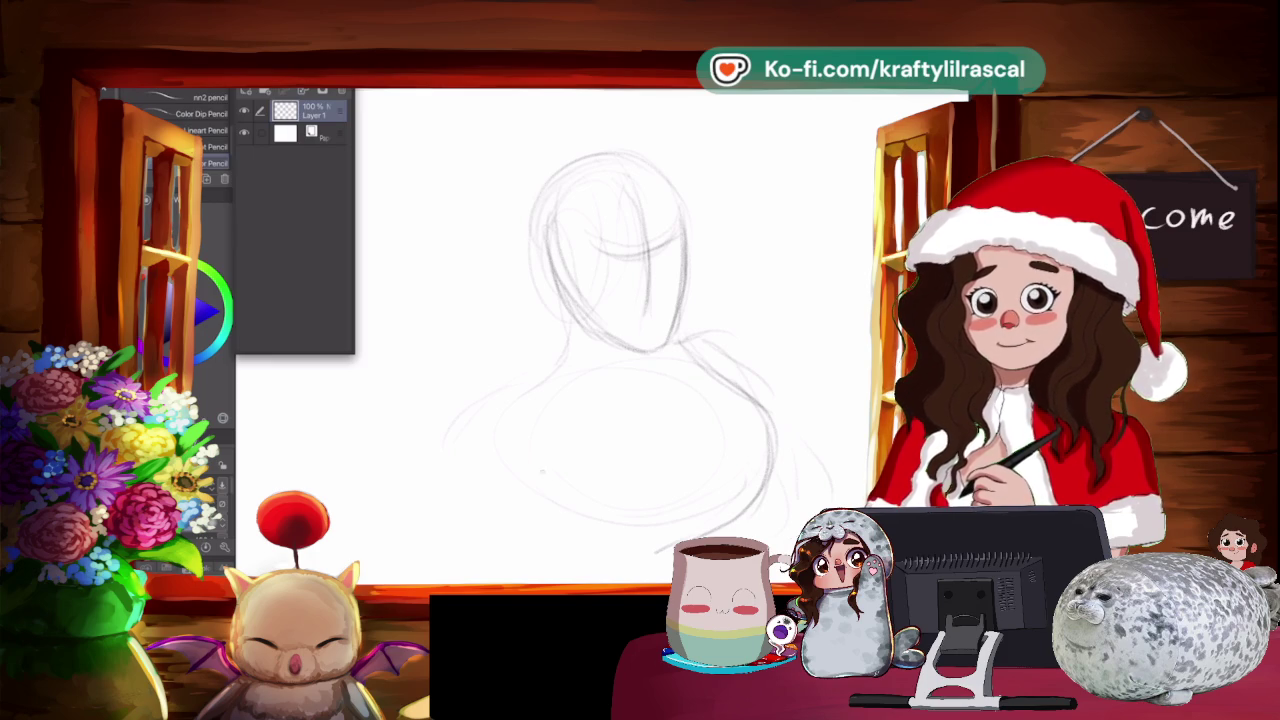
Darken the left face, neck and shoulder lines and the right side of the face.
drag(534, 470, 574, 526)
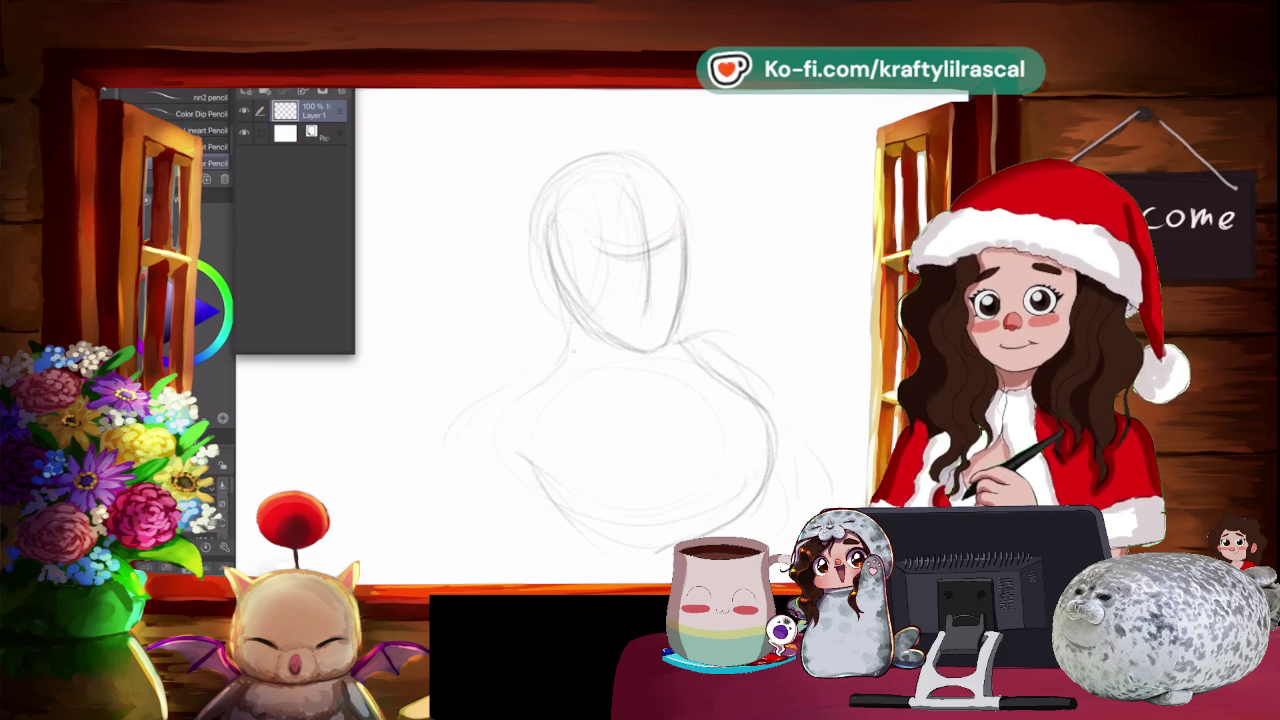
drag(562, 300, 560, 362)
mouse_move(548, 266)
mouse_down()
mouse_move(552, 362)
mouse_move(446, 432)
mouse_up()
drag(560, 302, 542, 352)
drag(544, 350, 468, 422)
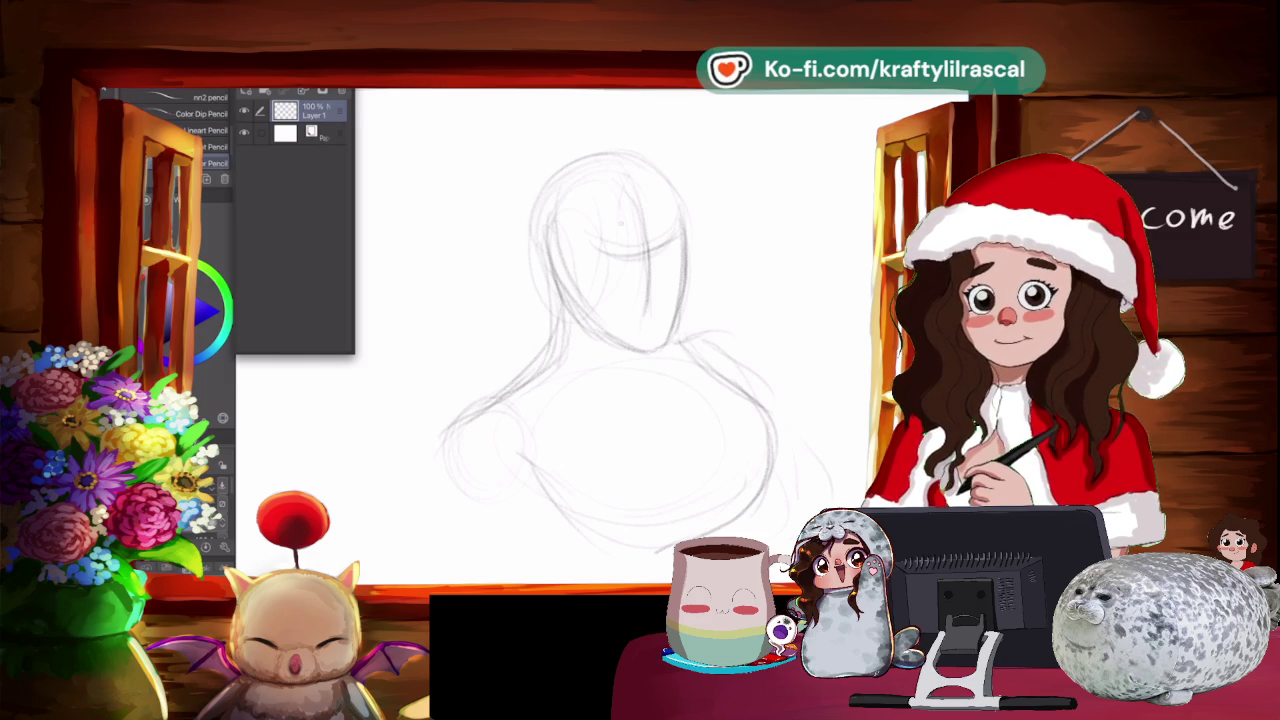
mouse_move(600, 262)
mouse_down()
mouse_move(680, 256)
mouse_move(654, 316)
mouse_up()
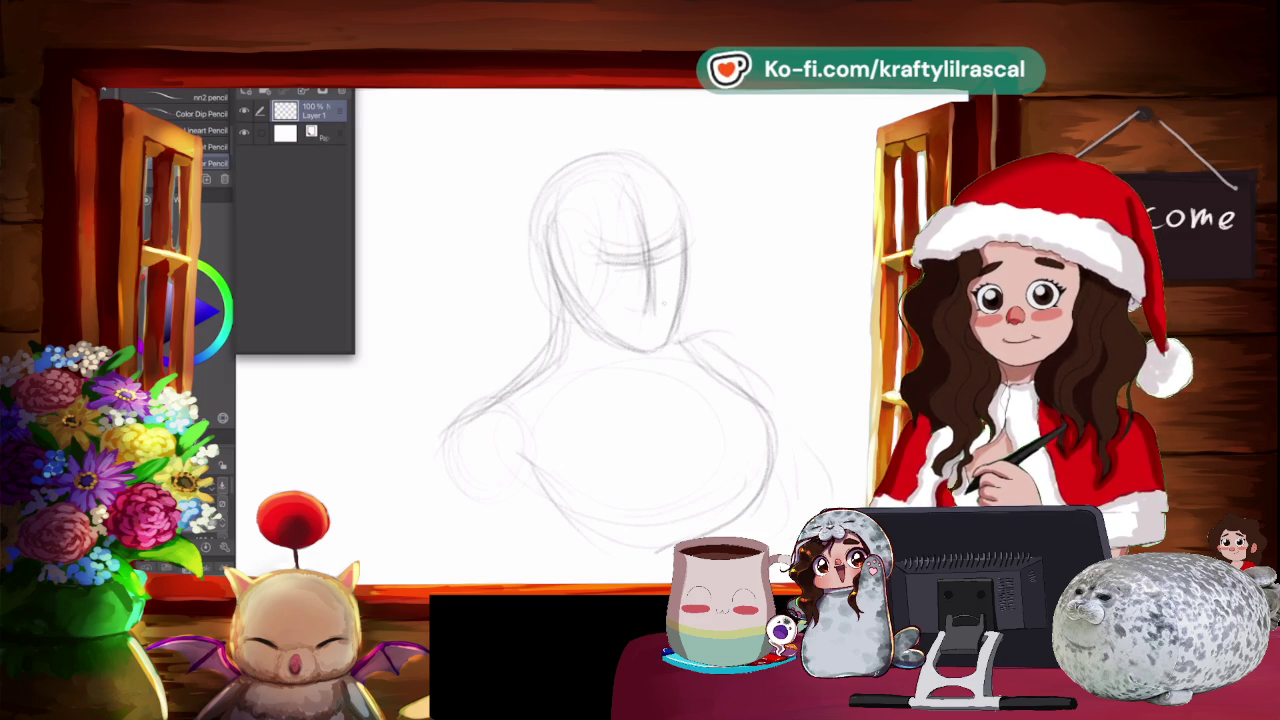
drag(682, 258, 671, 355)
key(m)
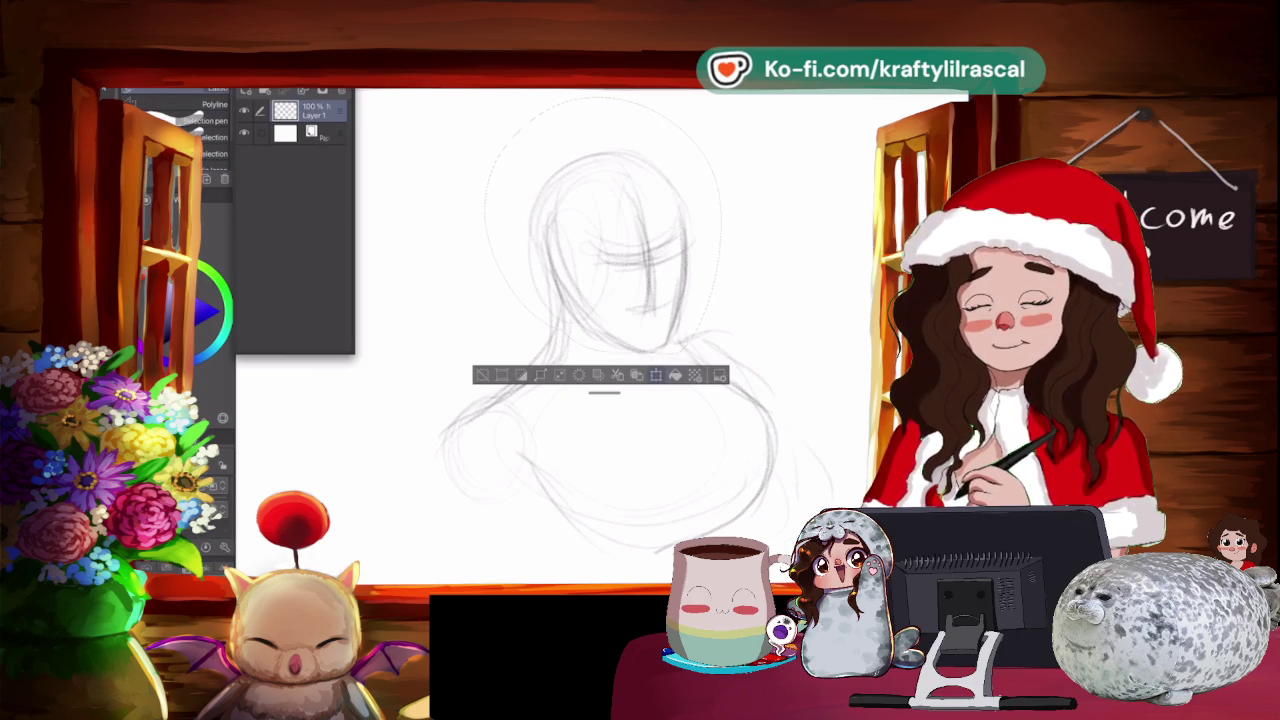
Free-transform the selected head, moving it slightly right and up, and commit.
key(ctrl+t)
drag(677, 341, 800, 293)
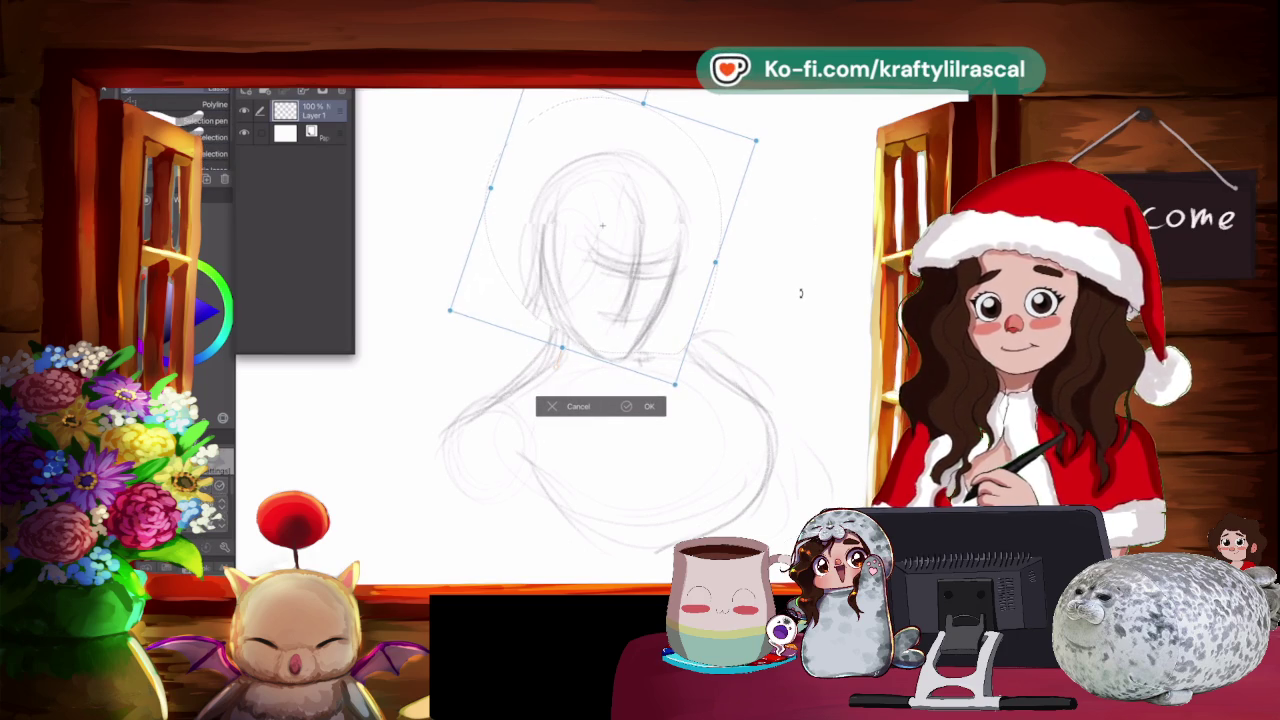
drag(669, 318, 700, 308)
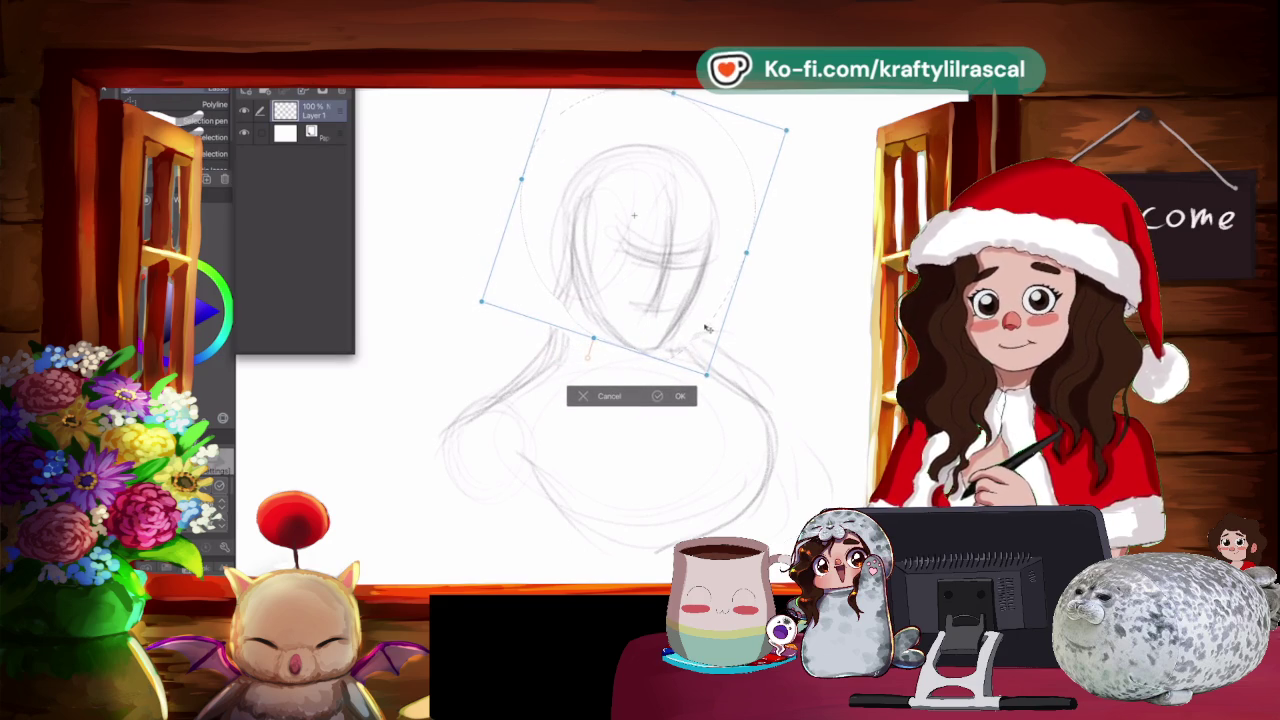
drag(705, 328, 706, 330)
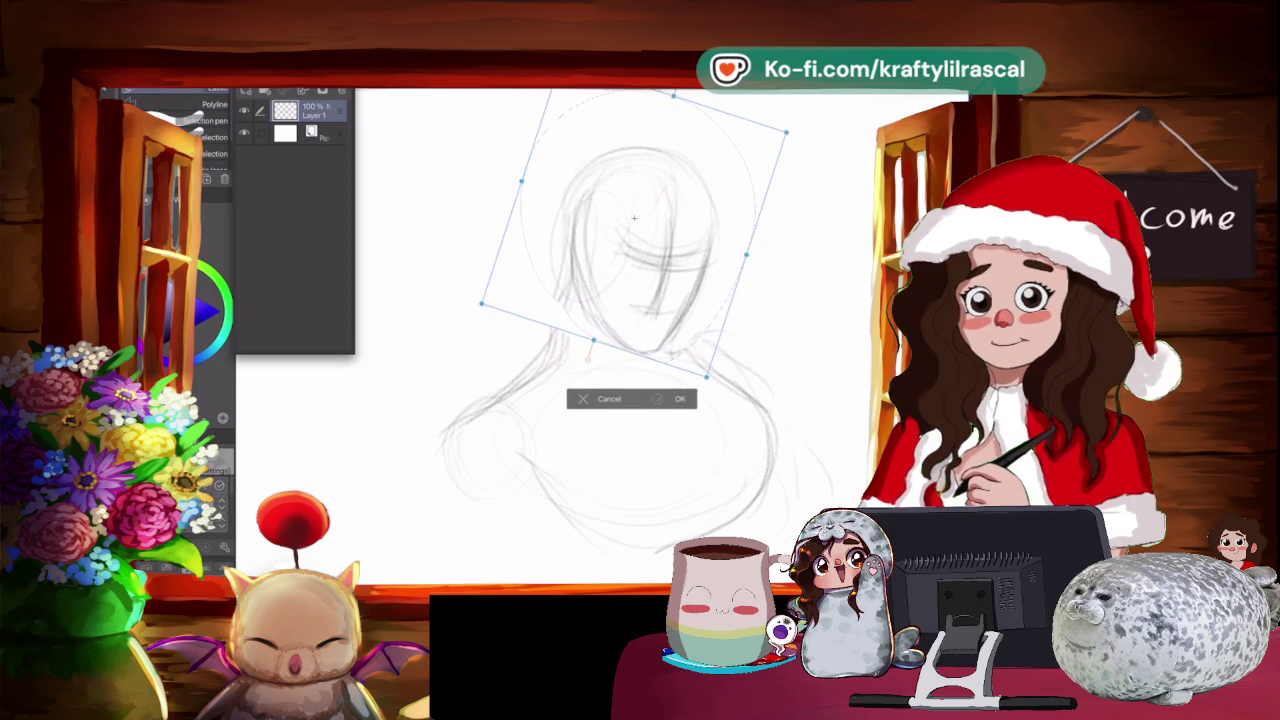
key(Return)
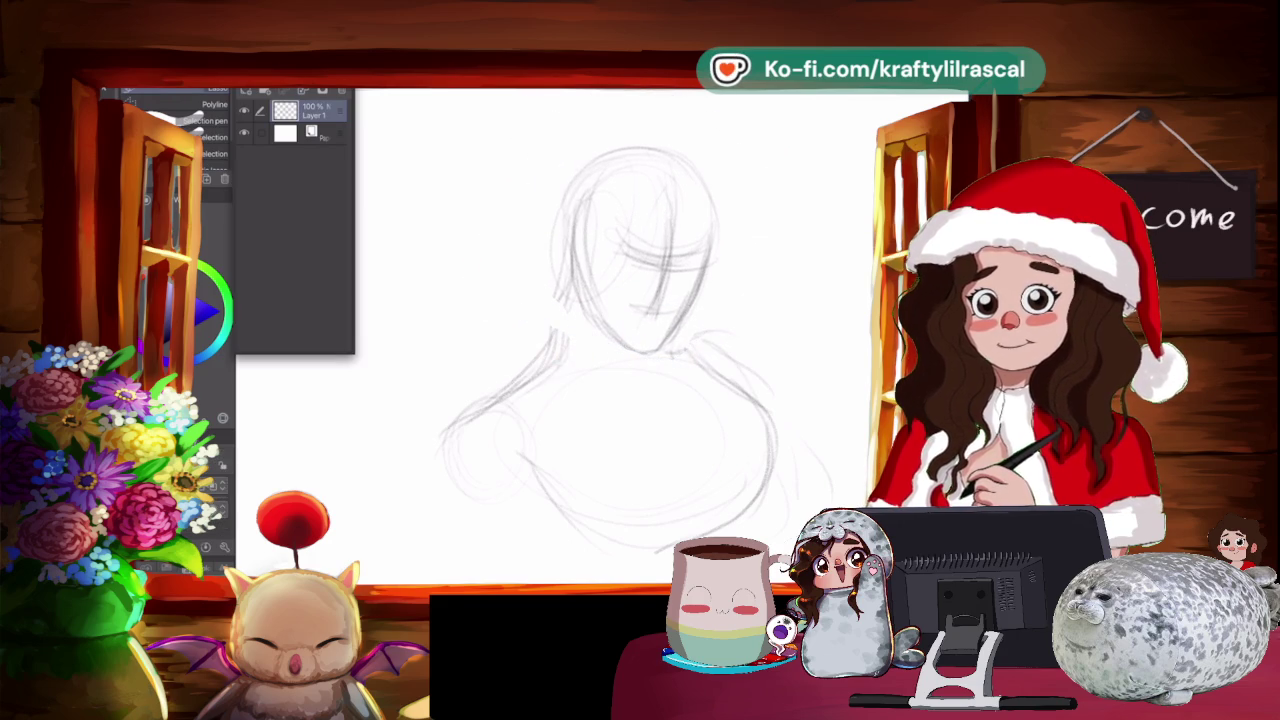
Erase the left head and neck lines and redraw them with the pencil.
key(e)
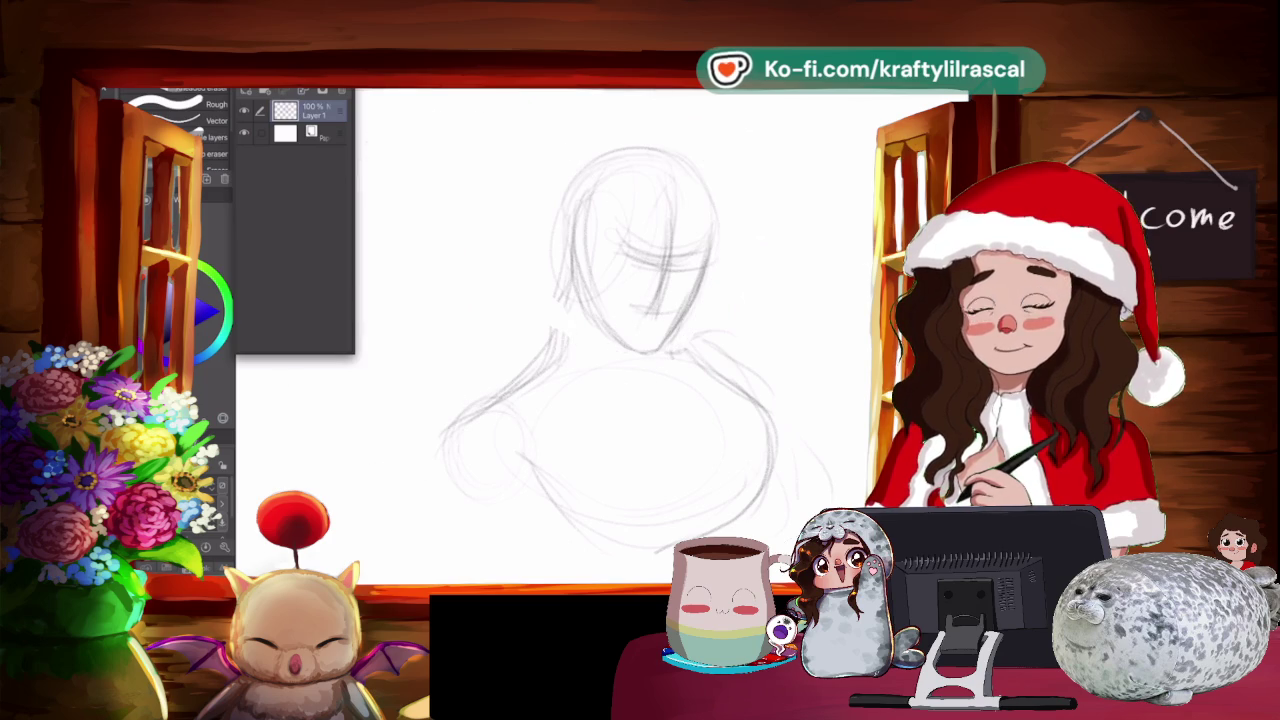
mouse_move(556, 268)
mouse_down()
mouse_move(550, 348)
mouse_move(485, 412)
mouse_up()
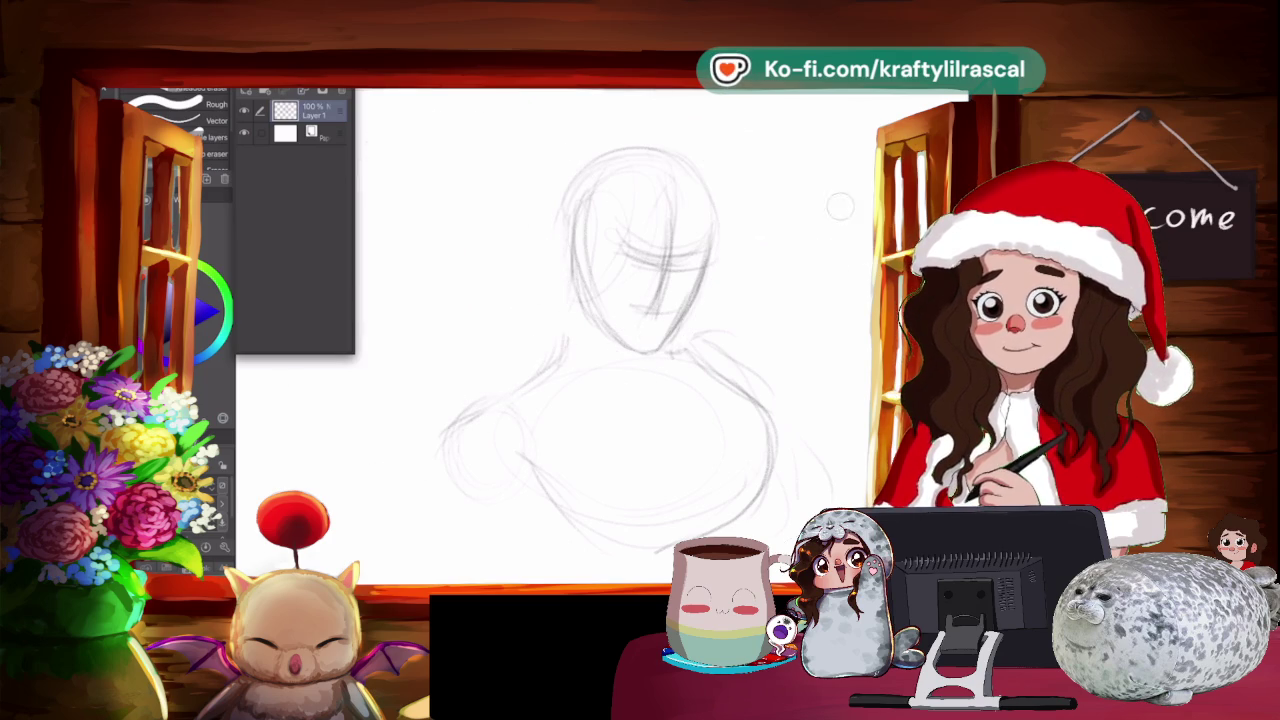
key(p)
drag(570, 232, 556, 346)
mouse_move(566, 258)
mouse_down()
mouse_move(535, 366)
mouse_move(474, 412)
mouse_up()
drag(556, 322, 452, 424)
drag(566, 264, 550, 338)
Darken the left neck-to-shoulder and arm line and sketch the right neck-to-shoulder line.
drag(564, 242, 561, 274)
drag(562, 320, 494, 404)
drag(564, 322, 516, 362)
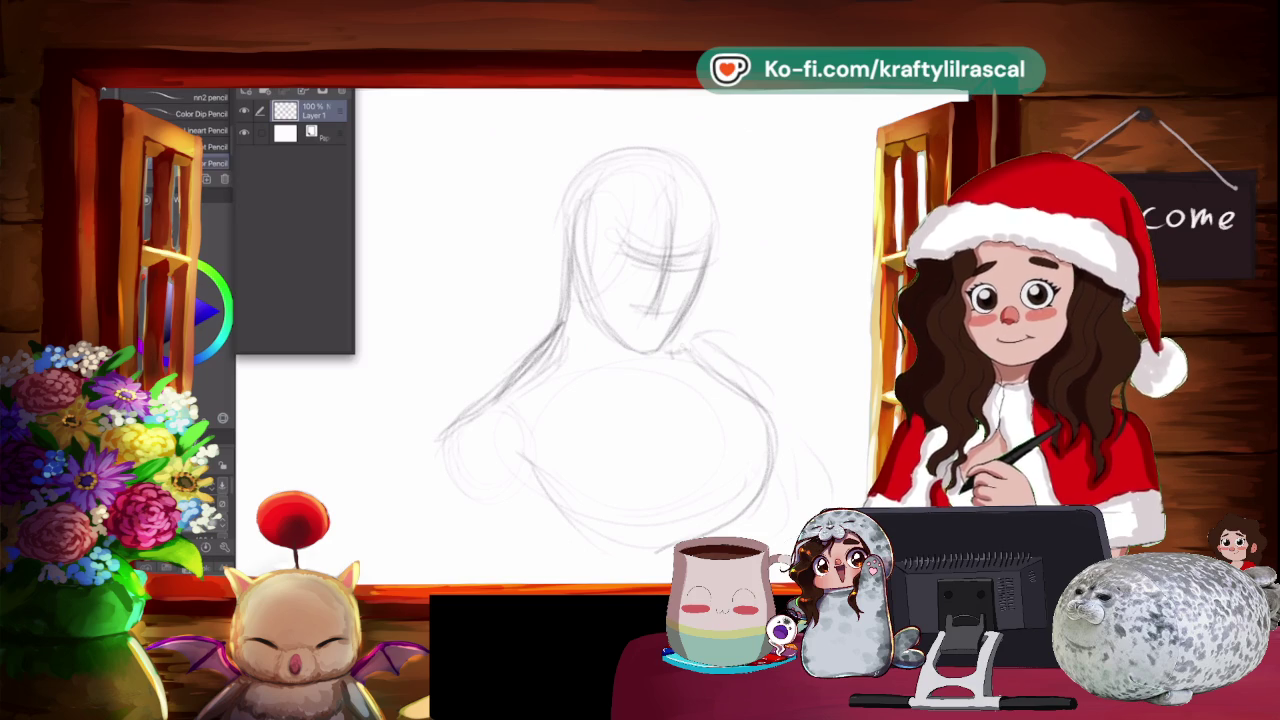
drag(720, 340, 748, 392)
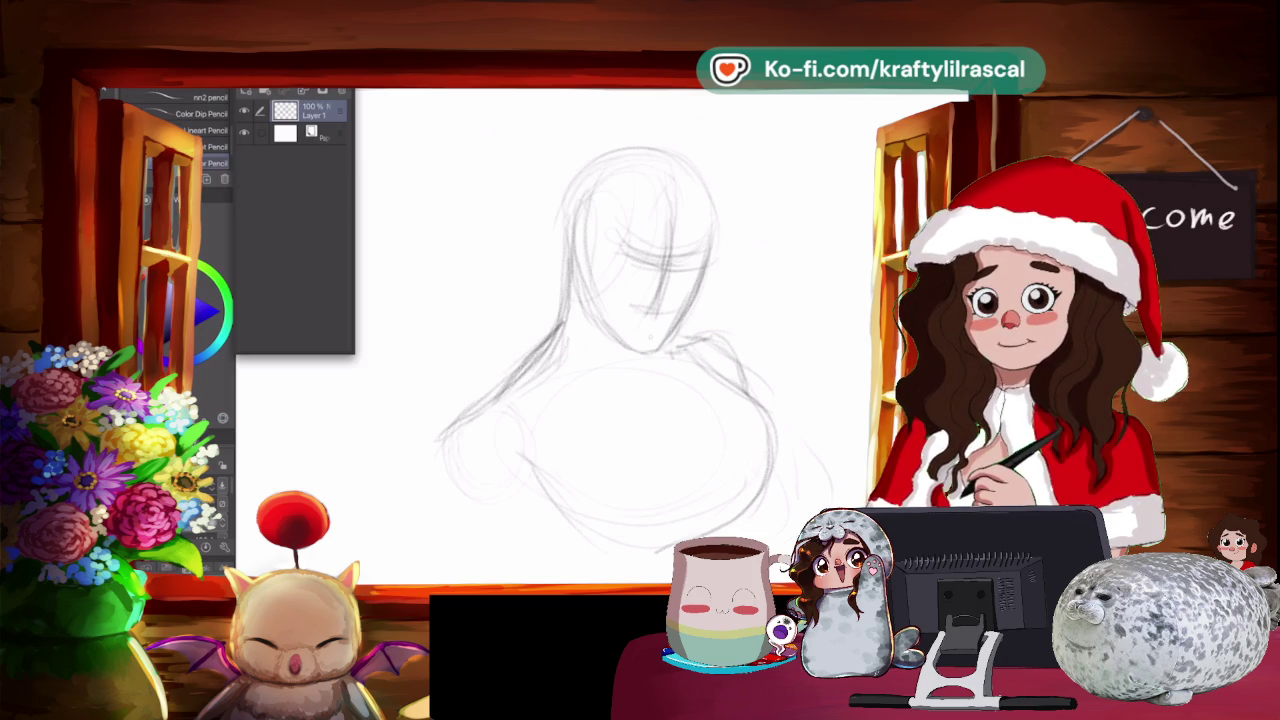
drag(536, 376, 448, 466)
drag(544, 352, 486, 390)
Mirror the canvas view horizontally via Quick Access to check the drawing.
scroll(705, 288, up, 2)
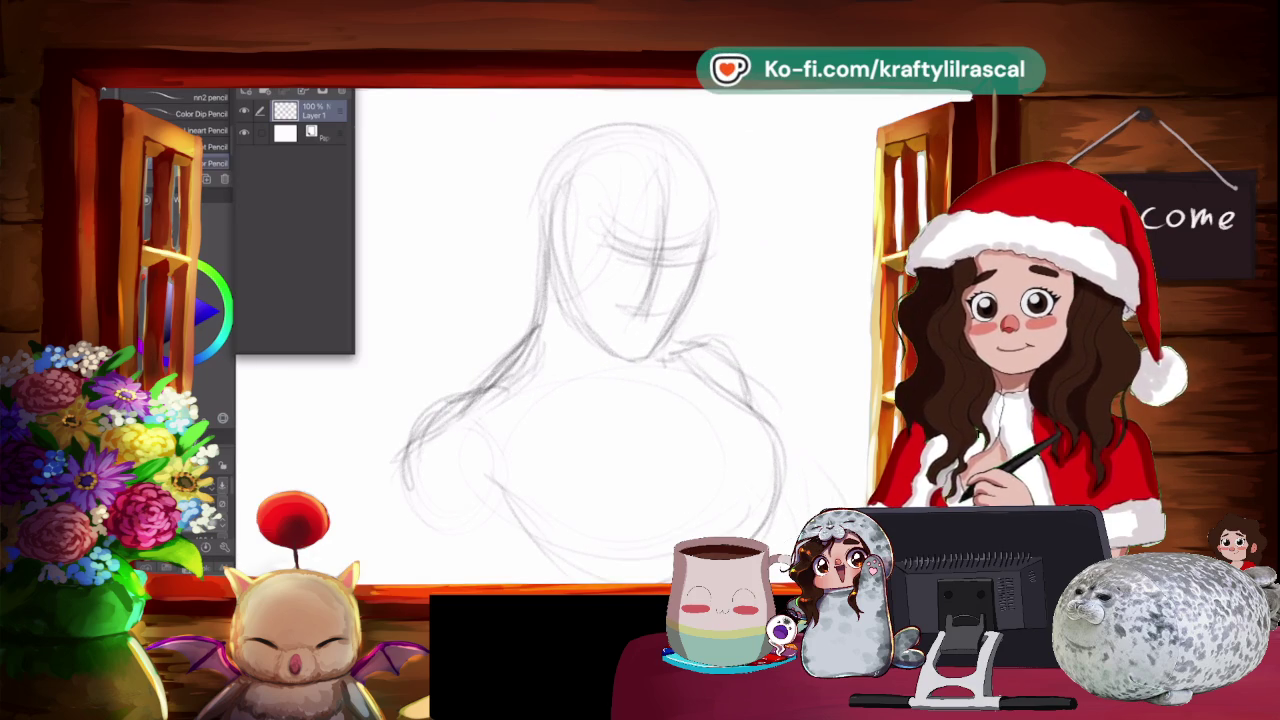
key(m)
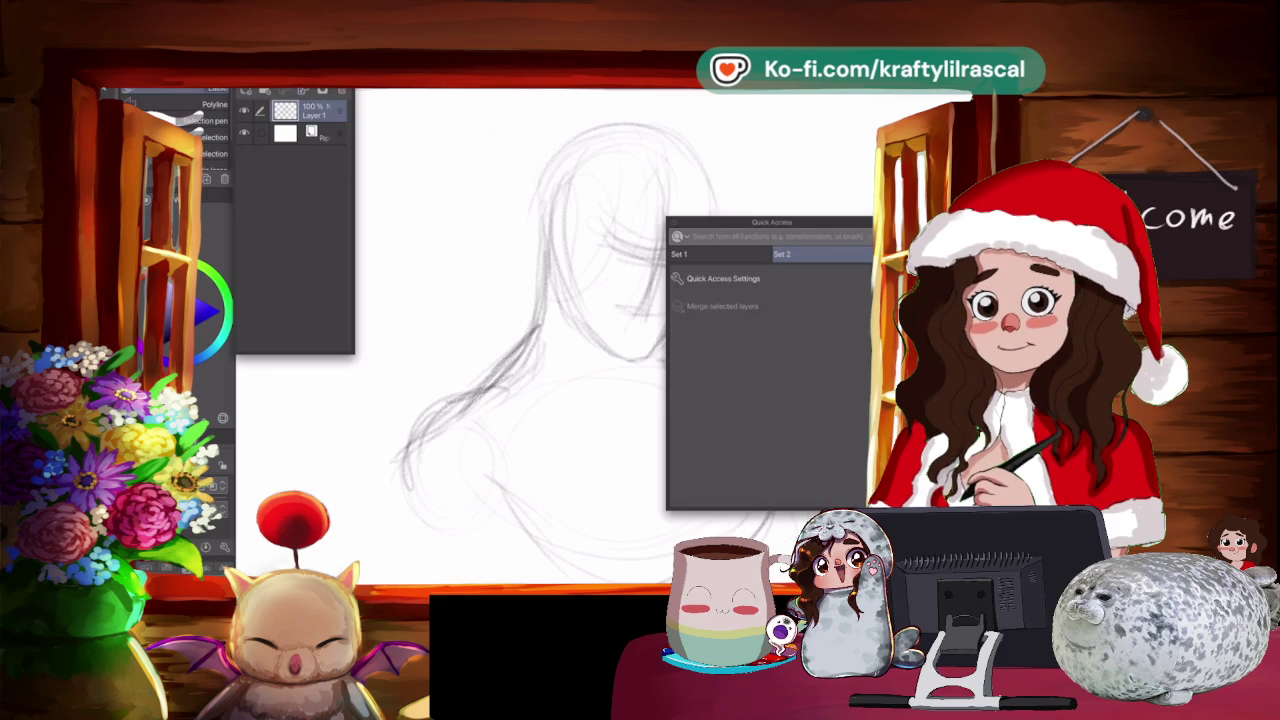
scroll(768, 400, down, 3)
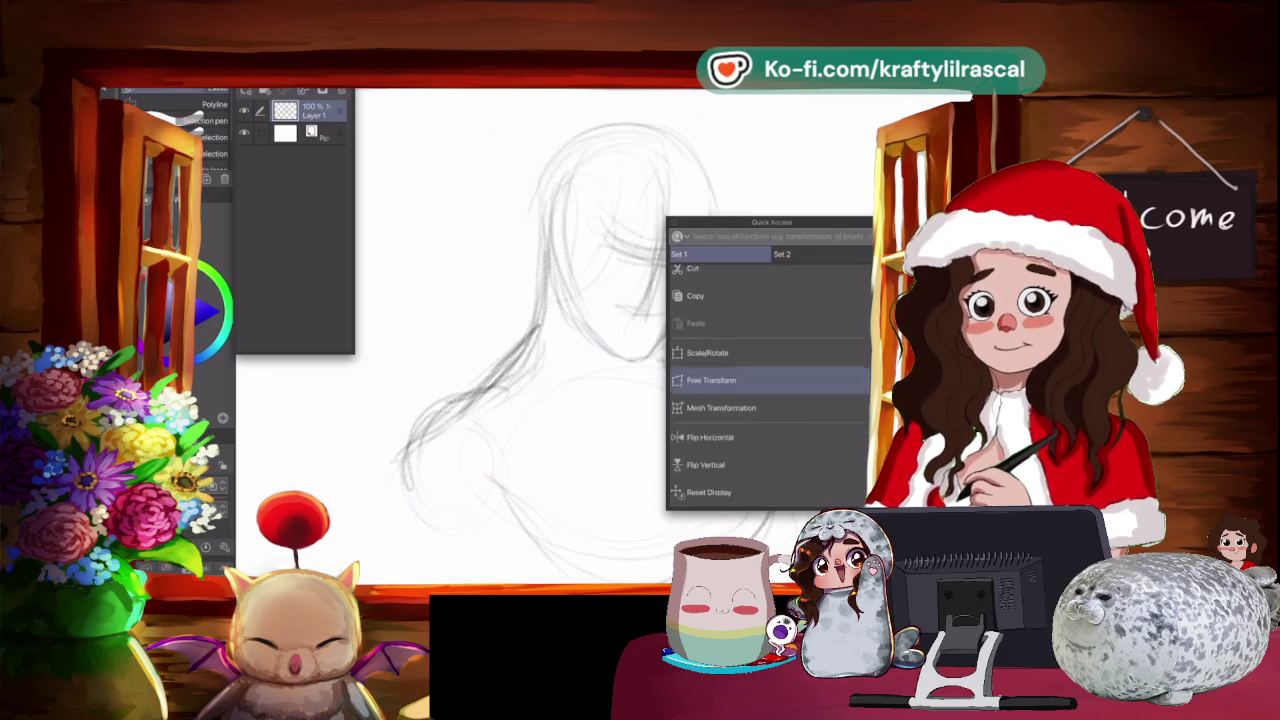
click(720, 405)
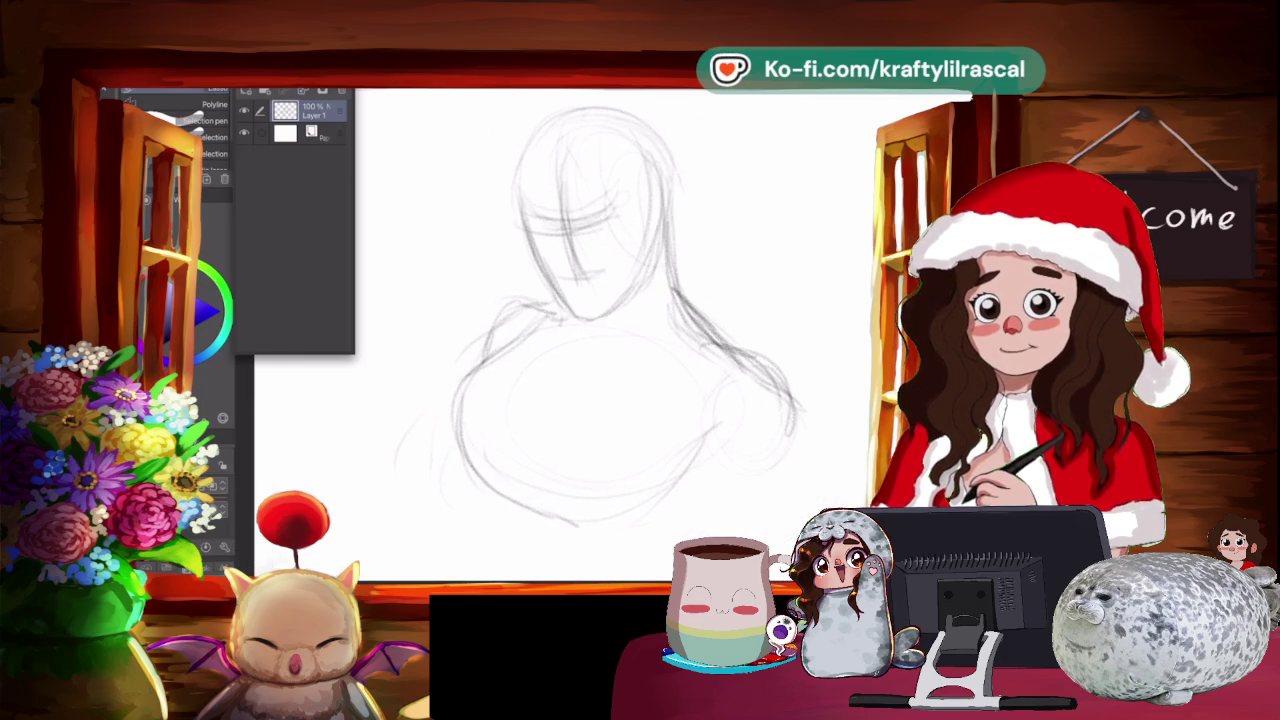
key(p)
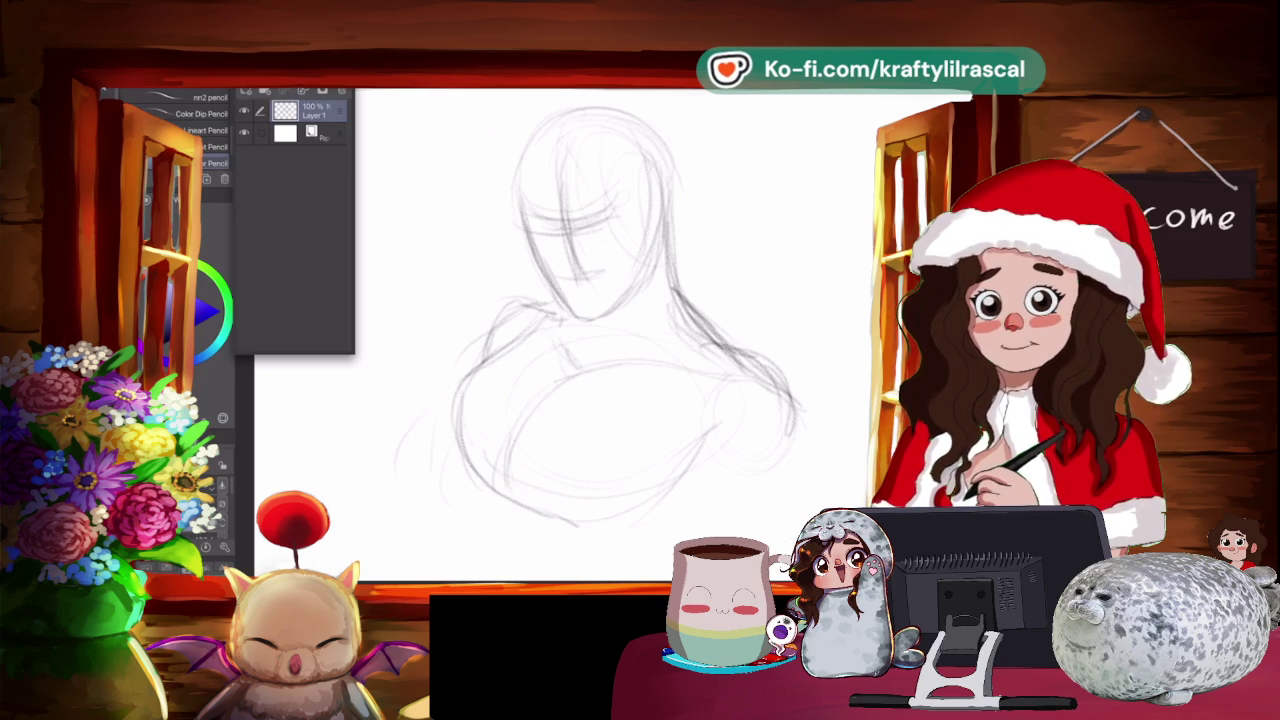
Darken and reinforce the hair's right edge.
mouse_move(658, 242)
mouse_down()
mouse_move(672, 318)
mouse_move(766, 384)
mouse_up()
drag(668, 194, 688, 300)
mouse_move(672, 216)
mouse_down()
mouse_move(672, 314)
mouse_move(648, 344)
mouse_up()
Add the lower torso contours on both sides and darken the left shoulder line.
drag(718, 442, 676, 532)
drag(692, 462, 670, 562)
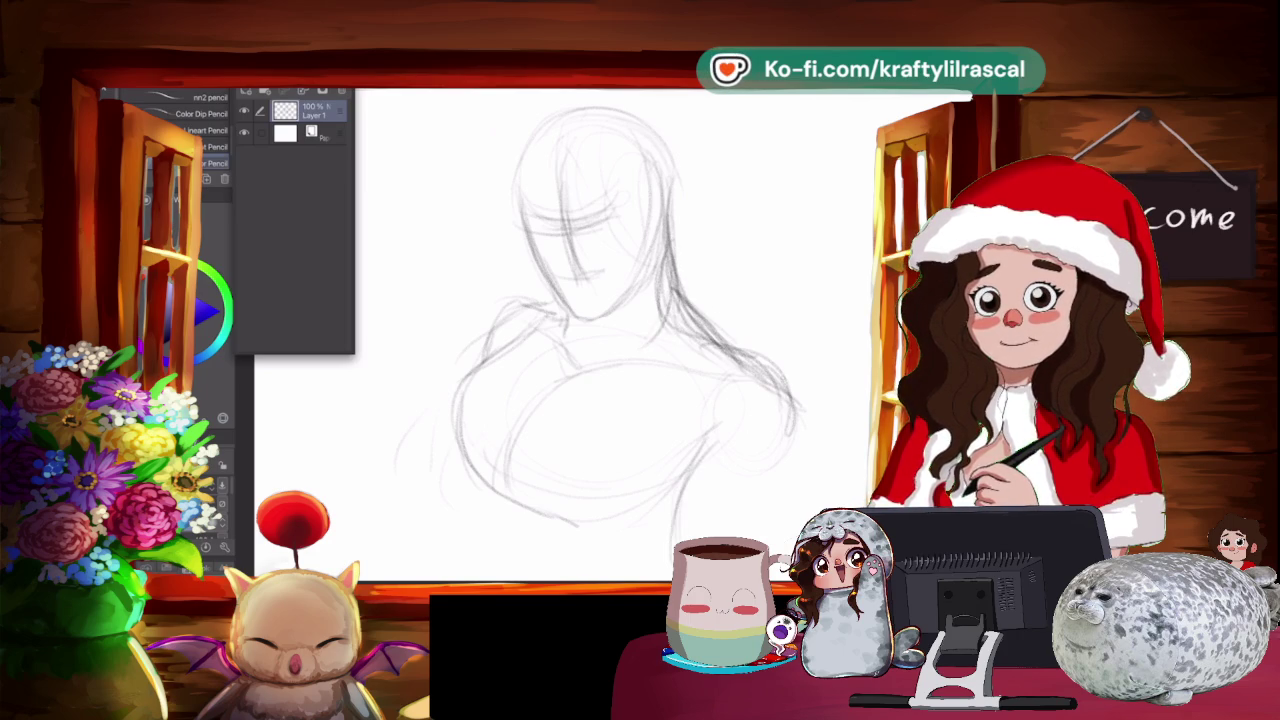
drag(792, 458, 776, 546)
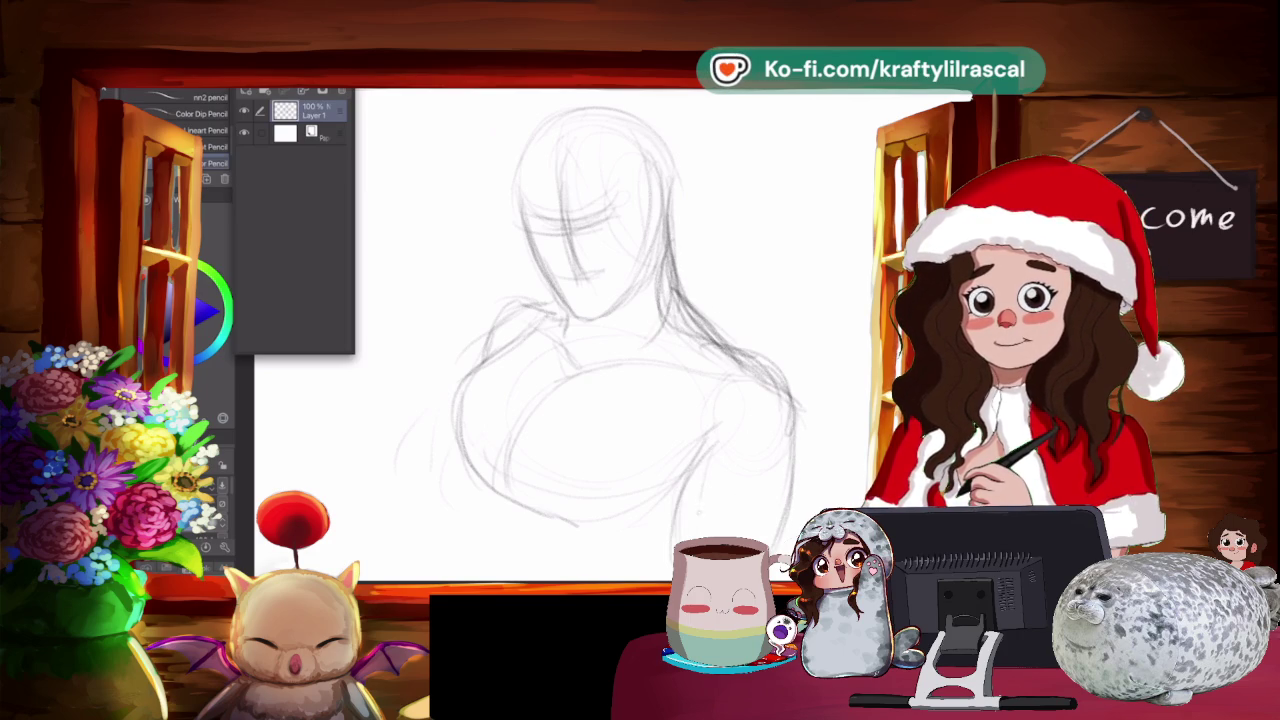
drag(486, 348, 460, 394)
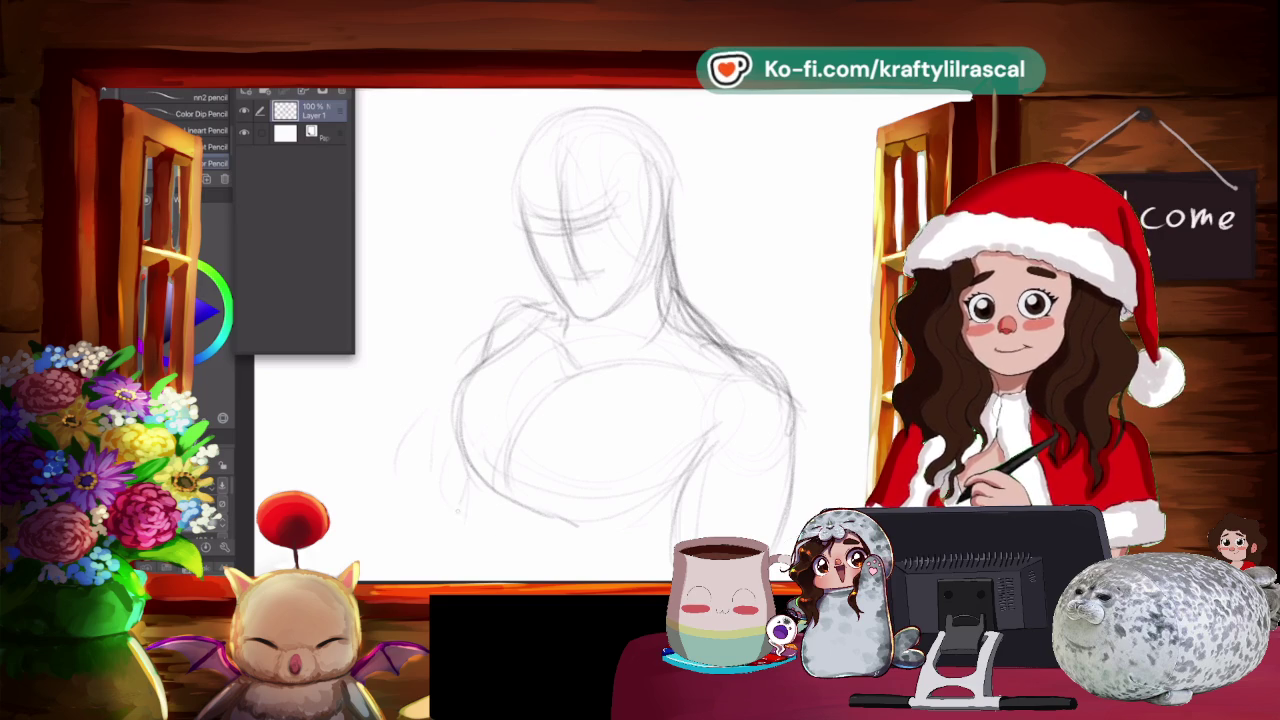
drag(472, 468, 468, 496)
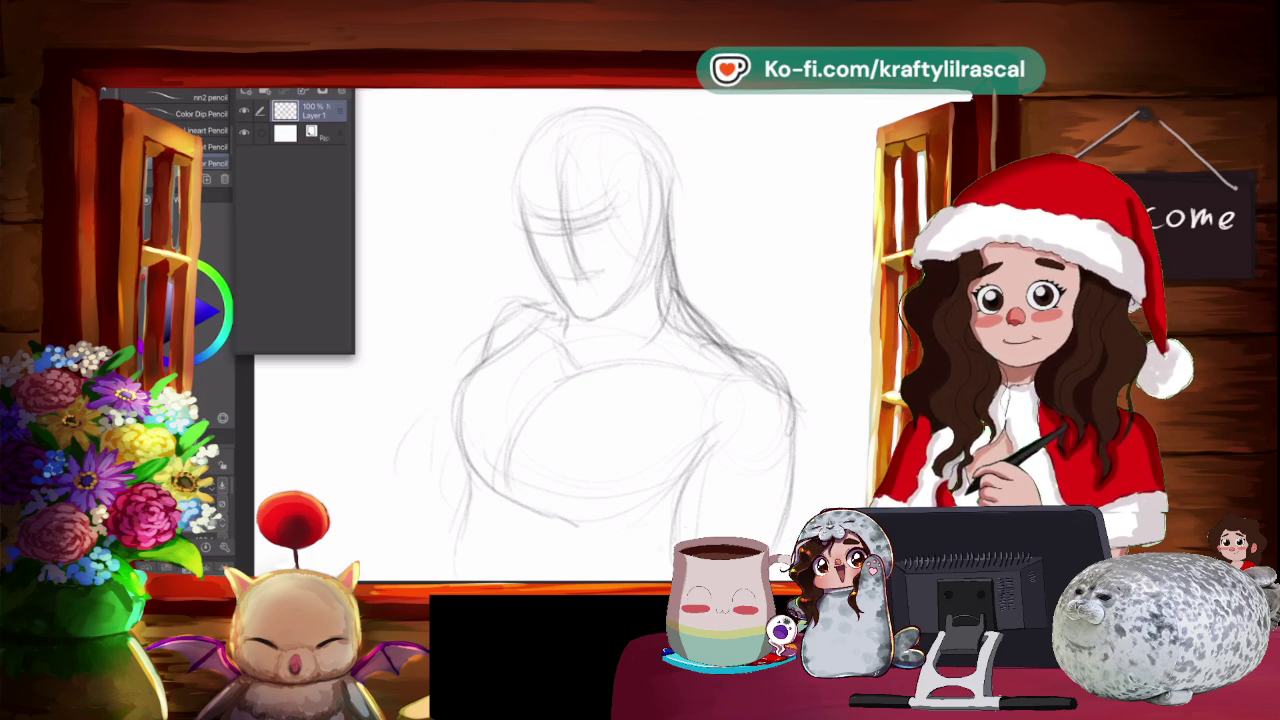
drag(706, 466, 654, 568)
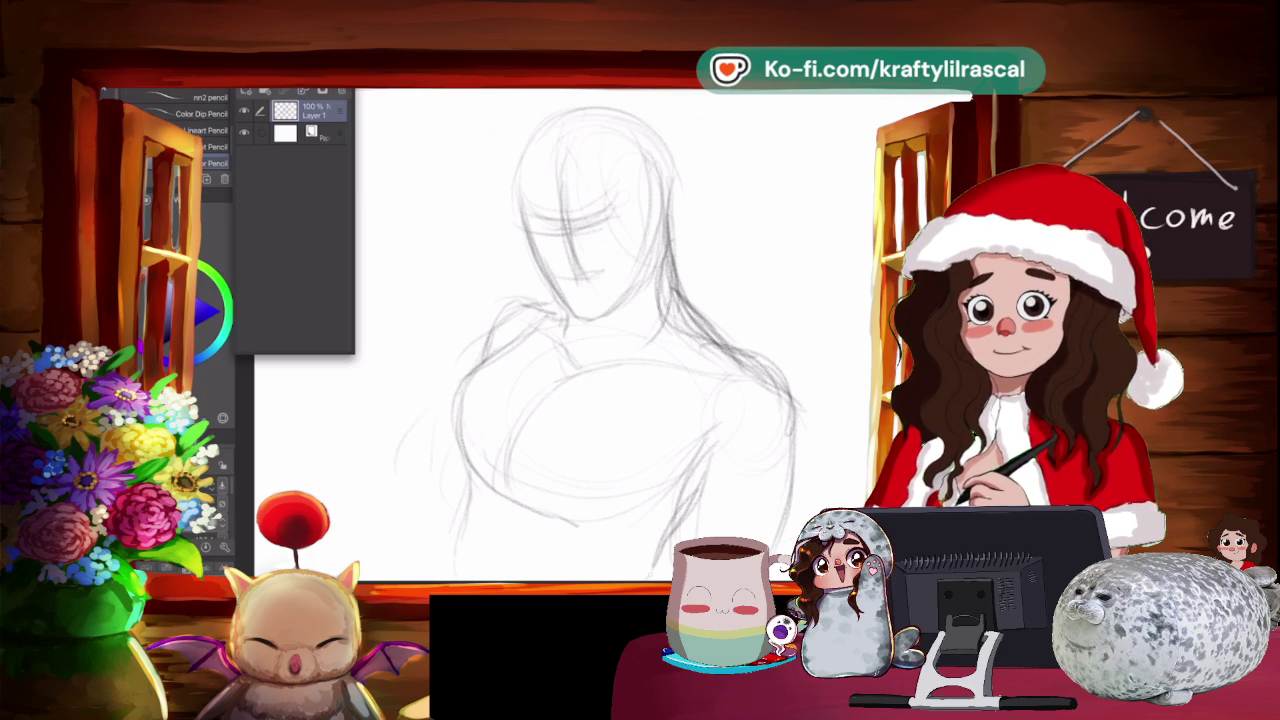
drag(470, 458, 446, 570)
drag(678, 504, 664, 578)
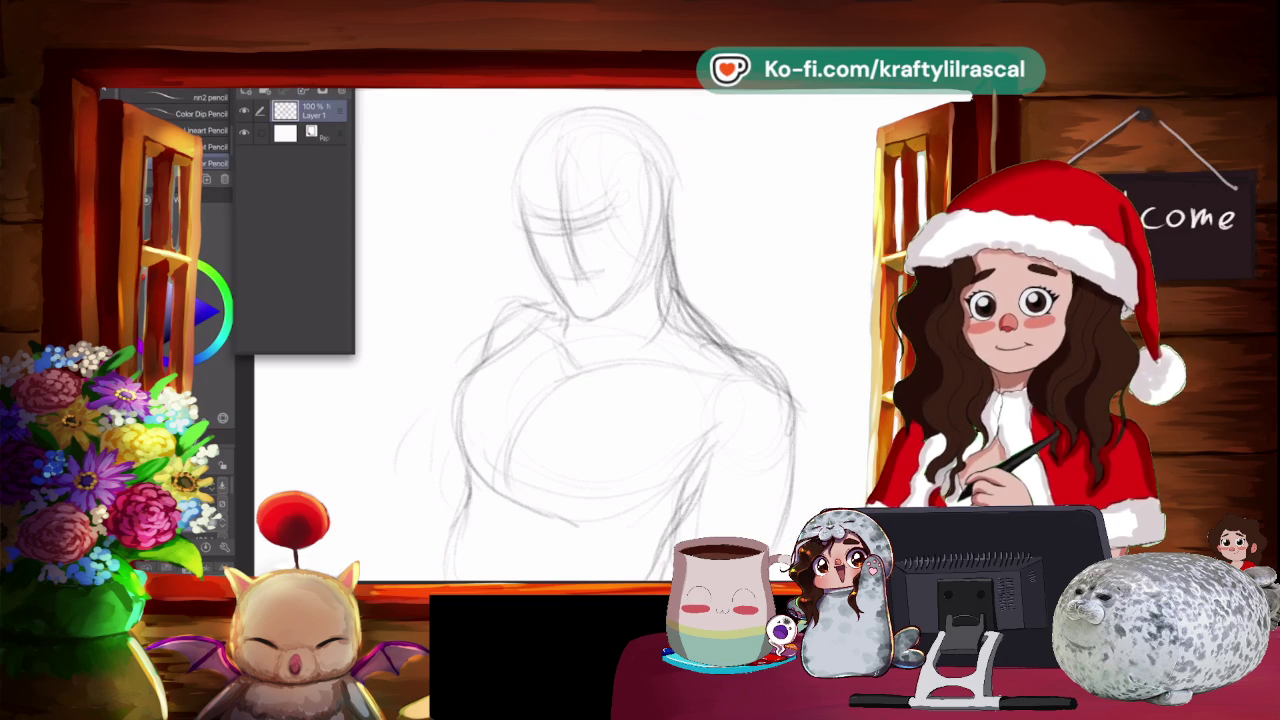
Darken the eye line and left face contour, then lasso the area around the eye.
scroll(603, 363, up, 1)
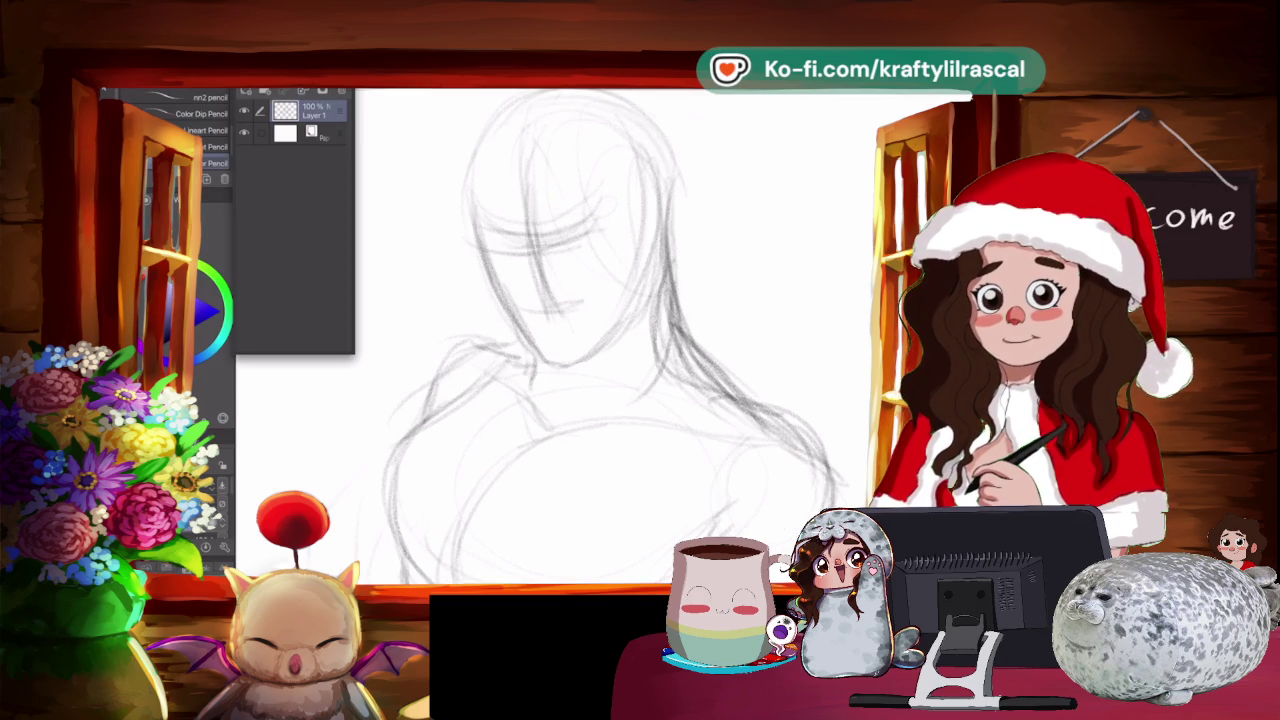
drag(548, 242, 598, 244)
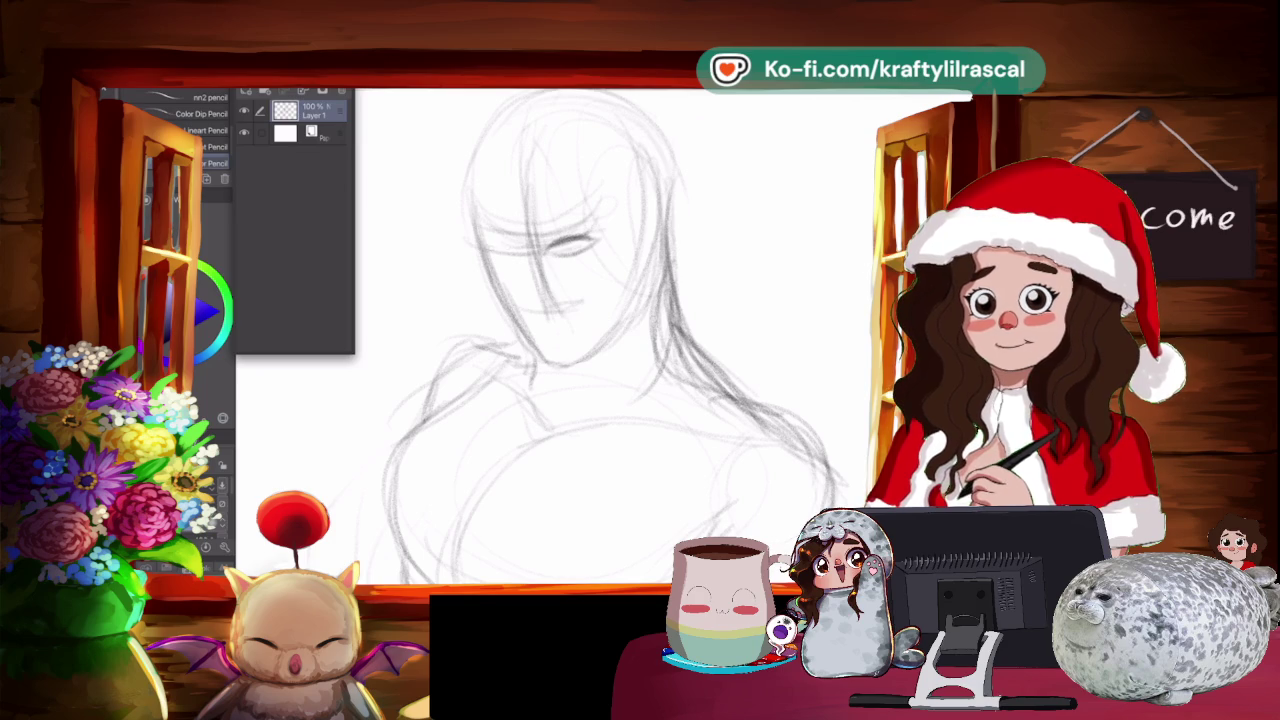
drag(476, 210, 510, 304)
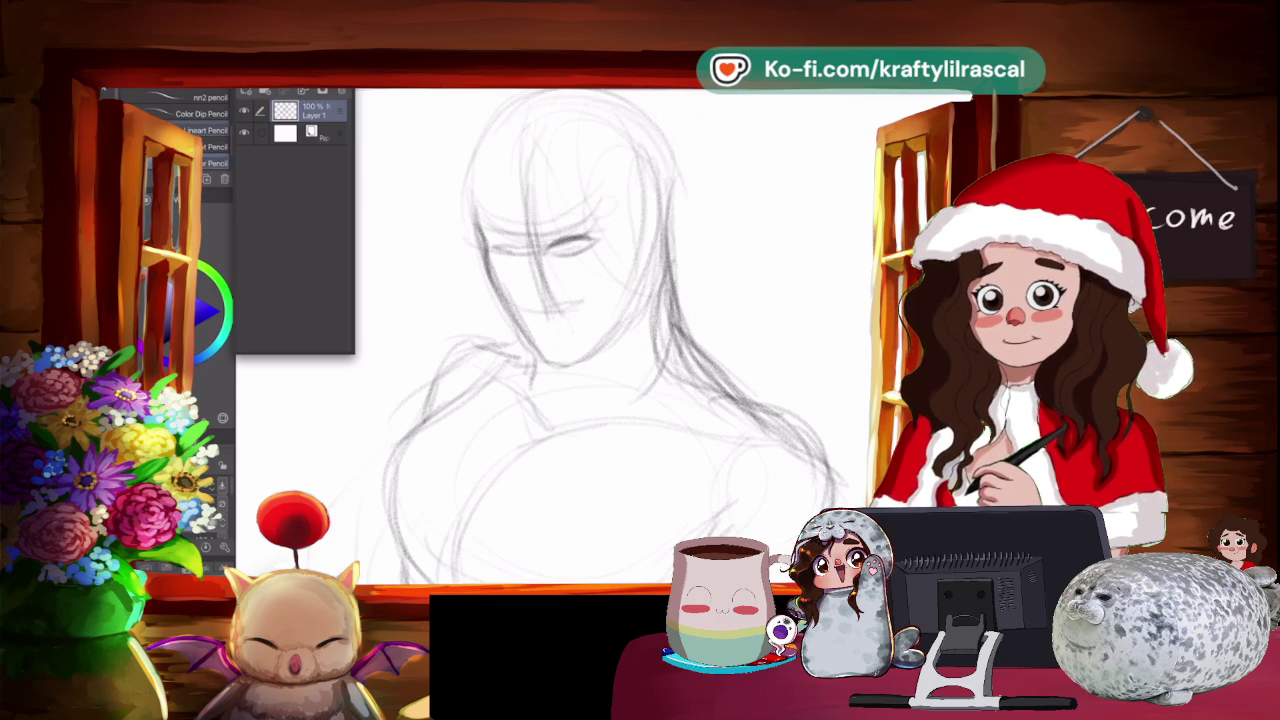
key(m)
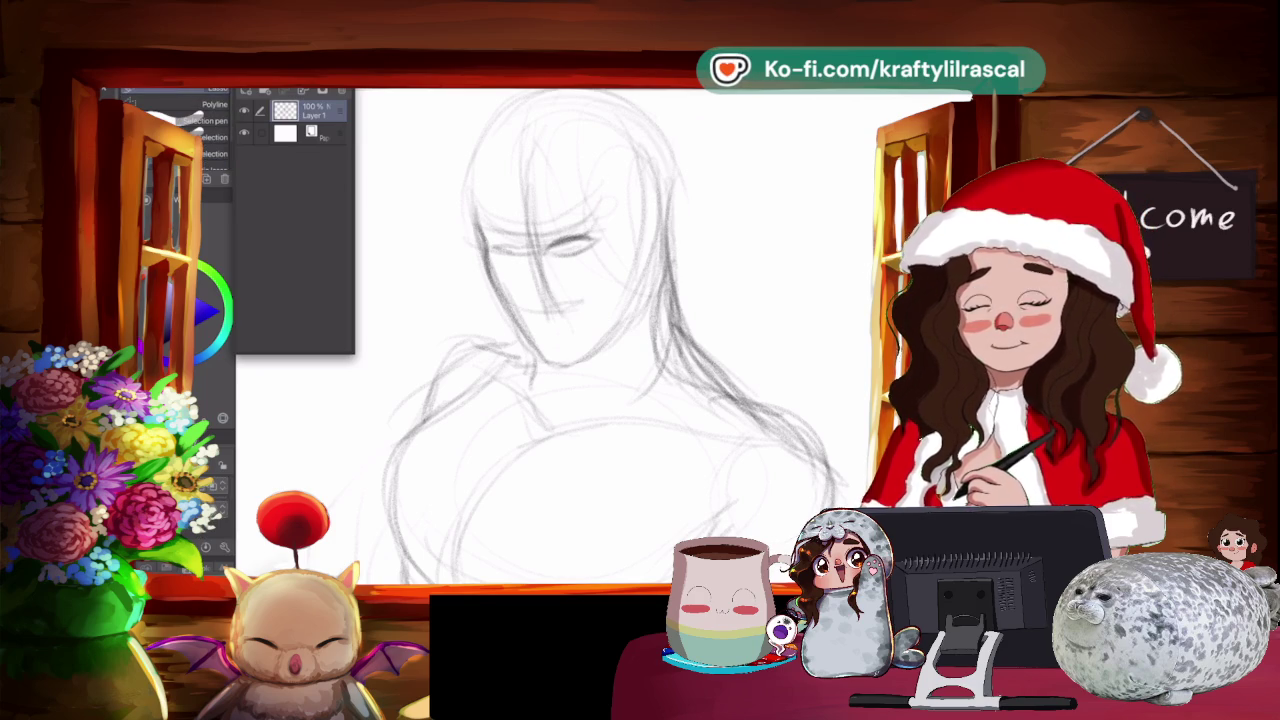
drag(556, 219, 626, 276)
Free-transform the selected eye to adjust its position, then clear the selection.
key(ctrl+t)
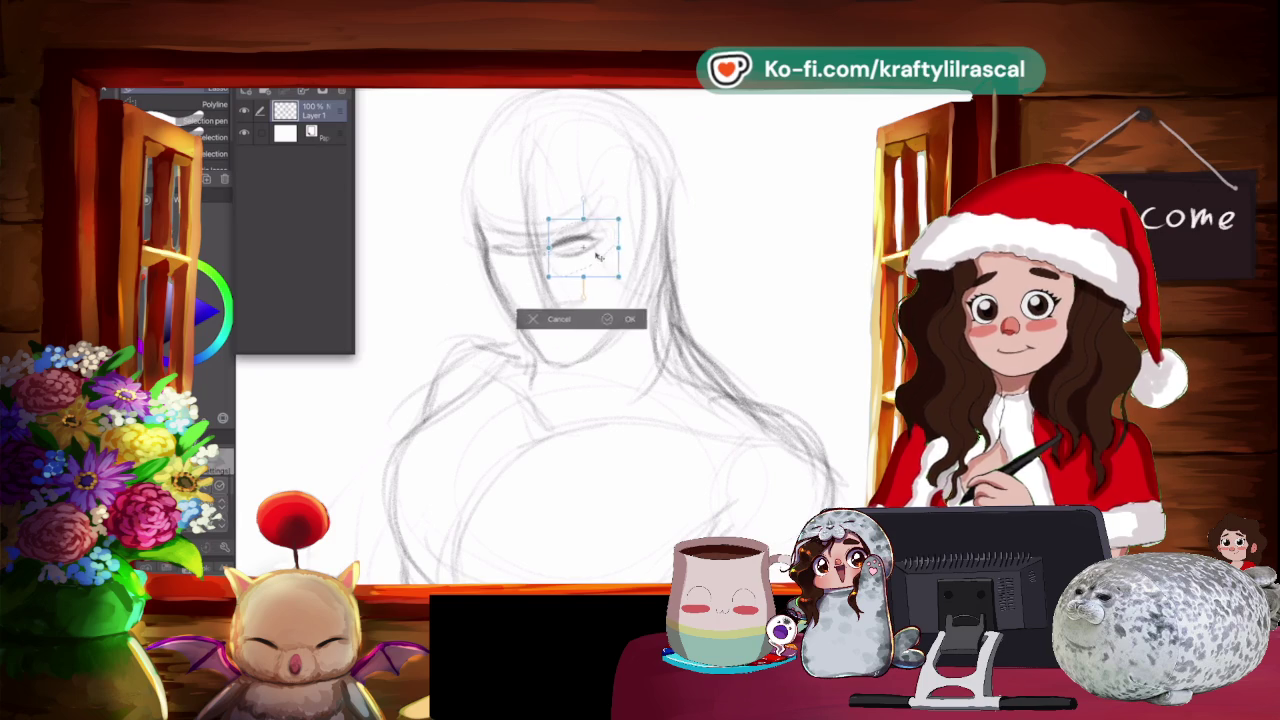
click(614, 319)
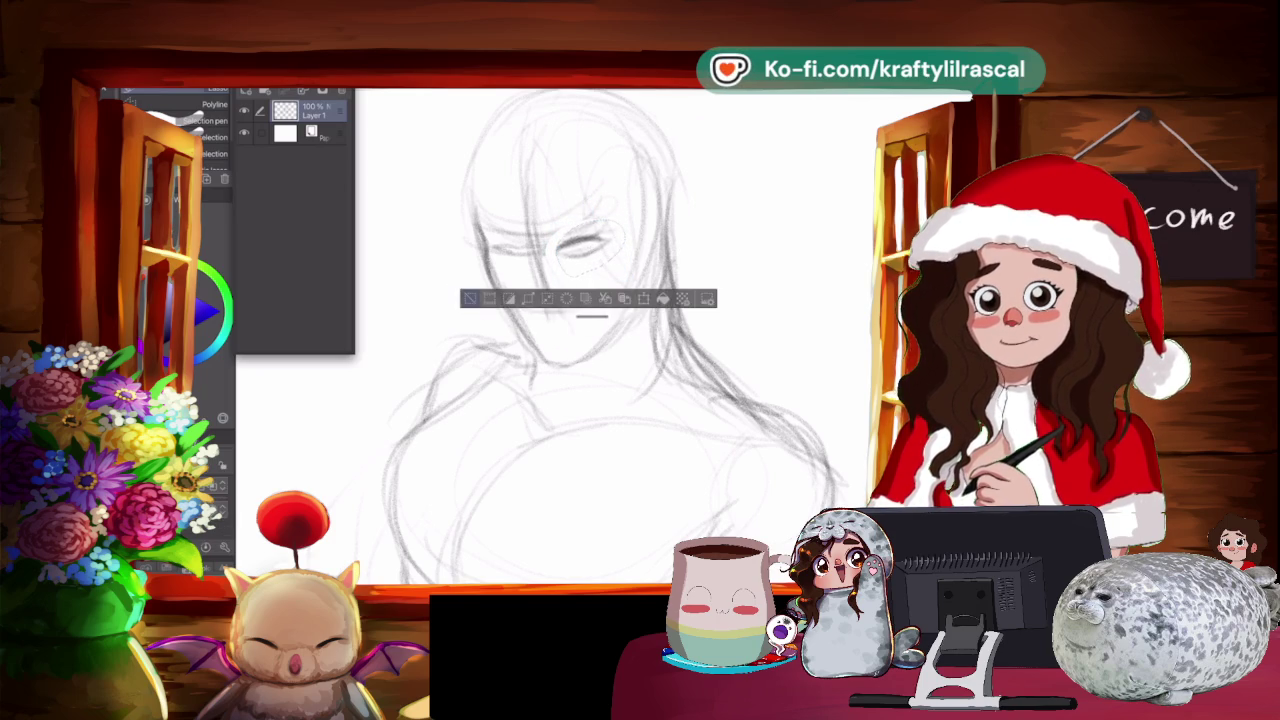
click(470, 298)
right_click(762, 287)
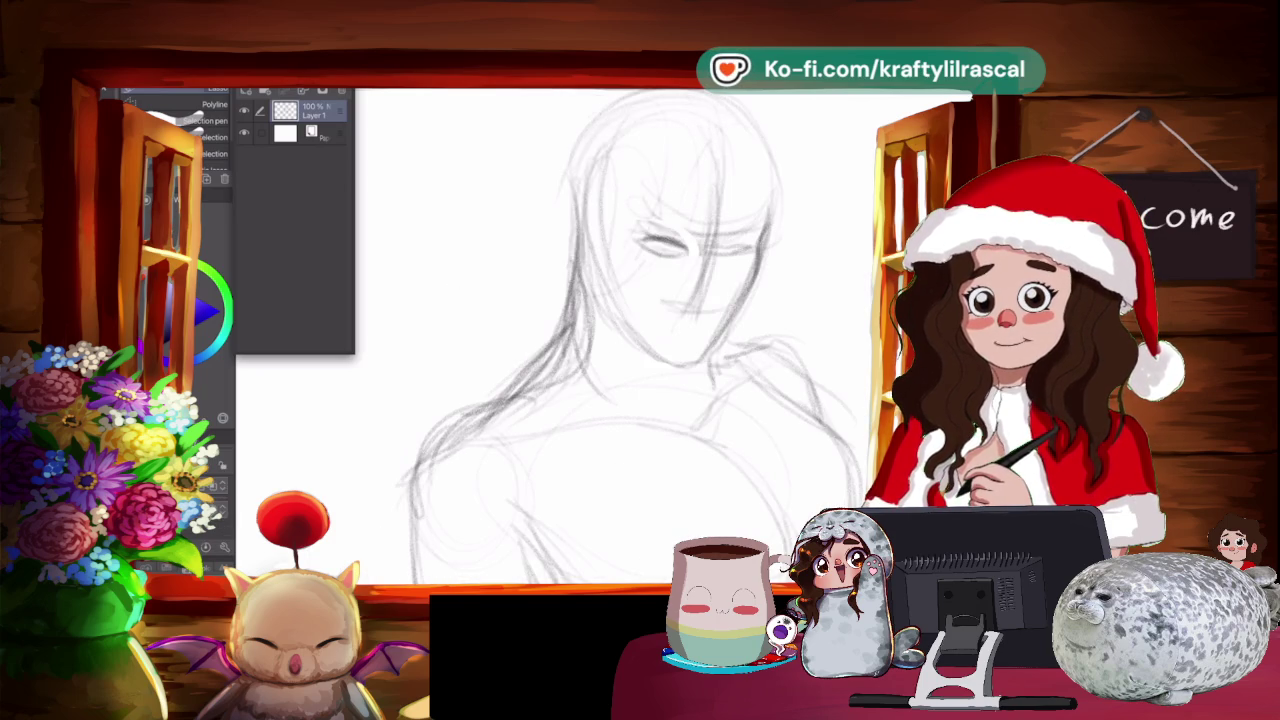
Reposition the view and pencil in strokes along the right torso and the bottom of the sketch.
drag(470, 420, 610, 494)
drag(620, 340, 570, 326)
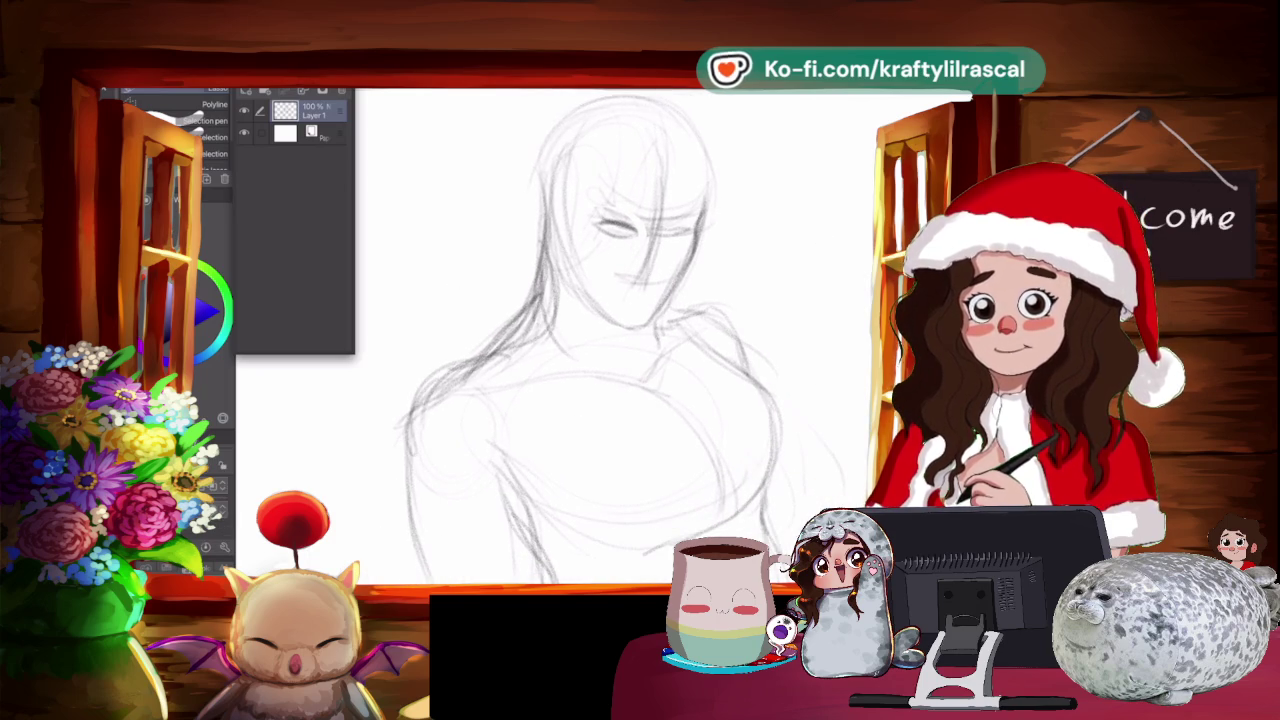
scroll(560, 330, up, 2)
scroll(560, 330, up, 1)
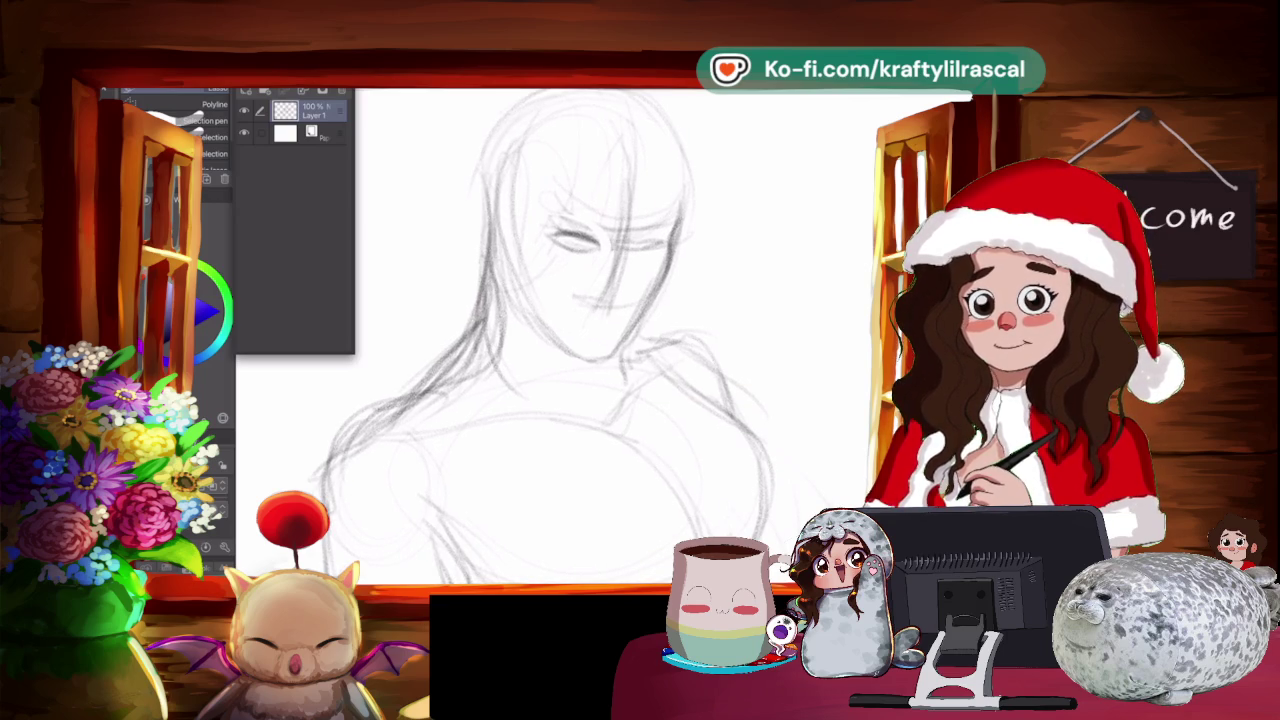
key(p)
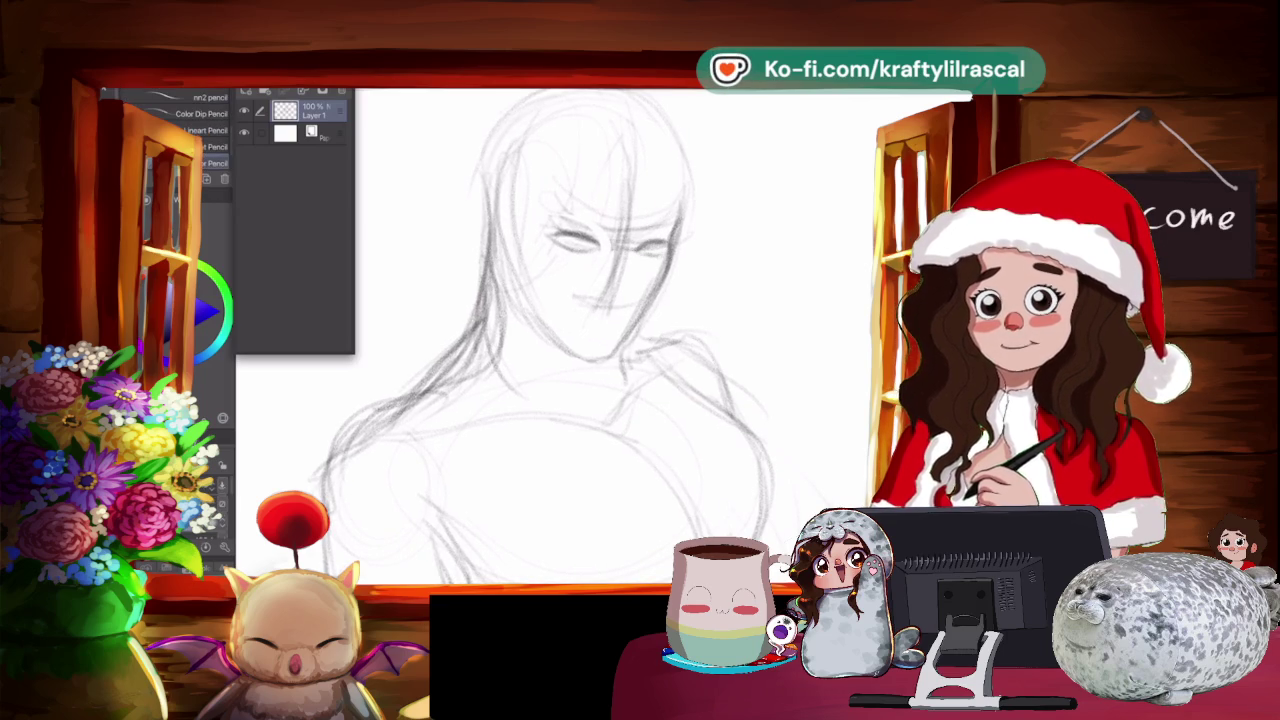
drag(938, 475, 853, 415)
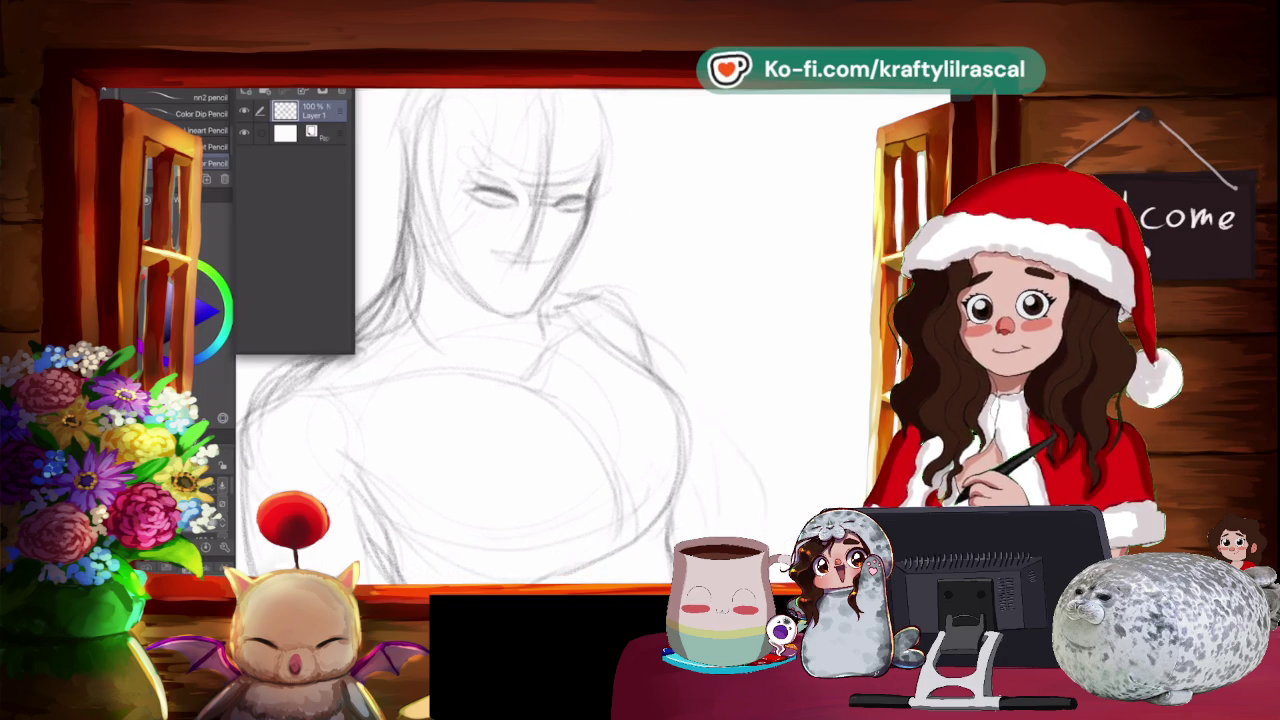
drag(612, 562, 706, 536)
drag(704, 408, 740, 530)
drag(620, 296, 720, 444)
drag(660, 345, 745, 510)
mouse_move(730, 410)
mouse_down()
mouse_move(755, 530)
mouse_move(592, 562)
mouse_up()
drag(670, 544, 746, 518)
mouse_move(561, 541)
mouse_down()
mouse_move(560, 565)
mouse_move(672, 558)
mouse_up()
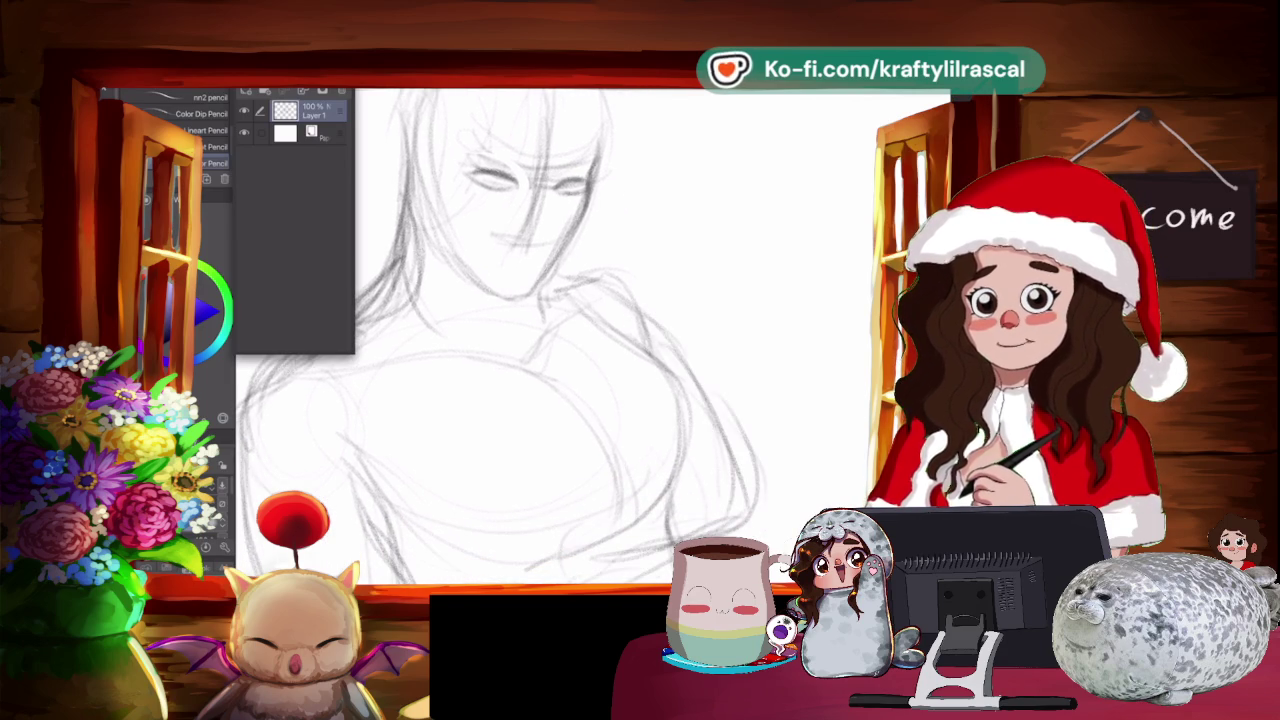
Zoom in on the face and draw the lip line and marks under the mouth and chin.
drag(530, 330, 580, 375)
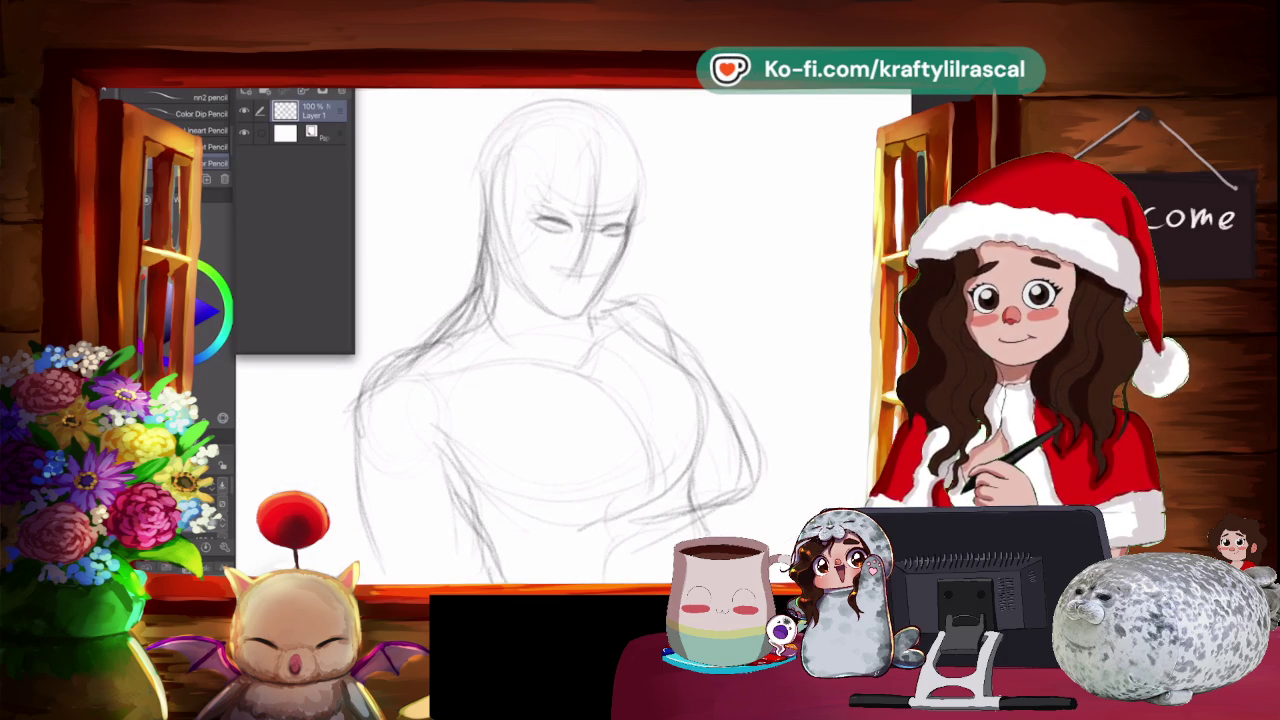
scroll(560, 330, up, 2)
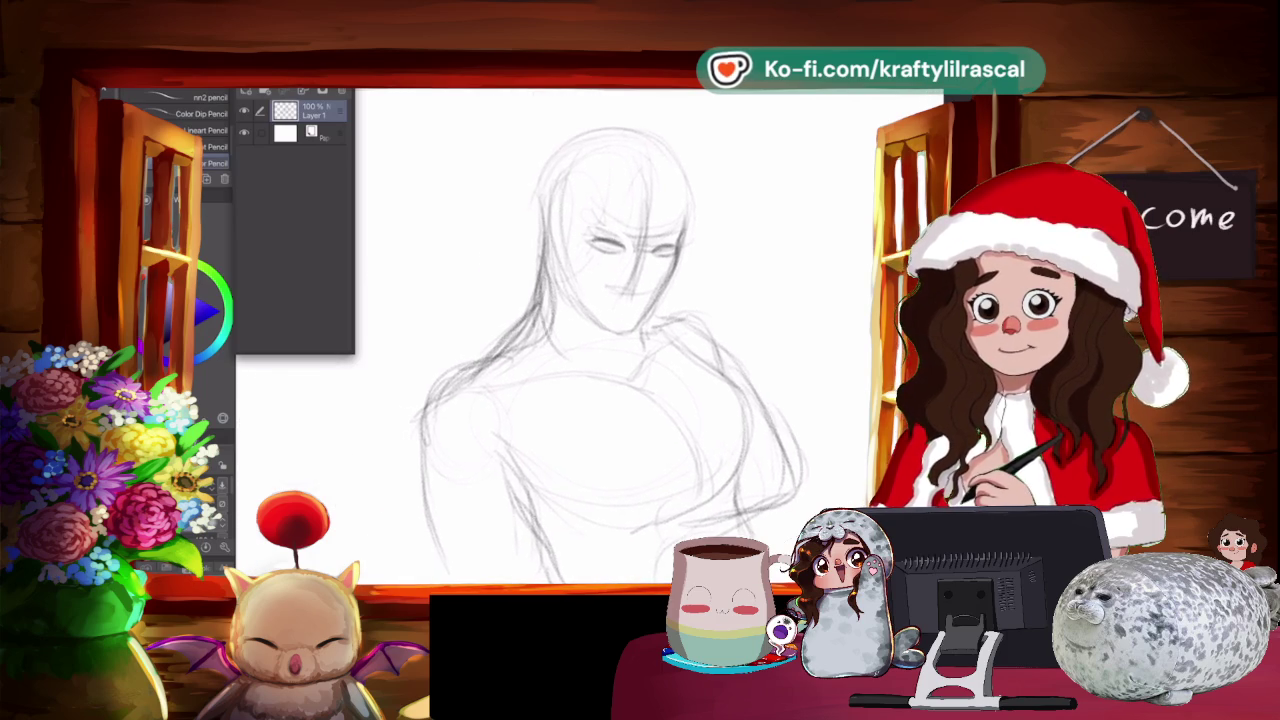
scroll(560, 330, up, 2)
drag(580, 330, 630, 355)
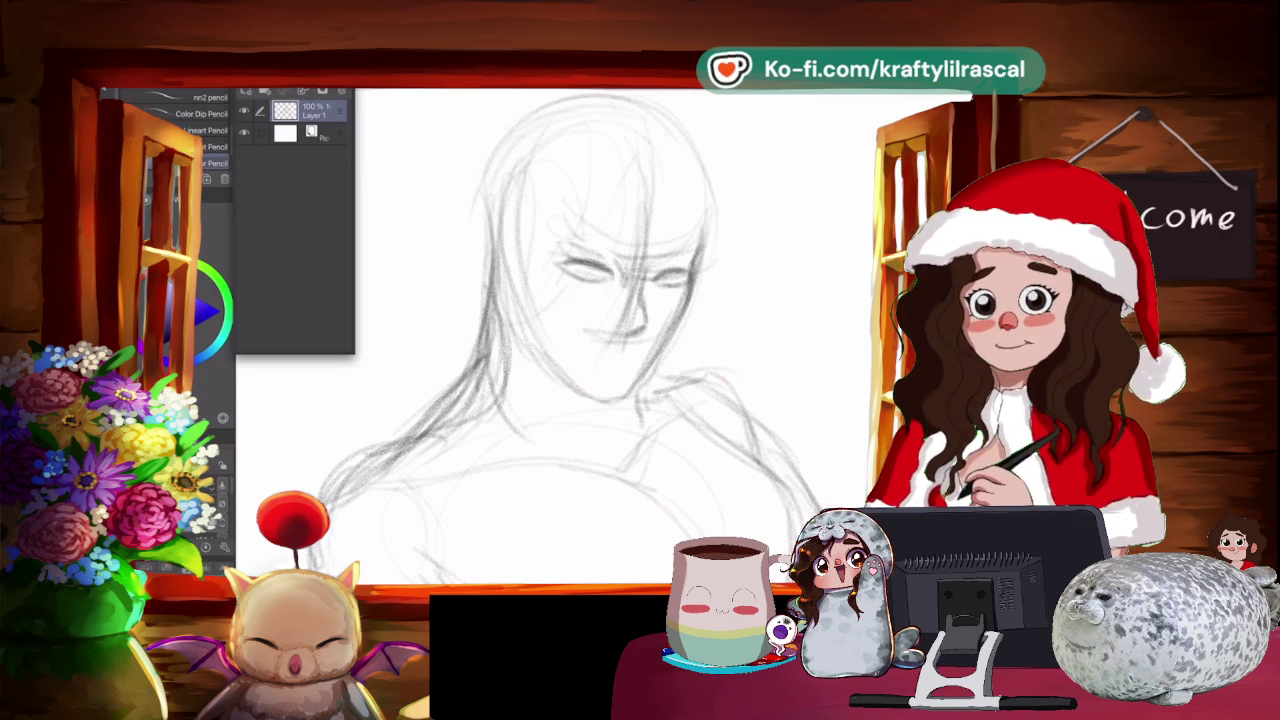
drag(576, 350, 606, 346)
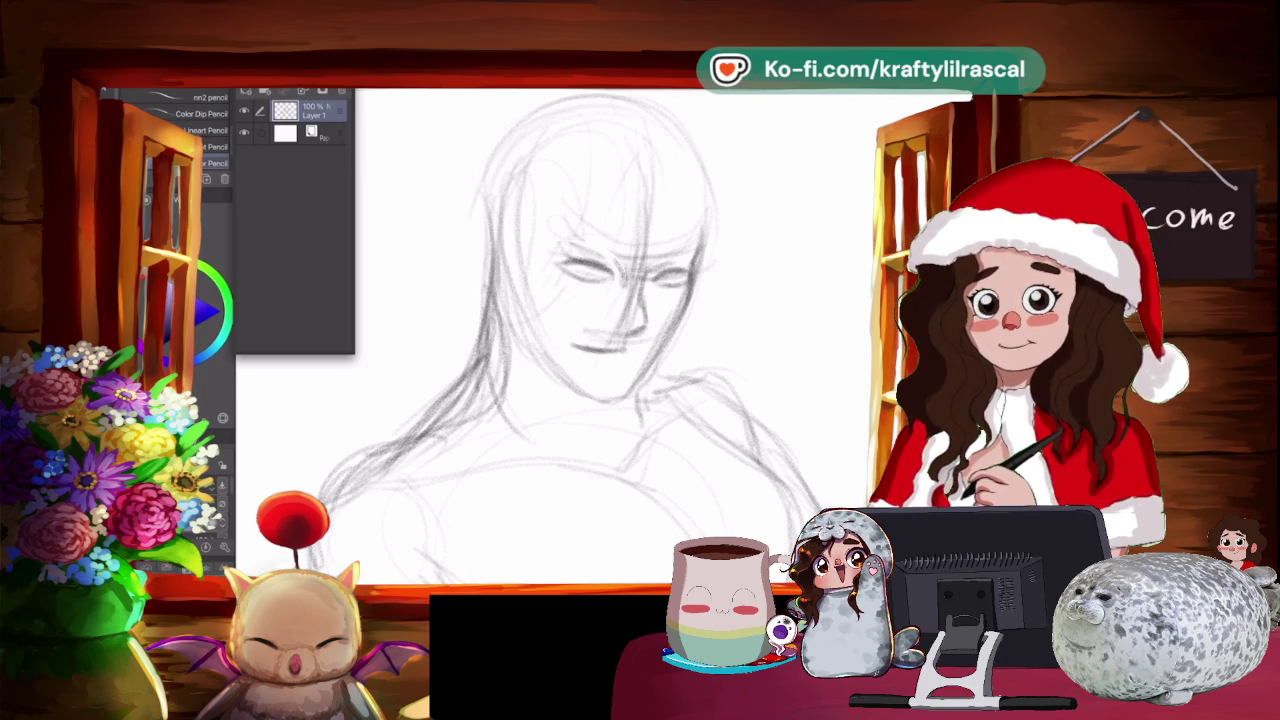
drag(562, 336, 598, 346)
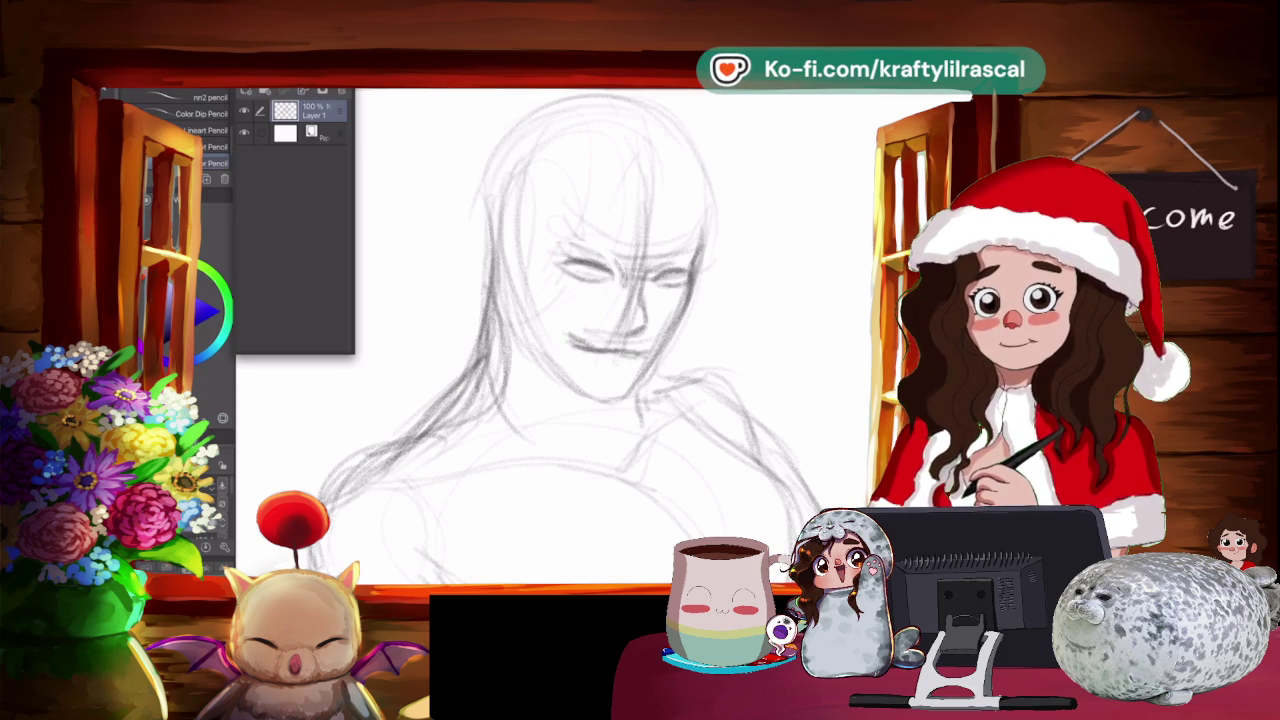
drag(608, 360, 644, 368)
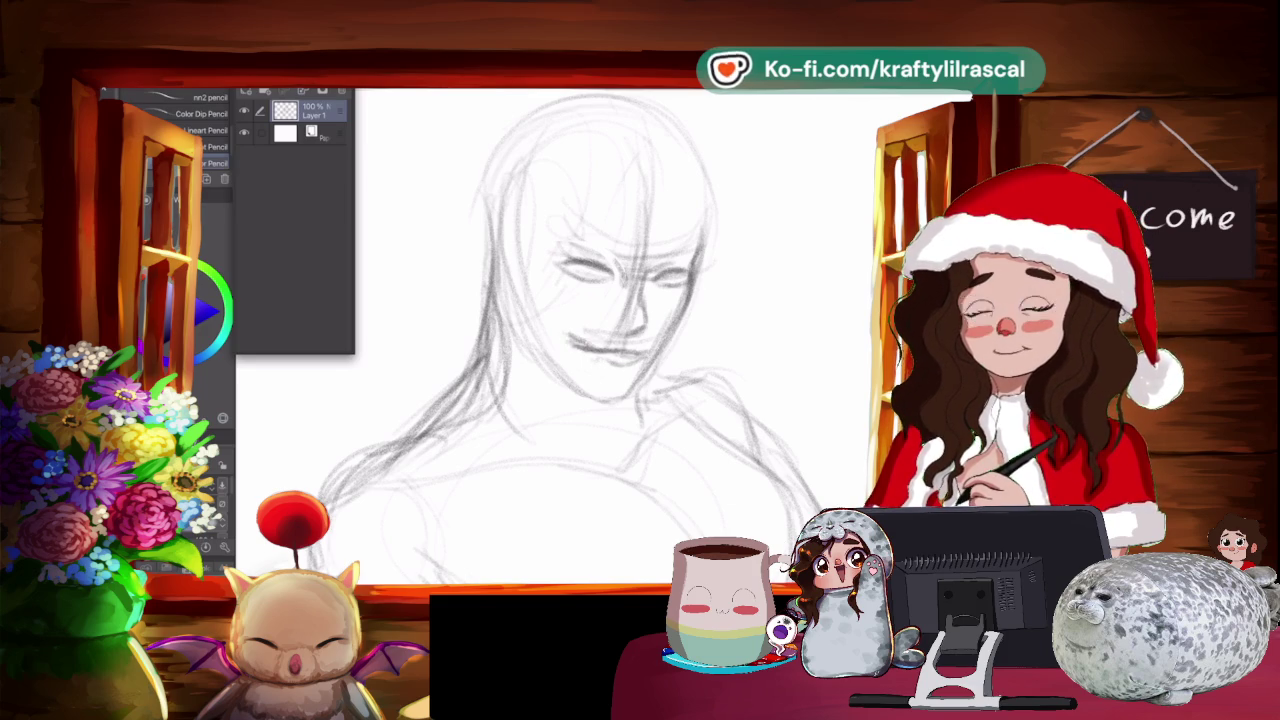
Erase stray pencil marks around the chin, jaw and right of the face.
key(e)
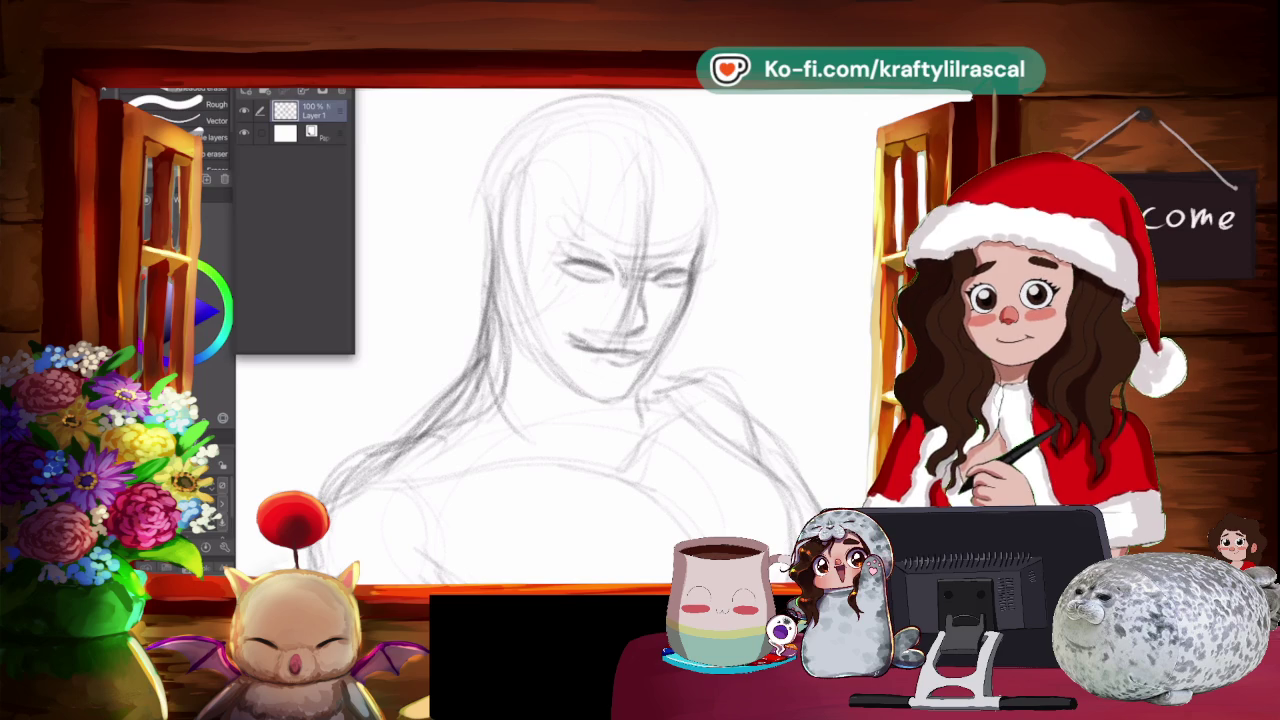
mouse_move(565, 318)
mouse_down()
mouse_move(590, 345)
mouse_move(580, 356)
mouse_up()
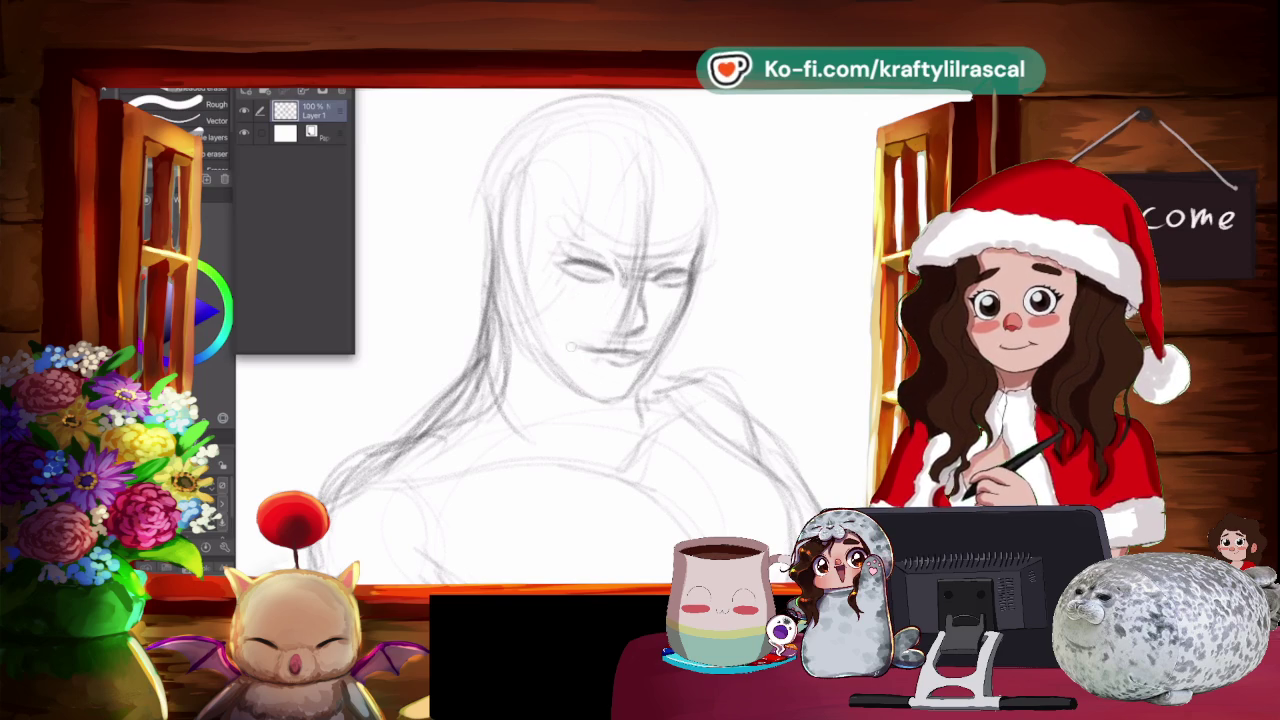
mouse_move(692, 342)
mouse_down()
mouse_move(652, 334)
mouse_move(668, 352)
mouse_up()
drag(700, 250, 680, 330)
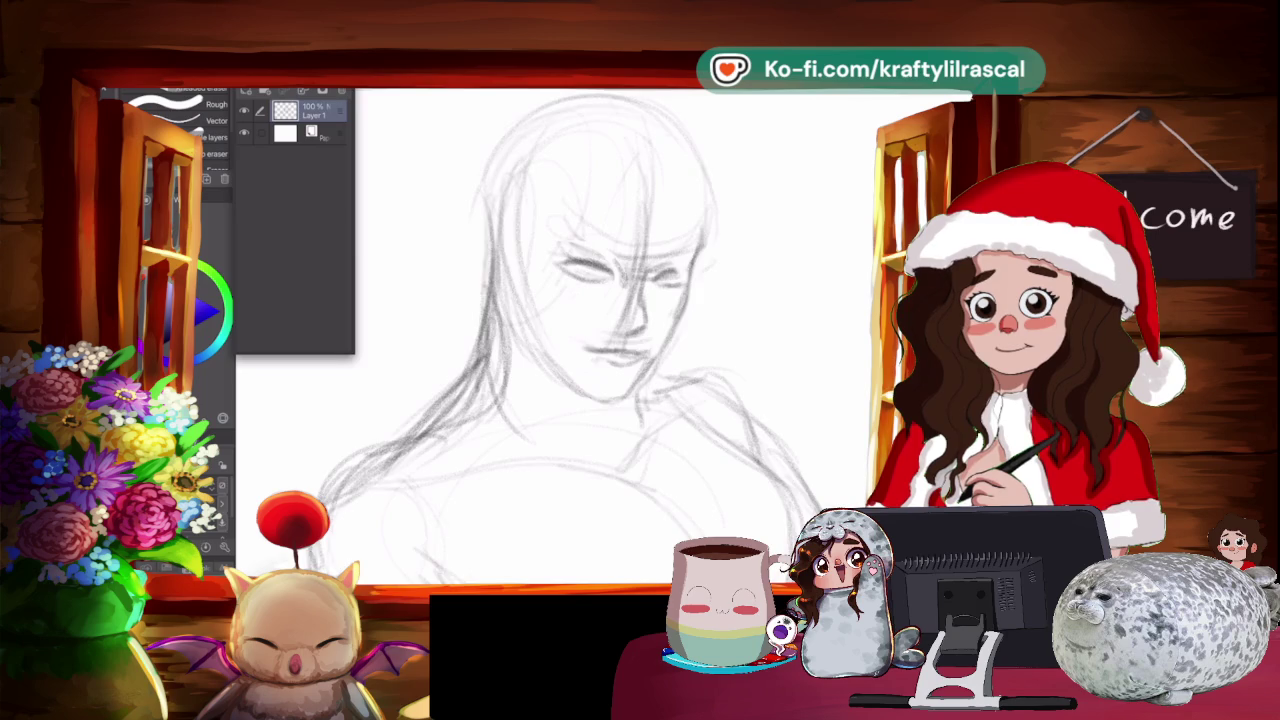
Darken the strokes near the mouth and around the eye, then rotate the view upright.
drag(560, 330, 620, 300)
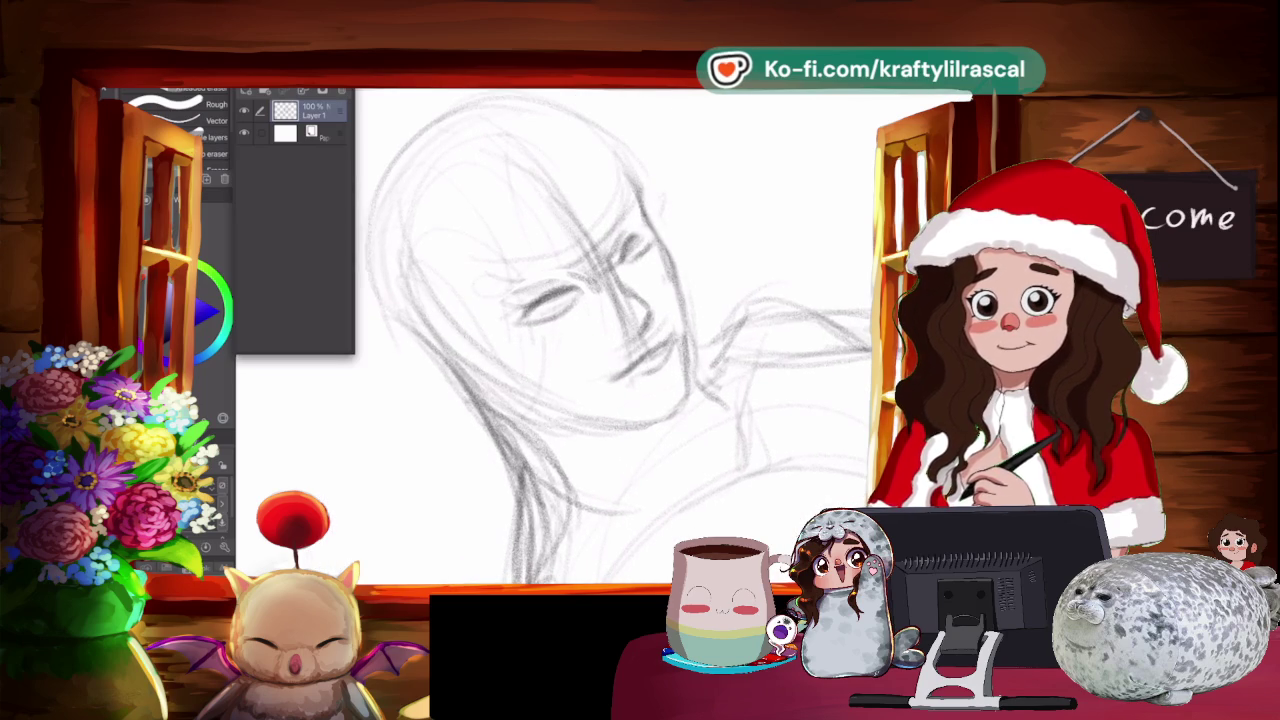
key(p)
drag(614, 384, 645, 370)
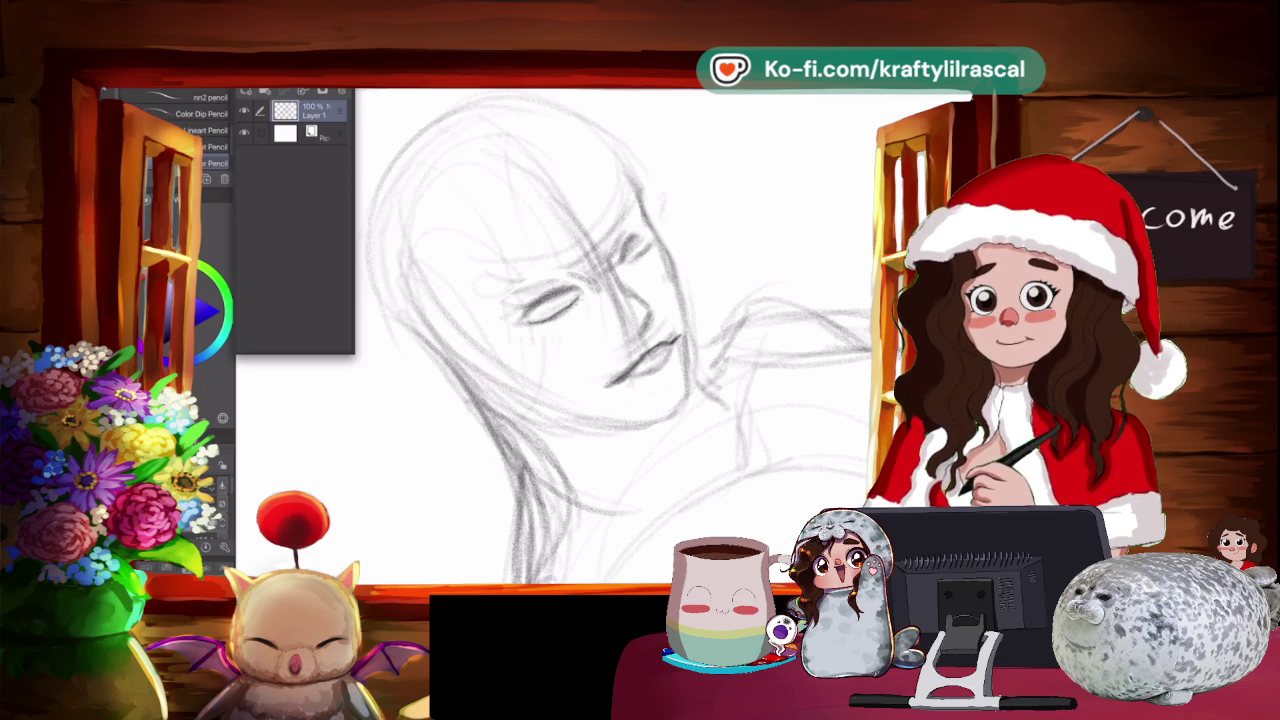
drag(542, 300, 580, 296)
key(asciicircum)
key(asciicircum)
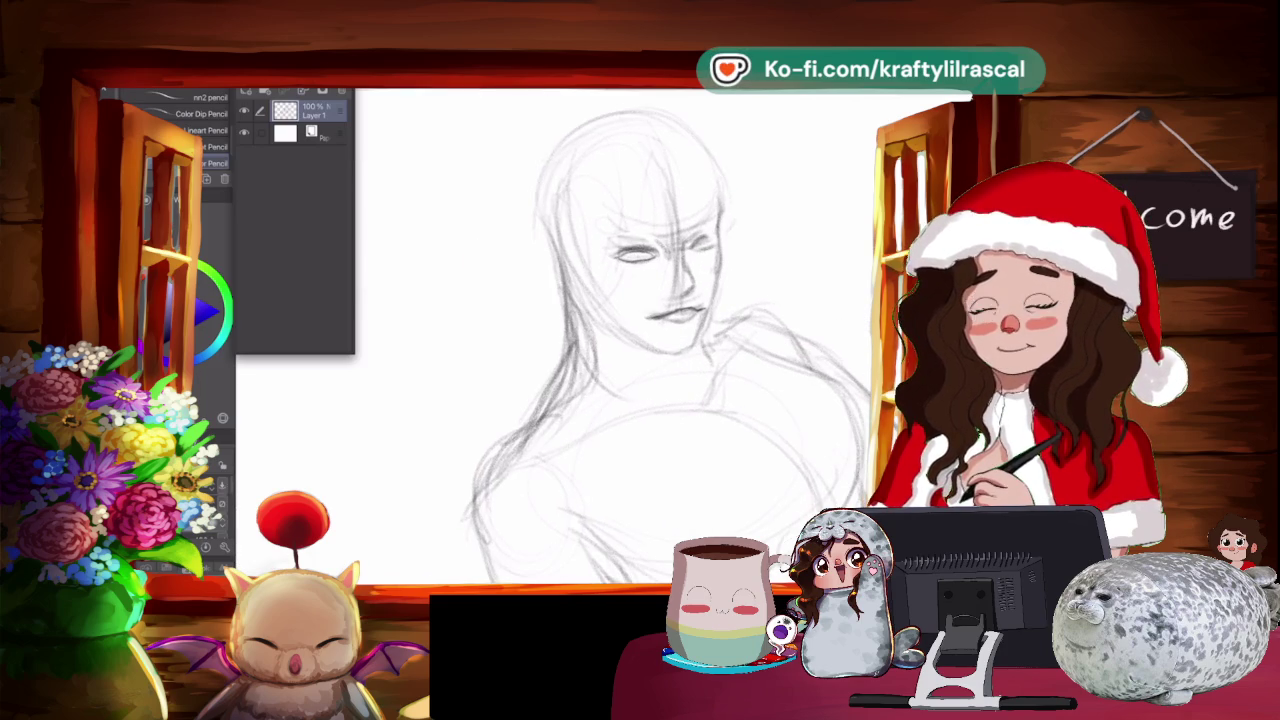
Add a new blank layer and zoom out to see the whole canvas.
key(ctrl+minus)
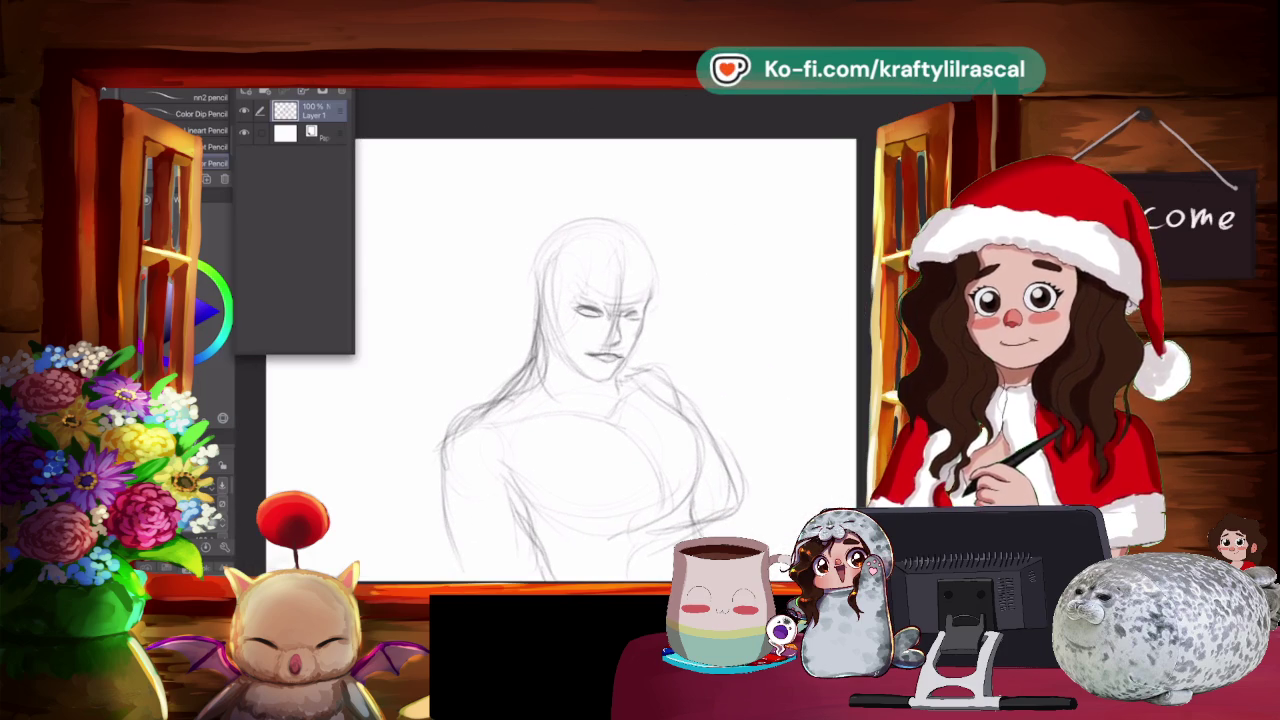
key(ctrl+shift+n)
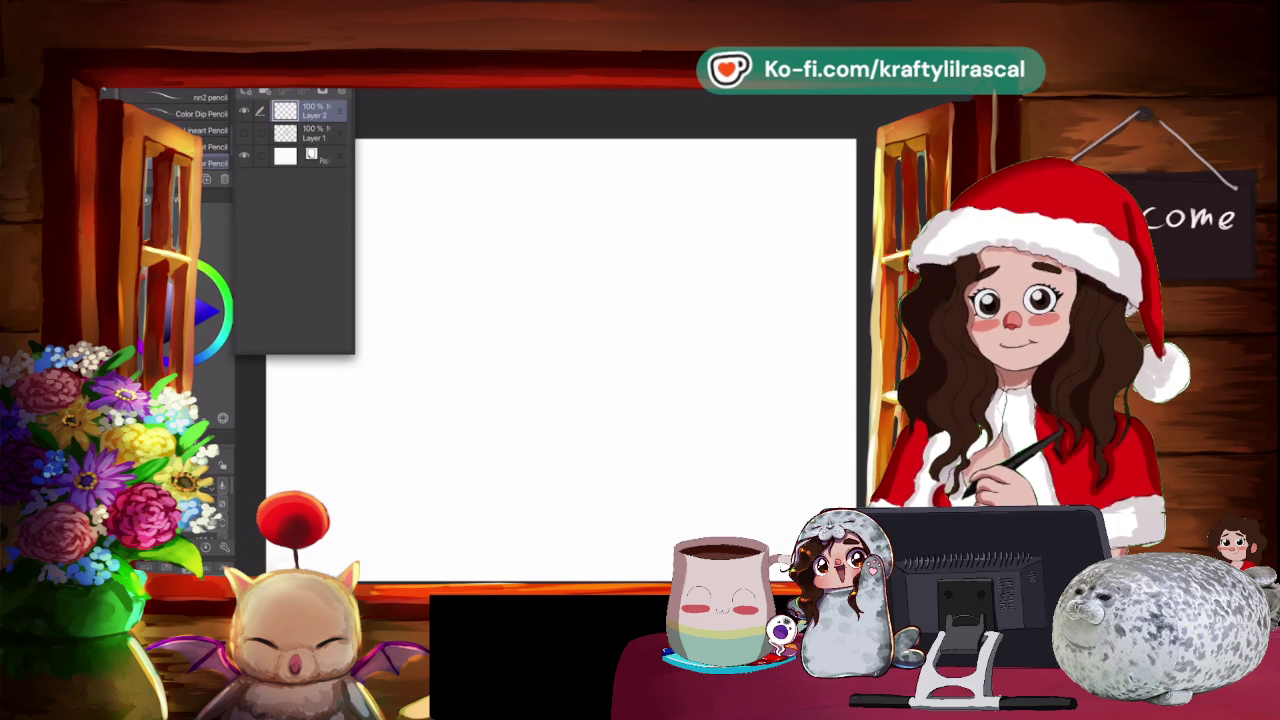
scroll(630, 472, up, 2)
key(ctrl+minus)
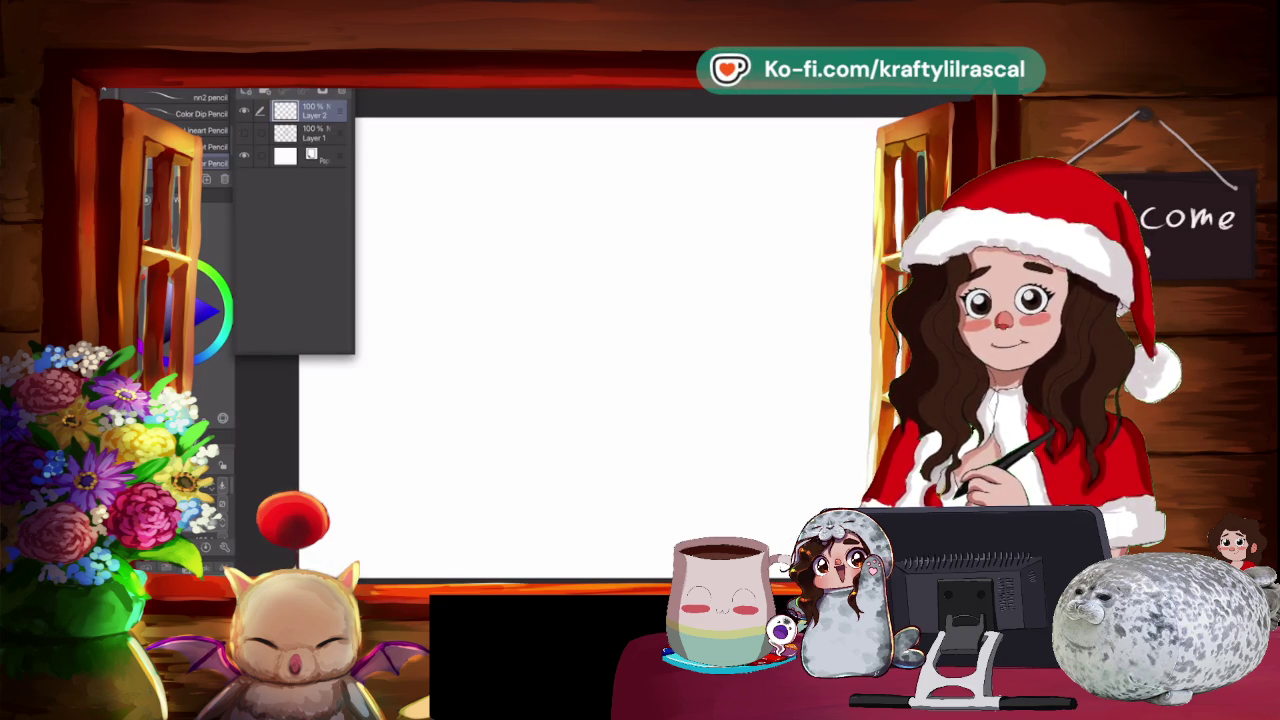
Rough in the central gesture curve, the head arc and face guidelines.
drag(588, 266, 577, 506)
drag(554, 384, 568, 490)
drag(470, 325, 660, 310)
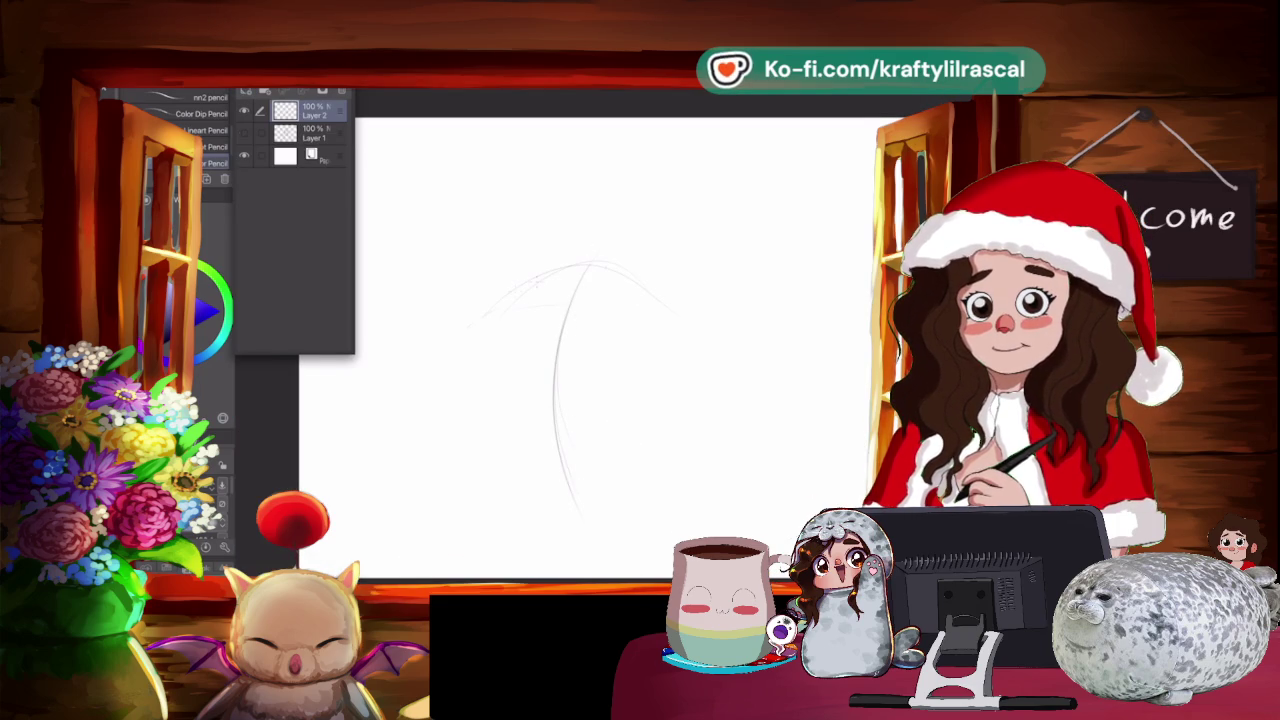
drag(569, 218, 676, 195)
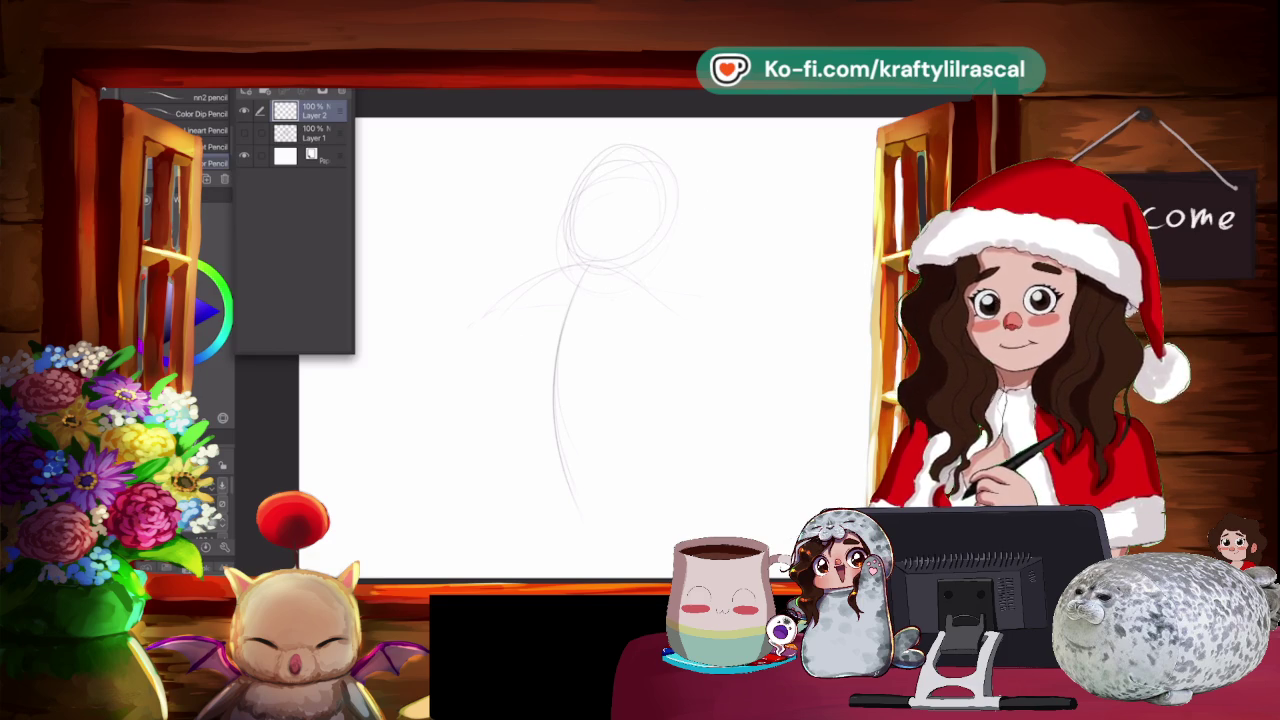
drag(628, 150, 604, 240)
drag(624, 174, 603, 254)
drag(596, 202, 652, 198)
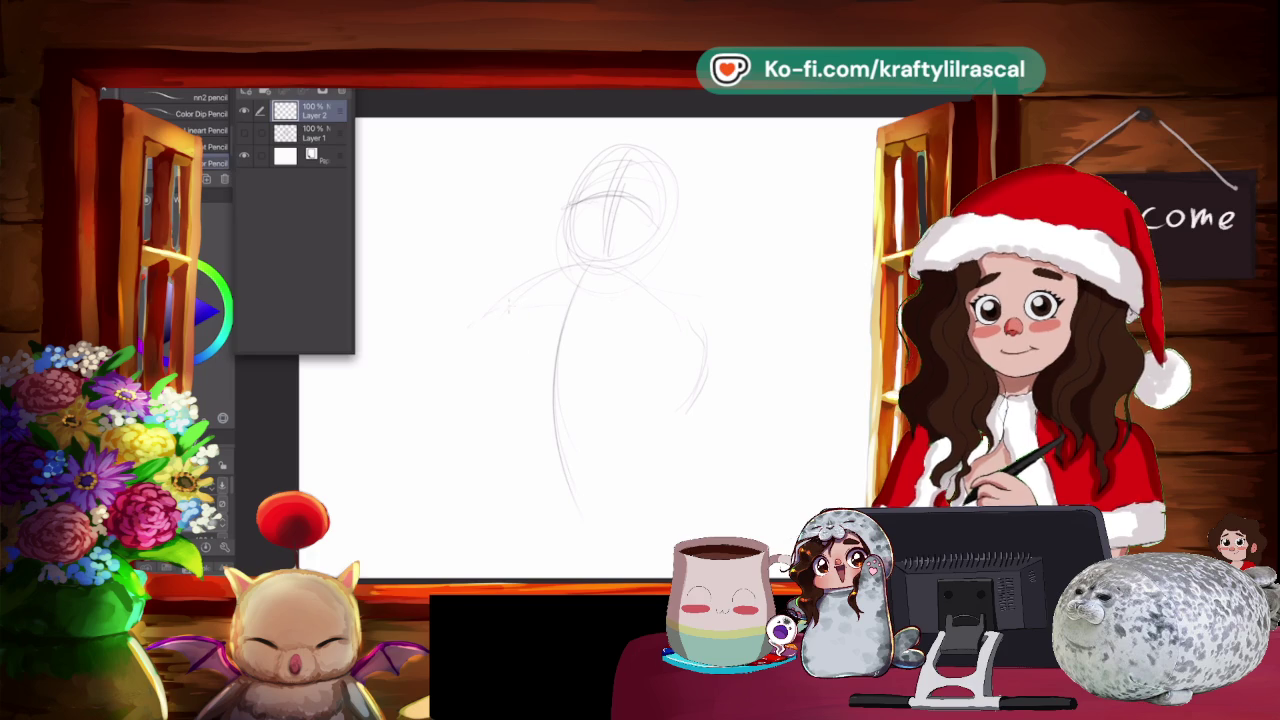
Sketch the shoulders, arm, neck and torso sides down to the figure's bottom.
mouse_move(526, 410)
mouse_down()
mouse_move(496, 434)
mouse_move(610, 392)
mouse_up()
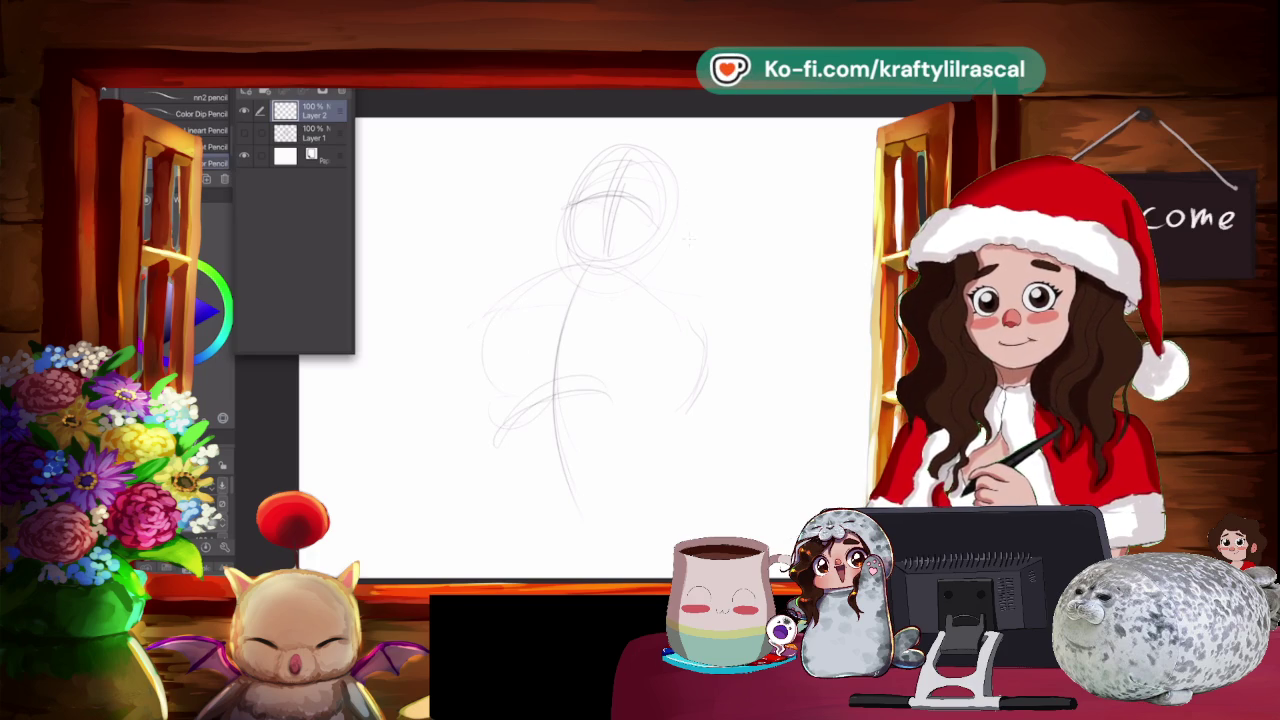
drag(545, 285, 487, 383)
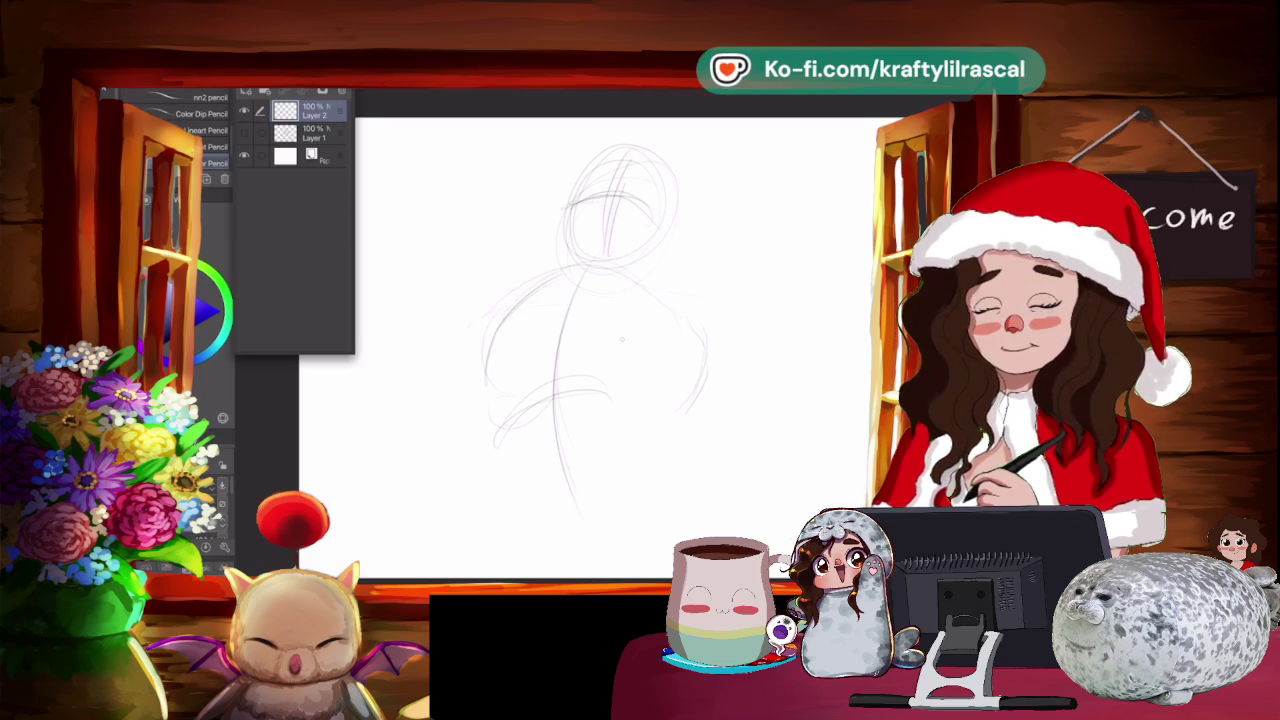
mouse_move(518, 288)
mouse_down()
mouse_move(482, 372)
mouse_move(614, 368)
mouse_move(648, 388)
mouse_up()
drag(630, 276, 688, 346)
drag(666, 298, 708, 374)
drag(624, 364, 686, 396)
drag(550, 278, 598, 272)
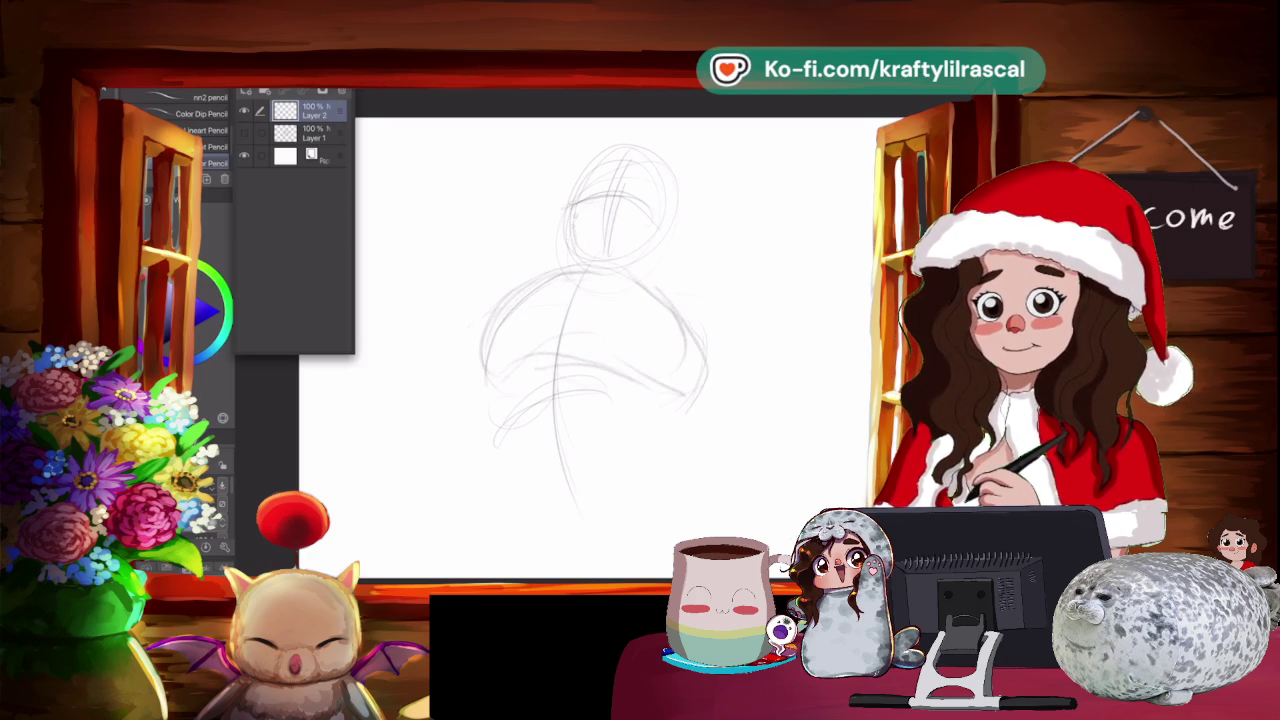
drag(660, 236, 652, 302)
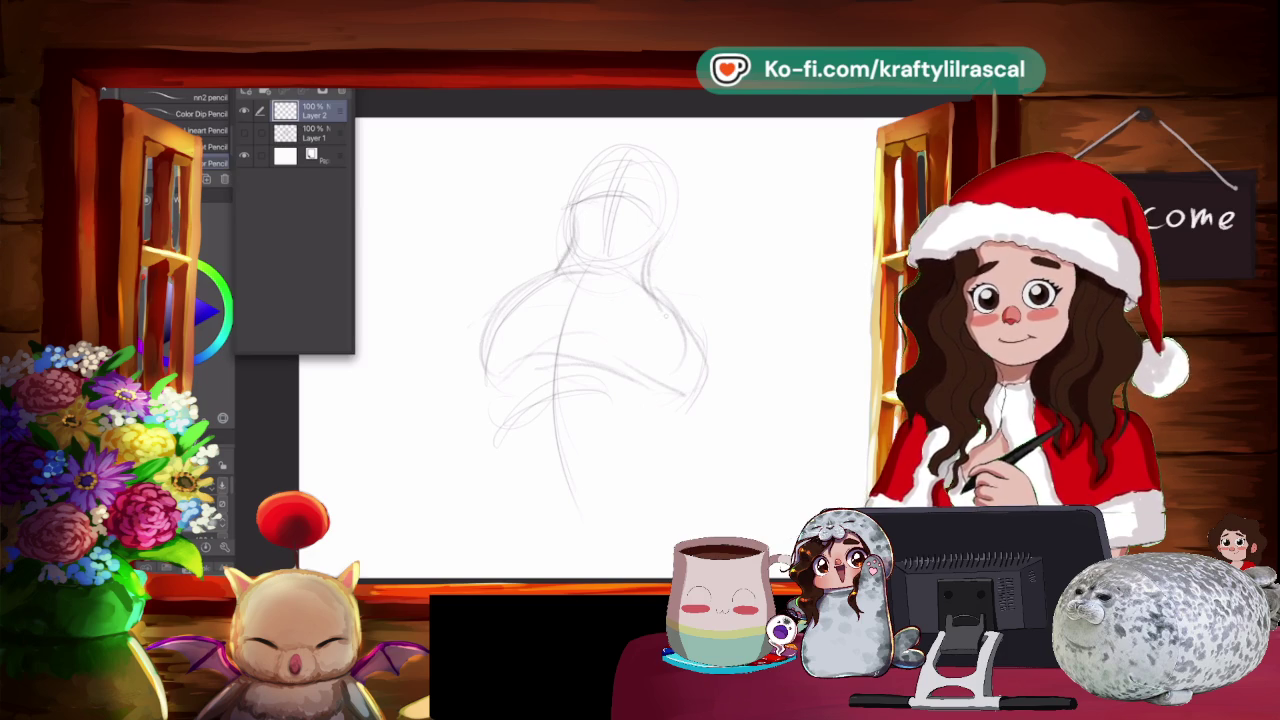
mouse_move(622, 402)
mouse_down()
mouse_move(645, 515)
mouse_move(514, 518)
mouse_up()
drag(546, 510, 636, 504)
drag(655, 402, 661, 515)
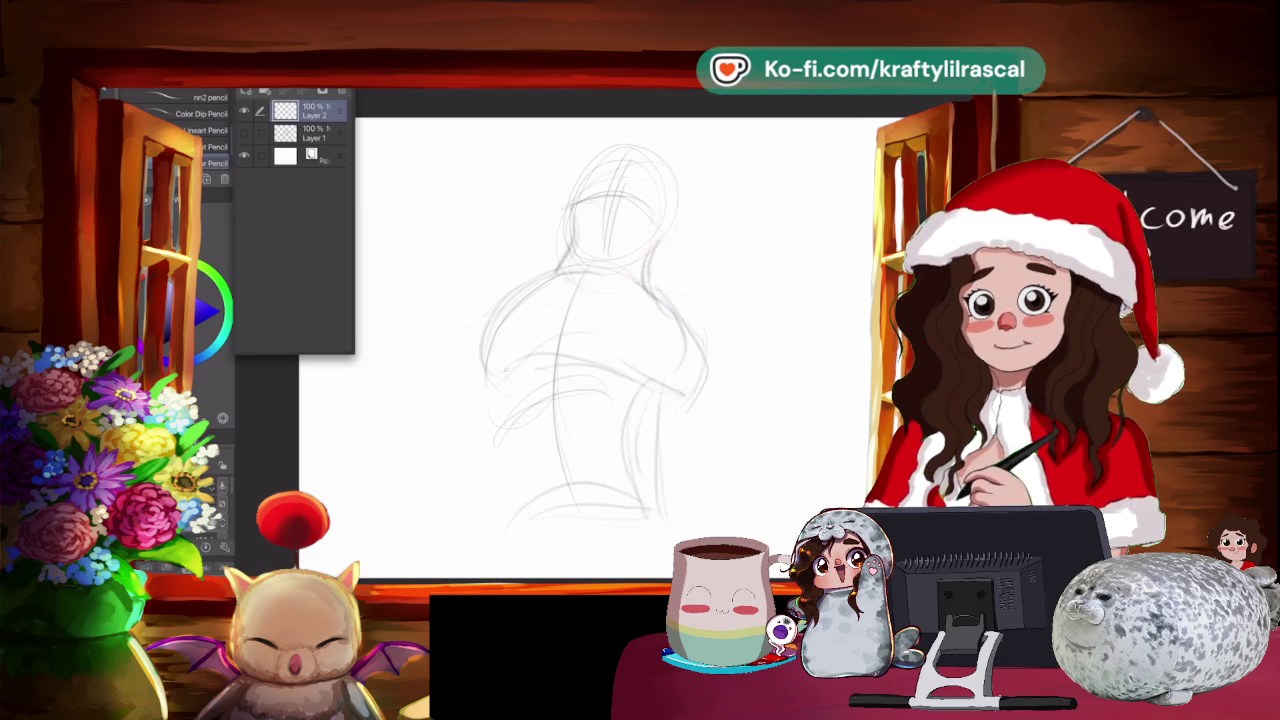
Sketch large curves left of the figure and at the canvas's upper right.
mouse_move(476, 127)
mouse_down()
mouse_move(440, 220)
mouse_move(474, 288)
mouse_up()
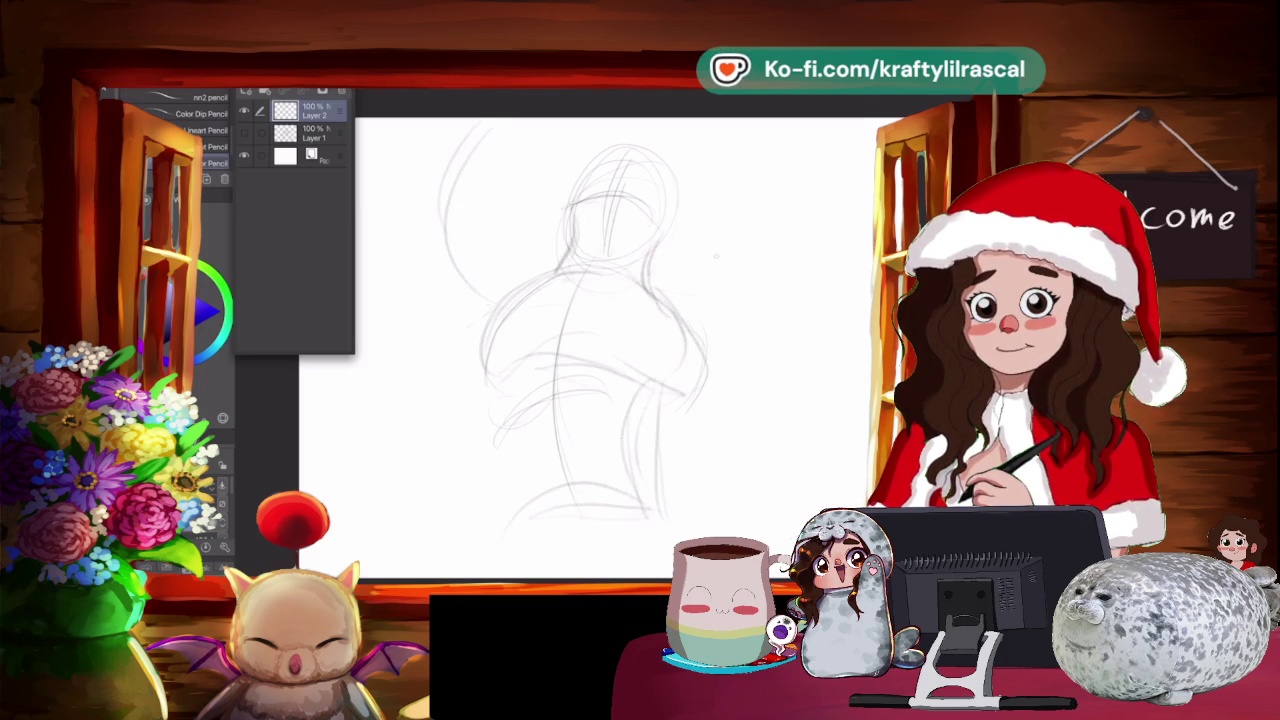
drag(774, 136, 808, 242)
mouse_move(804, 152)
mouse_down()
mouse_move(872, 246)
mouse_move(872, 212)
mouse_up()
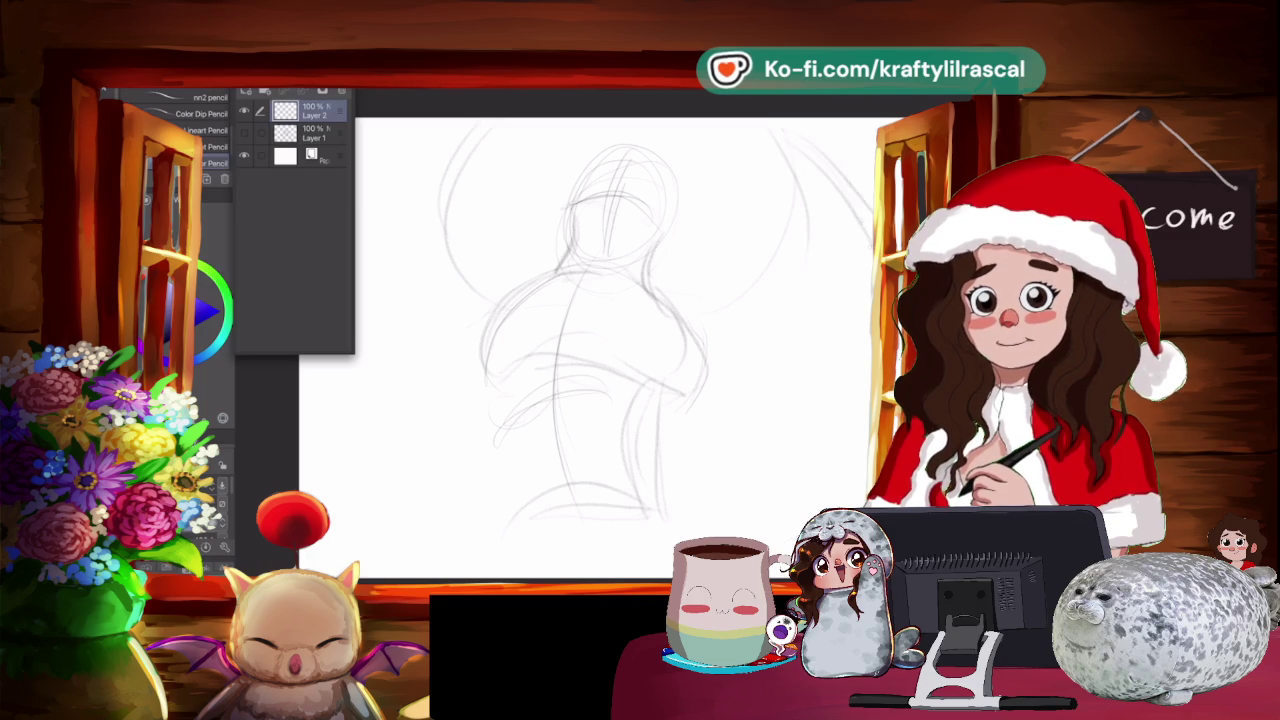
scroll(640, 320, down, 2)
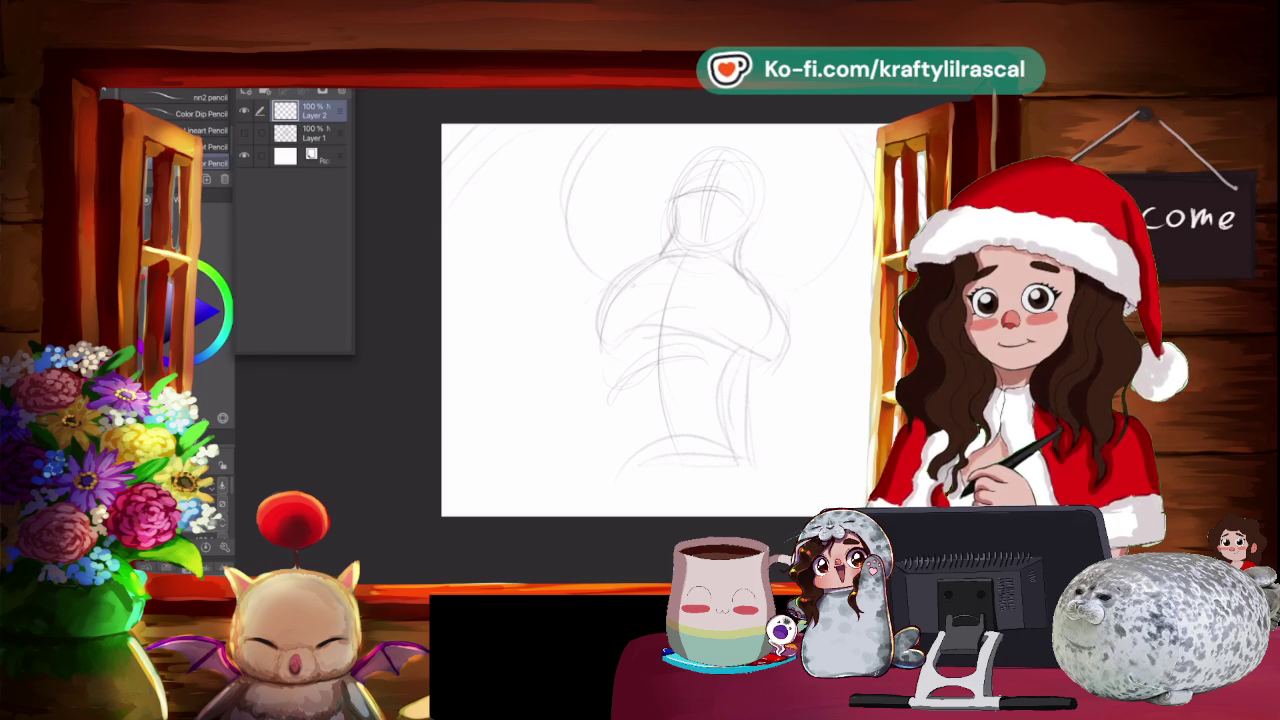
Darken the left shoulder and arm outline, right hair edge and right arm and torso lines.
drag(773, 292, 855, 416)
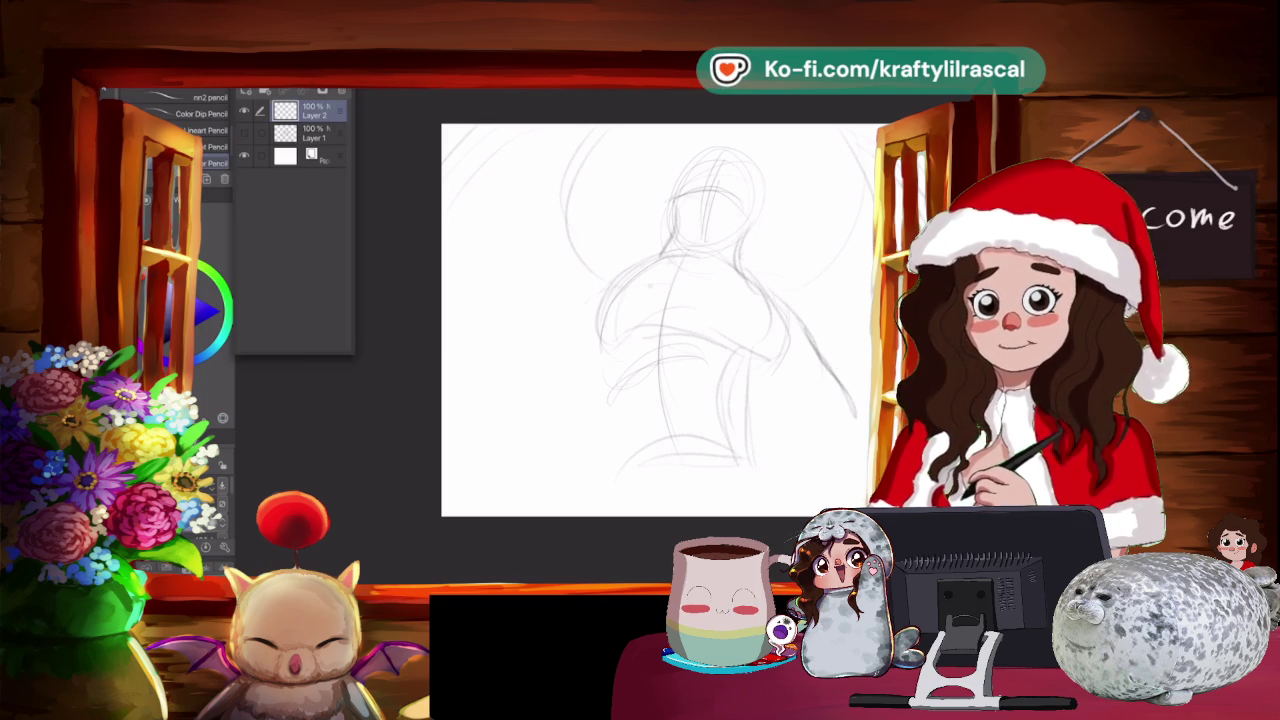
drag(642, 276, 600, 334)
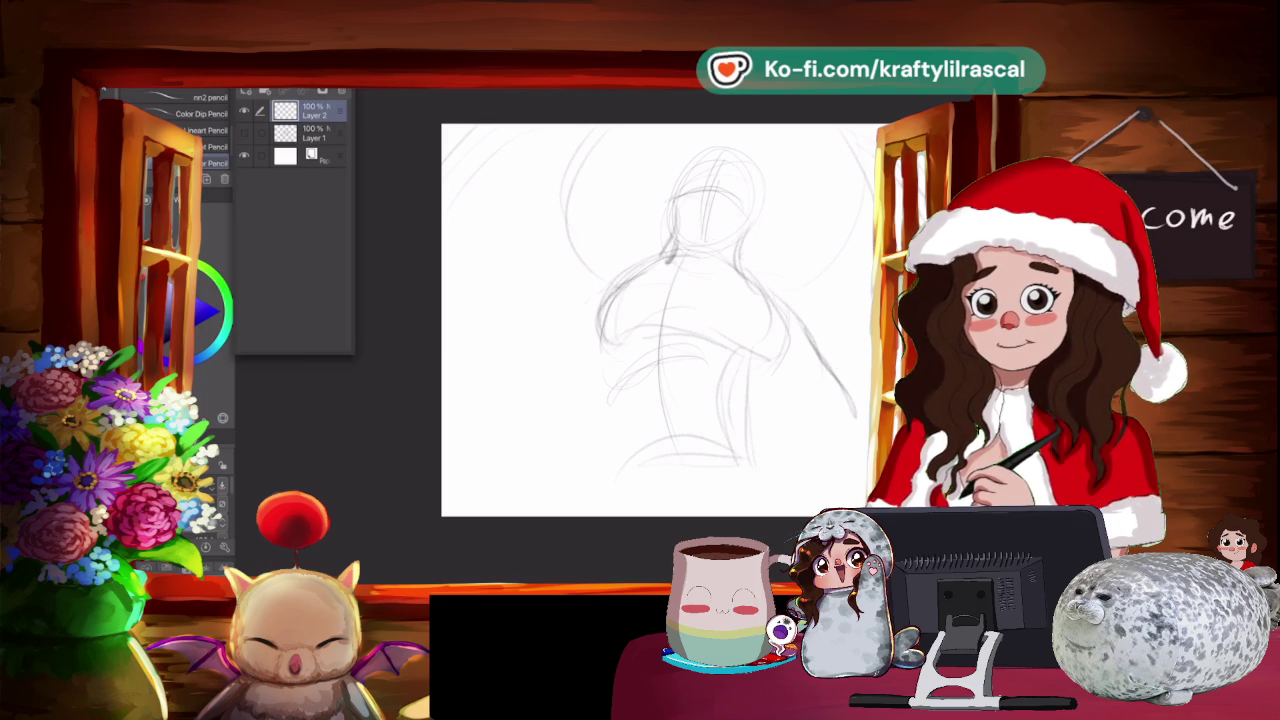
drag(730, 236, 728, 272)
drag(616, 305, 640, 340)
mouse_move(652, 270)
mouse_down()
mouse_move(598, 324)
mouse_move(602, 344)
mouse_up()
drag(656, 272, 594, 316)
mouse_move(784, 288)
mouse_down()
mouse_move(752, 344)
mouse_move(704, 350)
mouse_move(720, 346)
mouse_up()
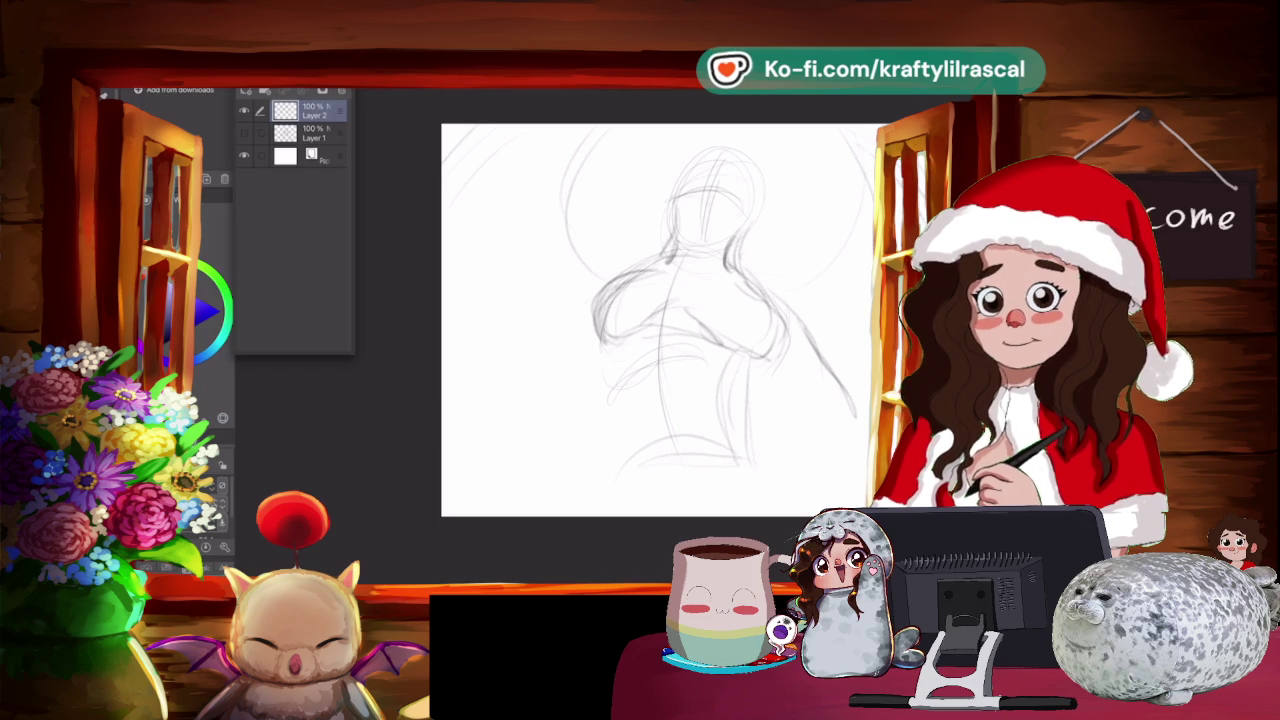
Try a light circle beside the figure, then remove it.
drag(618, 345, 545, 395)
mouse_move(564, 352)
mouse_down()
mouse_move(640, 300)
mouse_move(776, 326)
mouse_up()
key(Delete)
key(p)
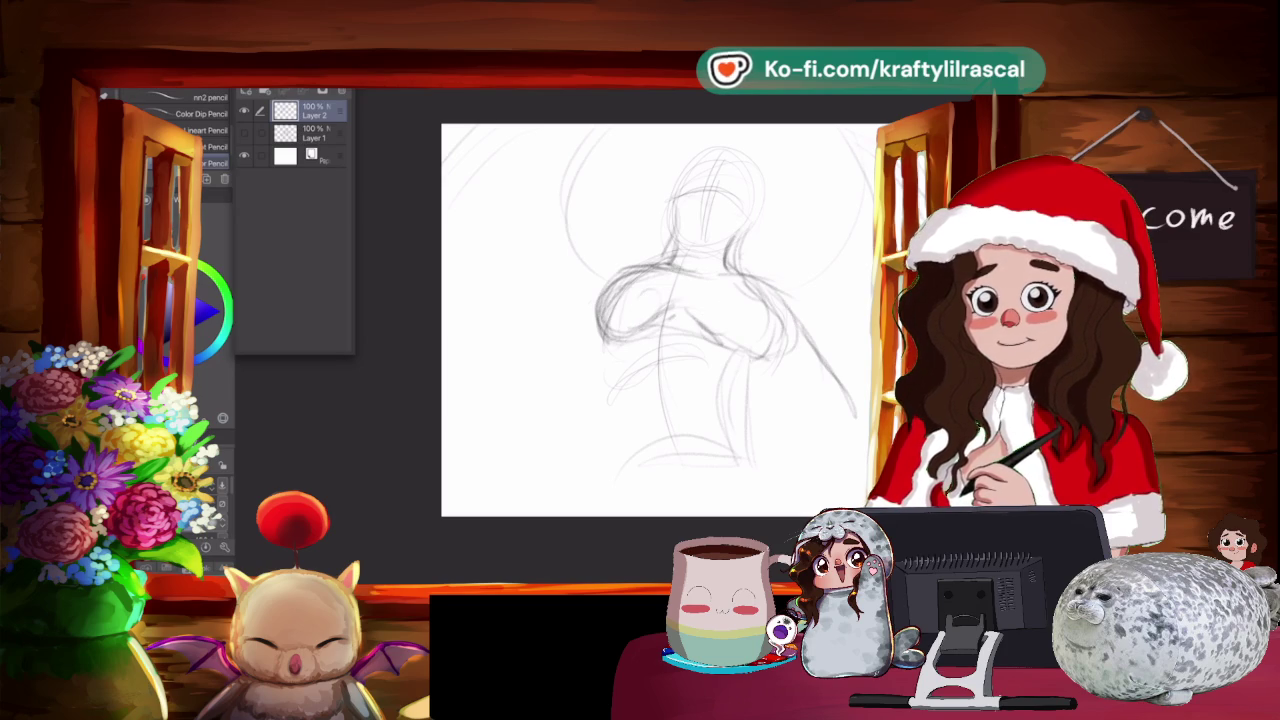
Add strokes on the figure's sides and darken the top and sides of the head.
mouse_move(763, 358)
mouse_down()
mouse_move(762, 430)
mouse_move(740, 438)
mouse_up()
drag(627, 350, 619, 420)
drag(621, 366, 617, 406)
mouse_move(680, 198)
mouse_down()
mouse_move(746, 186)
mouse_move(704, 180)
mouse_move(752, 187)
mouse_up()
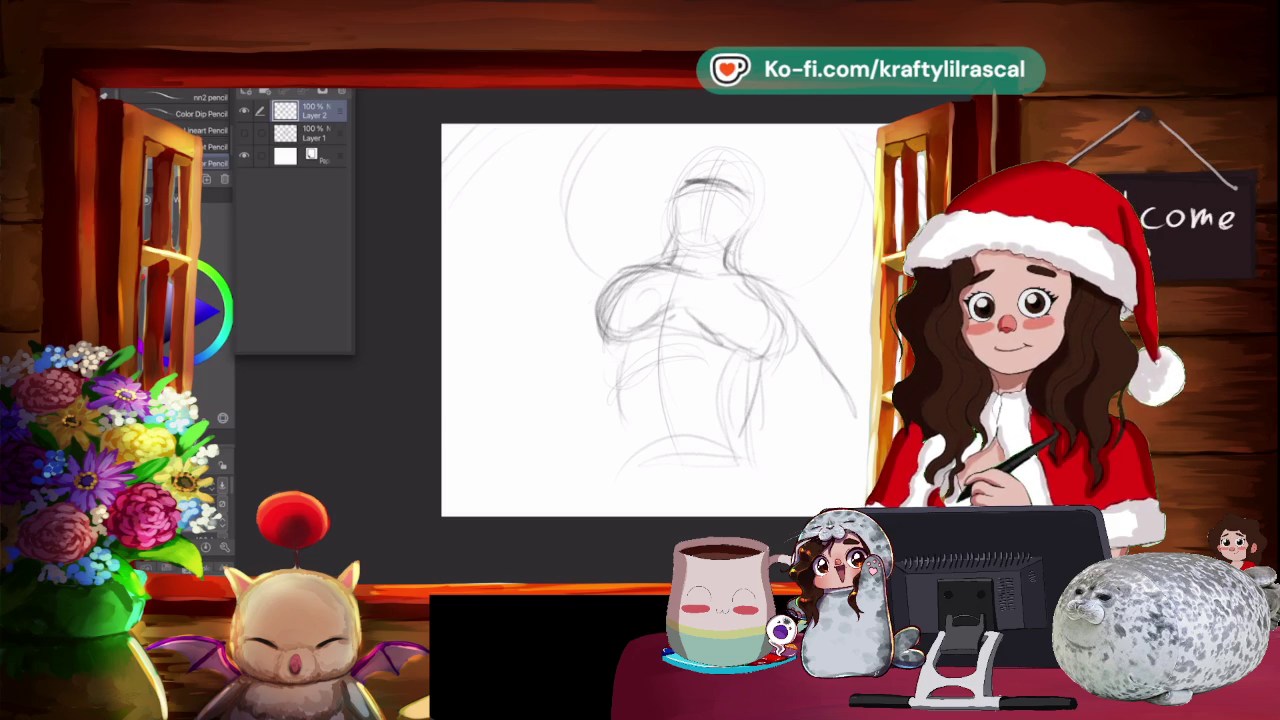
mouse_move(752, 186)
mouse_down()
mouse_move(744, 240)
mouse_move(728, 250)
mouse_up()
drag(684, 178, 672, 234)
mouse_move(698, 162)
mouse_down()
mouse_move(670, 230)
mouse_move(752, 156)
mouse_up()
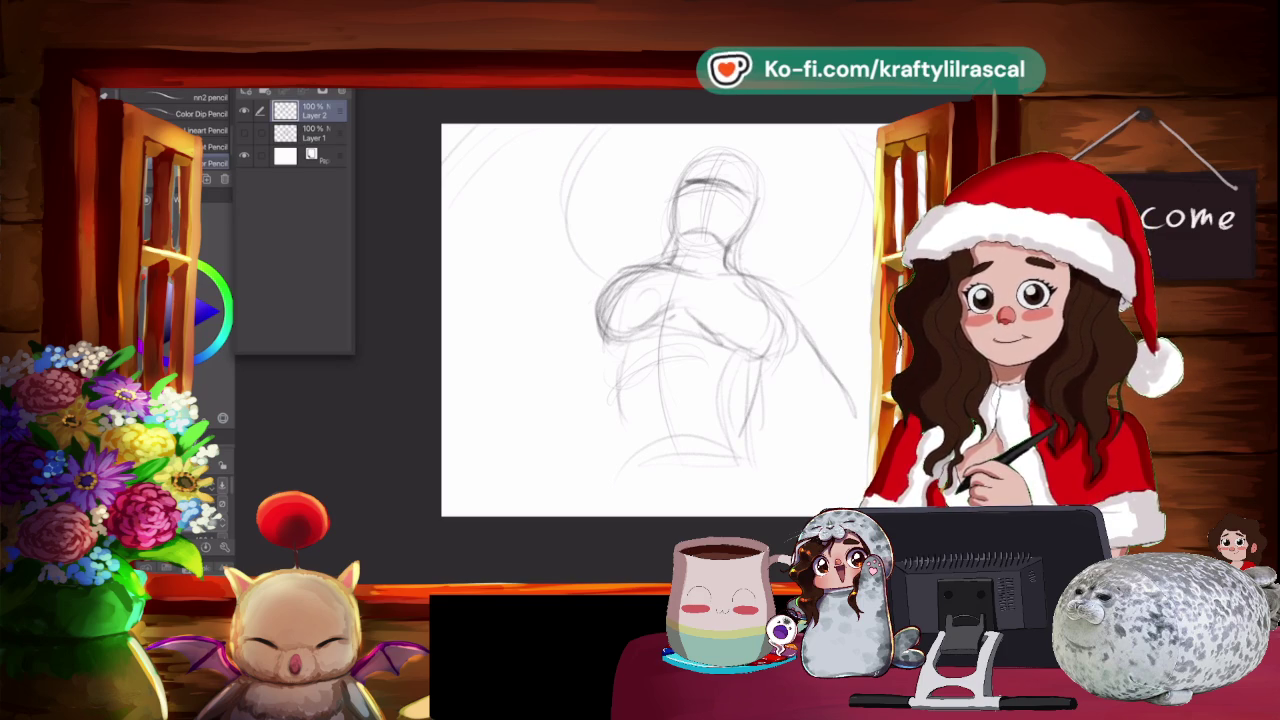
Sketch lines across the chest and strengthen the left shoulder lines.
mouse_move(655, 285)
mouse_down()
mouse_move(705, 324)
mouse_move(724, 294)
mouse_move(750, 288)
mouse_move(692, 318)
mouse_move(674, 346)
mouse_up()
drag(676, 264, 636, 352)
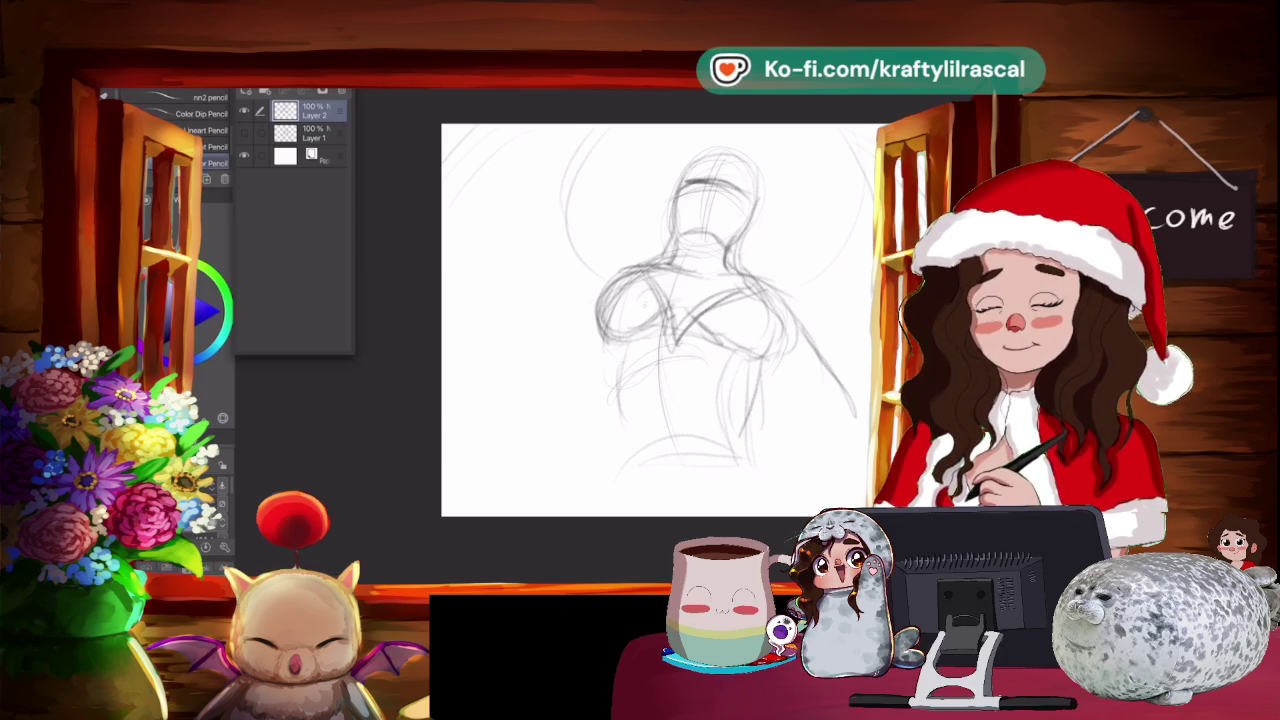
mouse_move(630, 268)
mouse_down()
mouse_move(588, 304)
mouse_move(568, 380)
mouse_up()
key(ctrl+t)
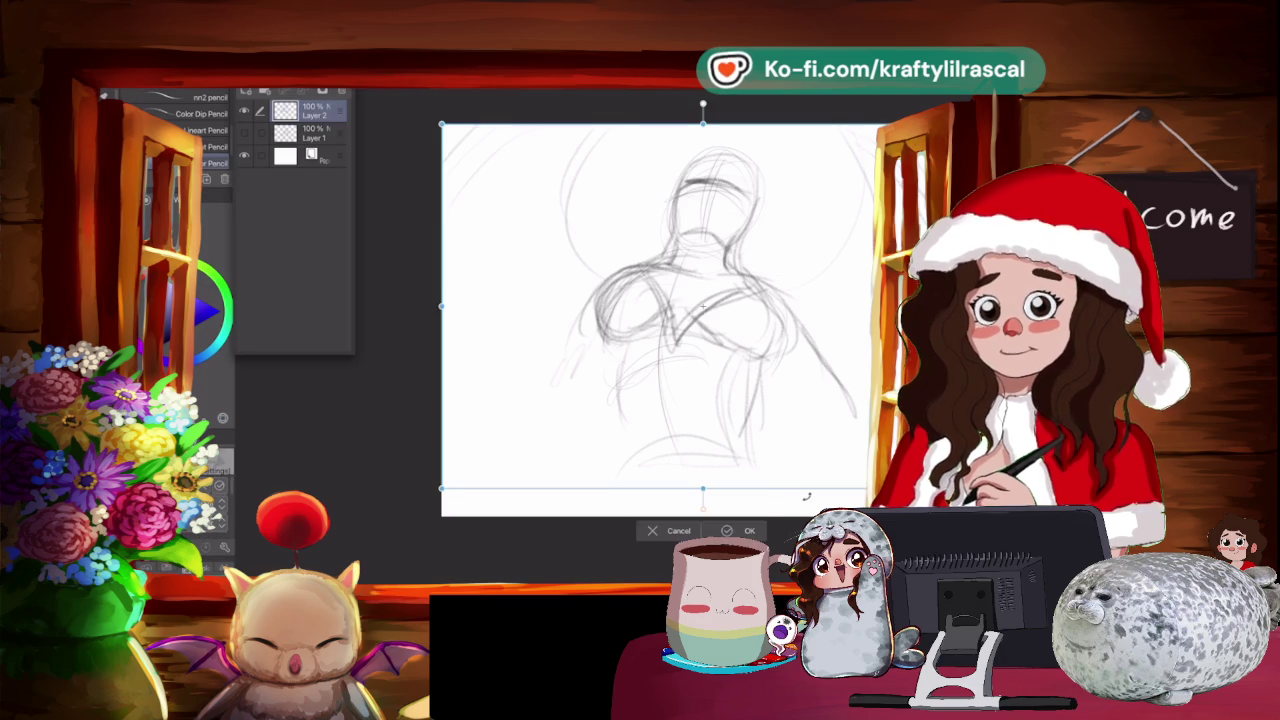
Enlarge the sketch, move it upward, and confirm the transform.
drag(441, 517, 375, 580)
mouse_move(702, 350)
mouse_down()
mouse_move(699, 337)
mouse_move(698, 350)
mouse_up()
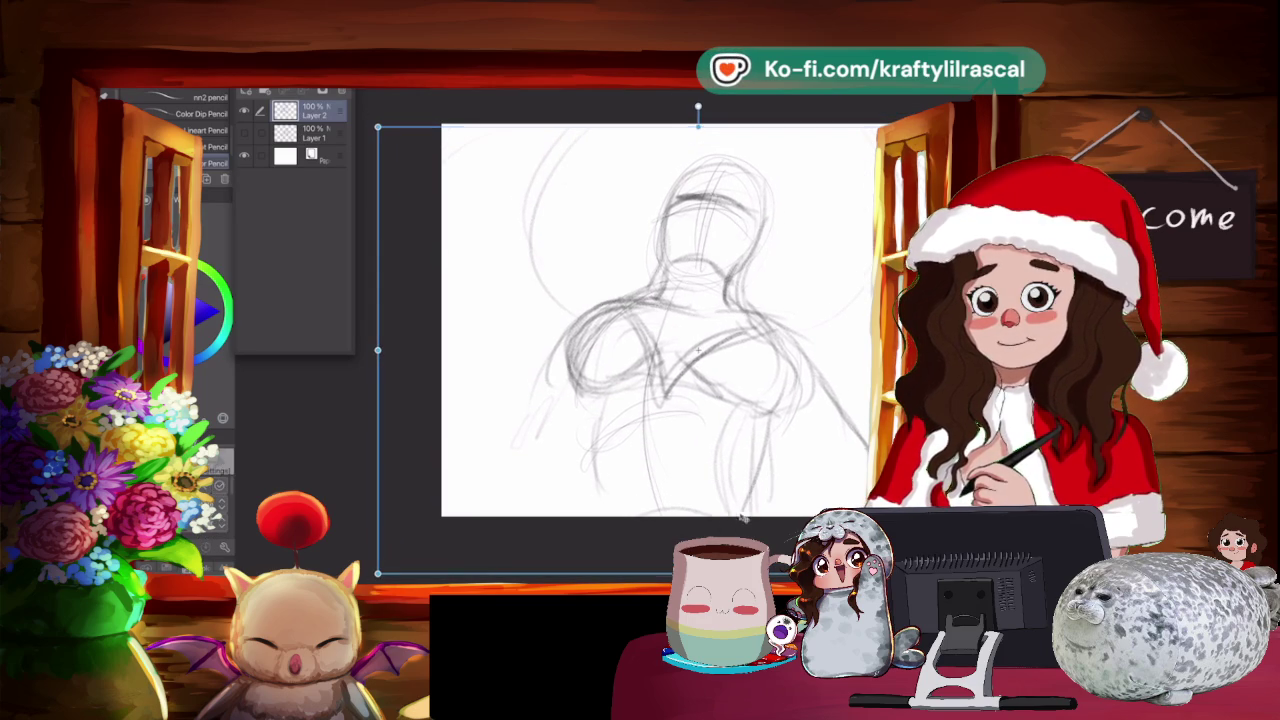
key(Return)
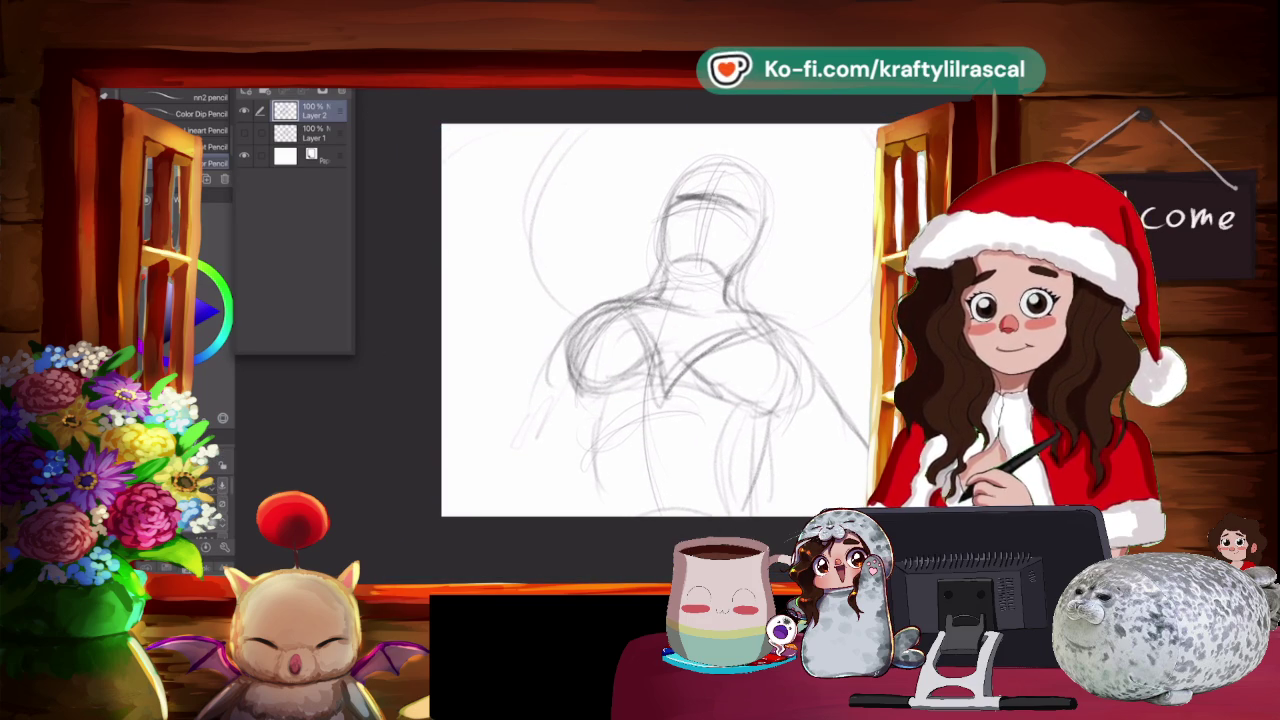
drag(698, 350, 650, 346)
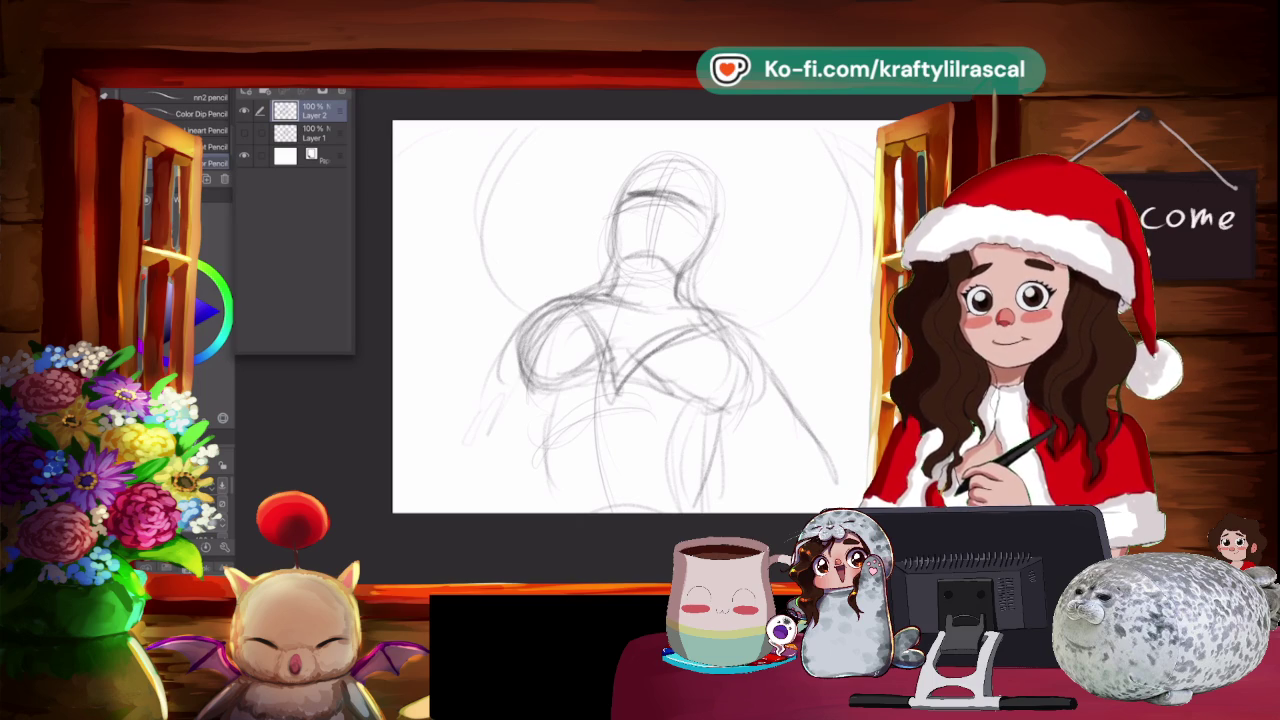
Add rough strokes right of the head, across the lower body and chest, undoing the last chest marks.
mouse_move(712, 236)
mouse_down()
mouse_move(744, 222)
mouse_move(798, 322)
mouse_up()
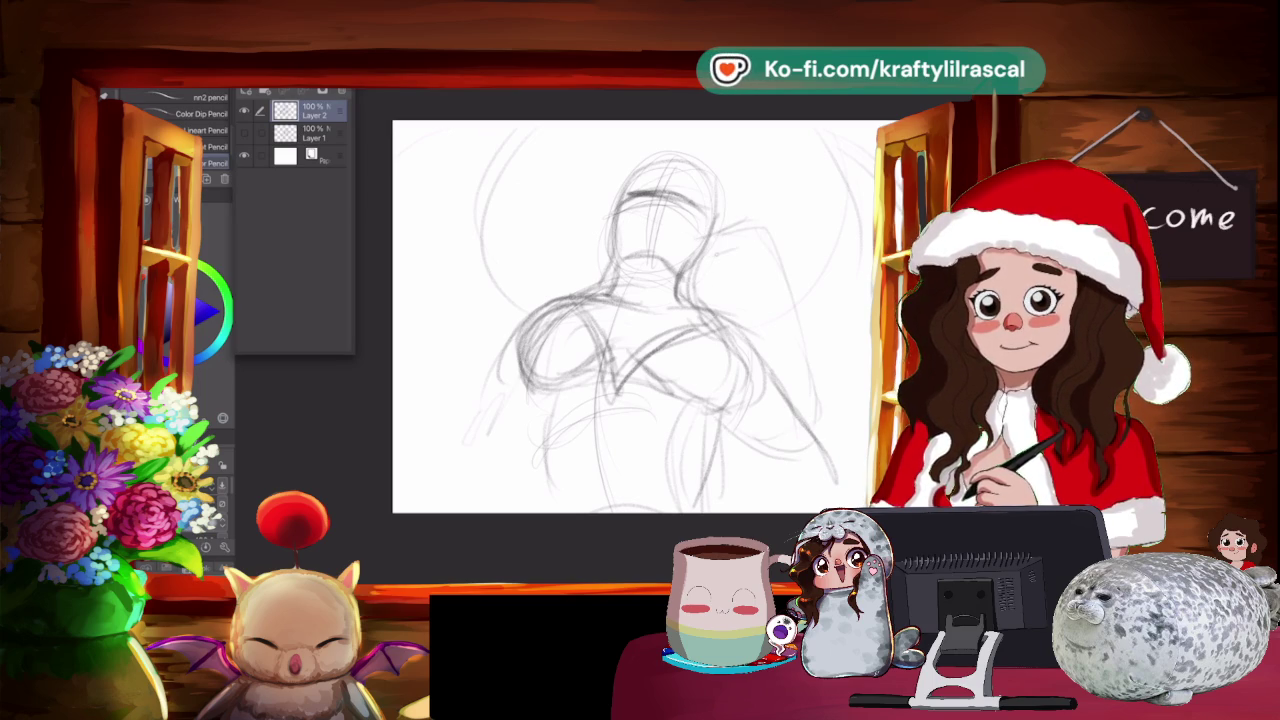
mouse_move(724, 240)
mouse_down()
mouse_move(776, 228)
mouse_move(798, 310)
mouse_up()
mouse_move(516, 456)
mouse_down()
mouse_move(766, 420)
mouse_move(628, 410)
mouse_move(480, 458)
mouse_up()
drag(632, 396, 488, 446)
mouse_move(580, 390)
mouse_down()
mouse_move(612, 336)
mouse_move(670, 310)
mouse_up()
drag(578, 342, 600, 304)
mouse_move(624, 318)
mouse_down()
mouse_move(650, 302)
mouse_move(674, 314)
mouse_up()
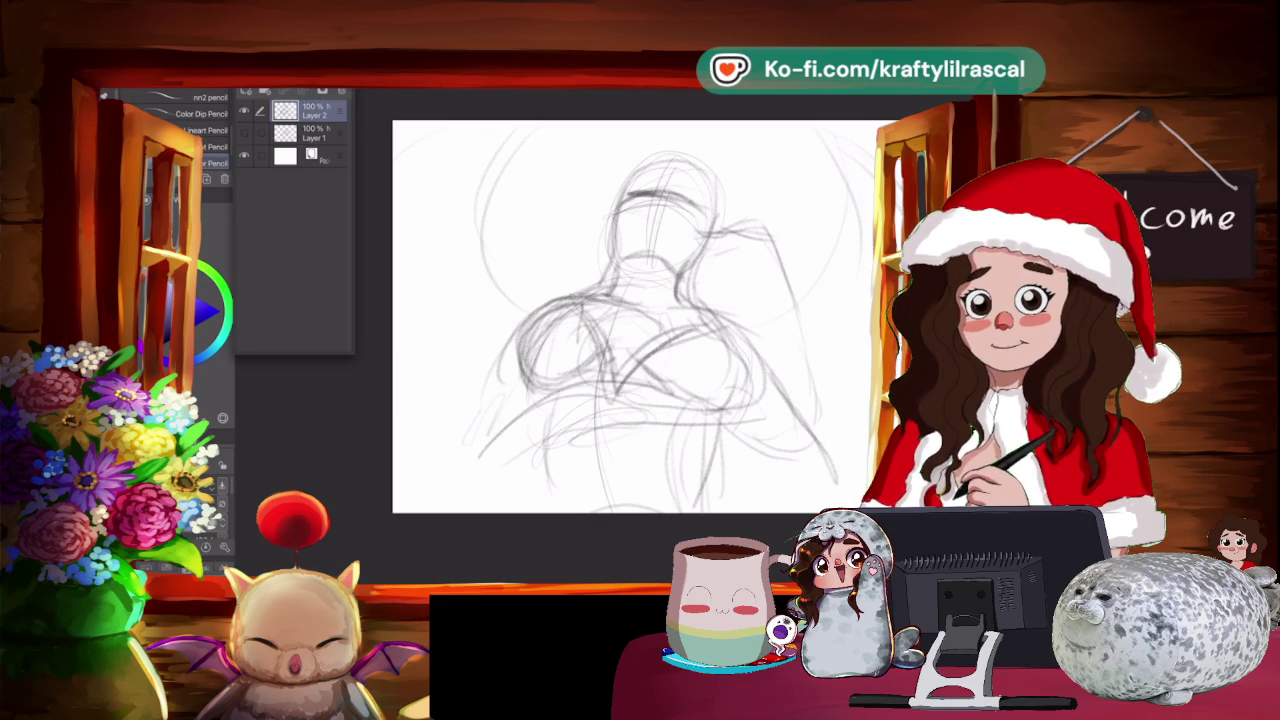
key(ctrl+z)
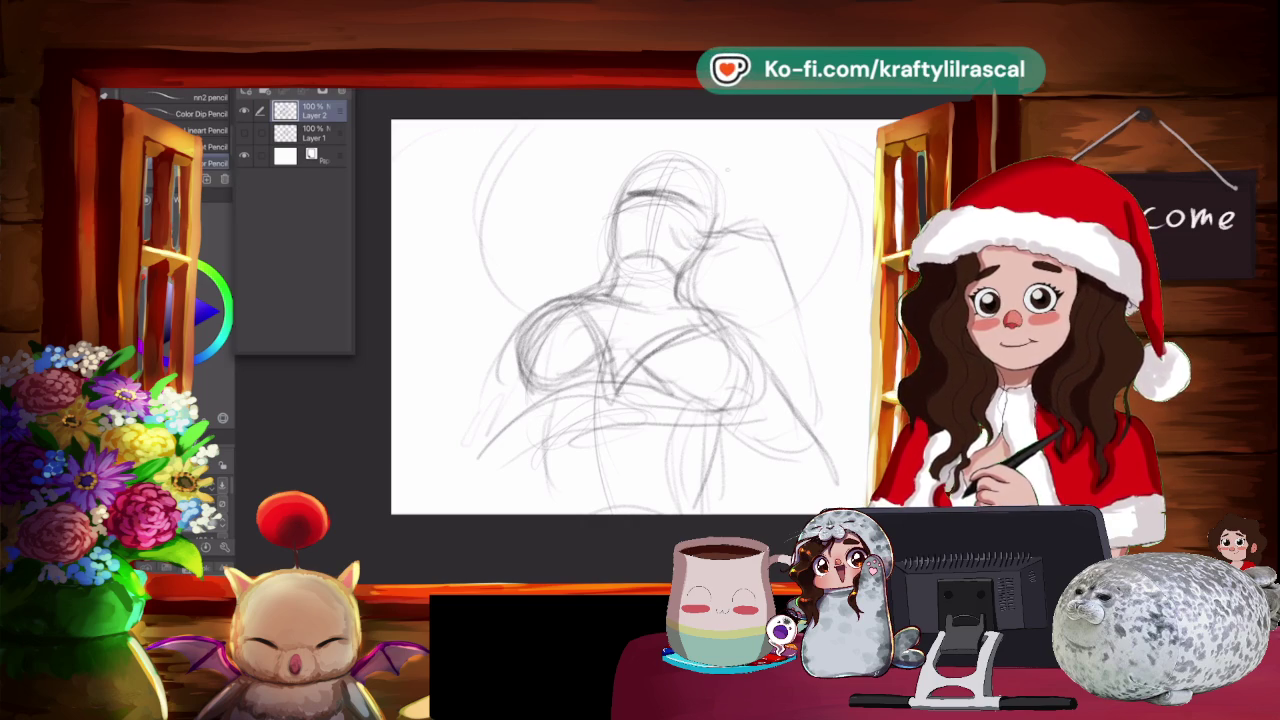
Erase most of the old sketch around the head, right shoulder and left arc.
key(j)
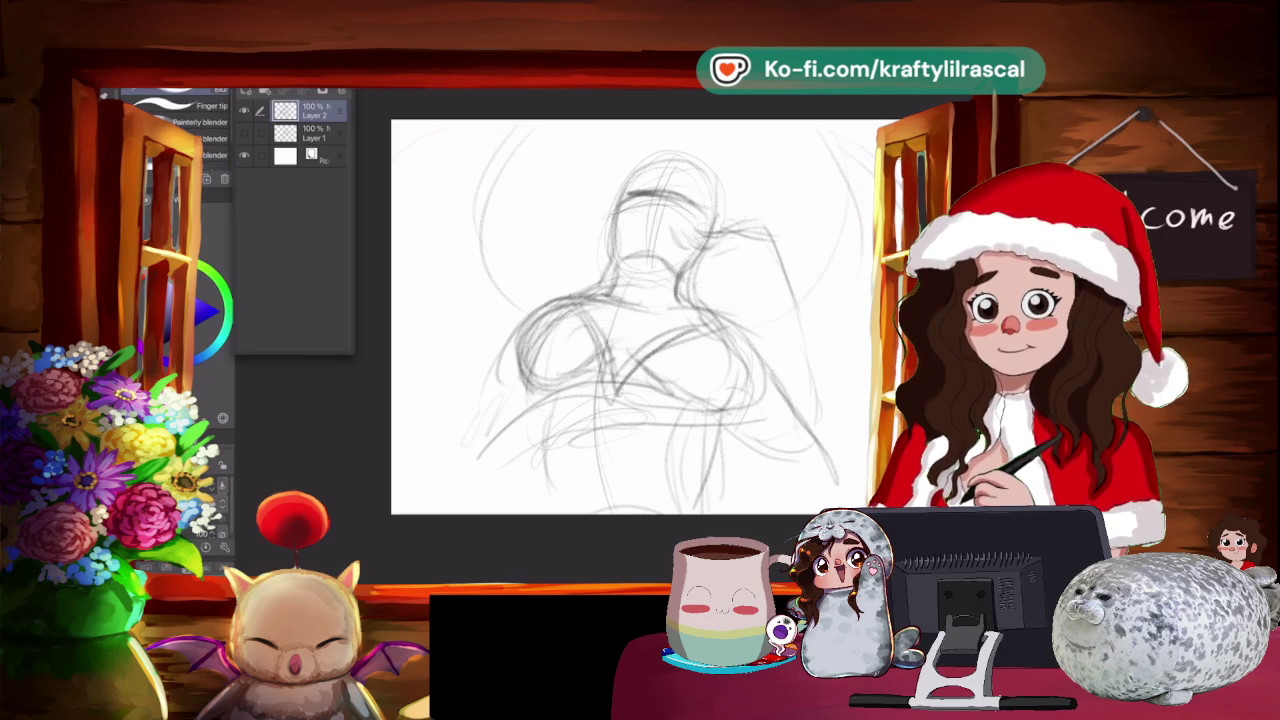
key(e)
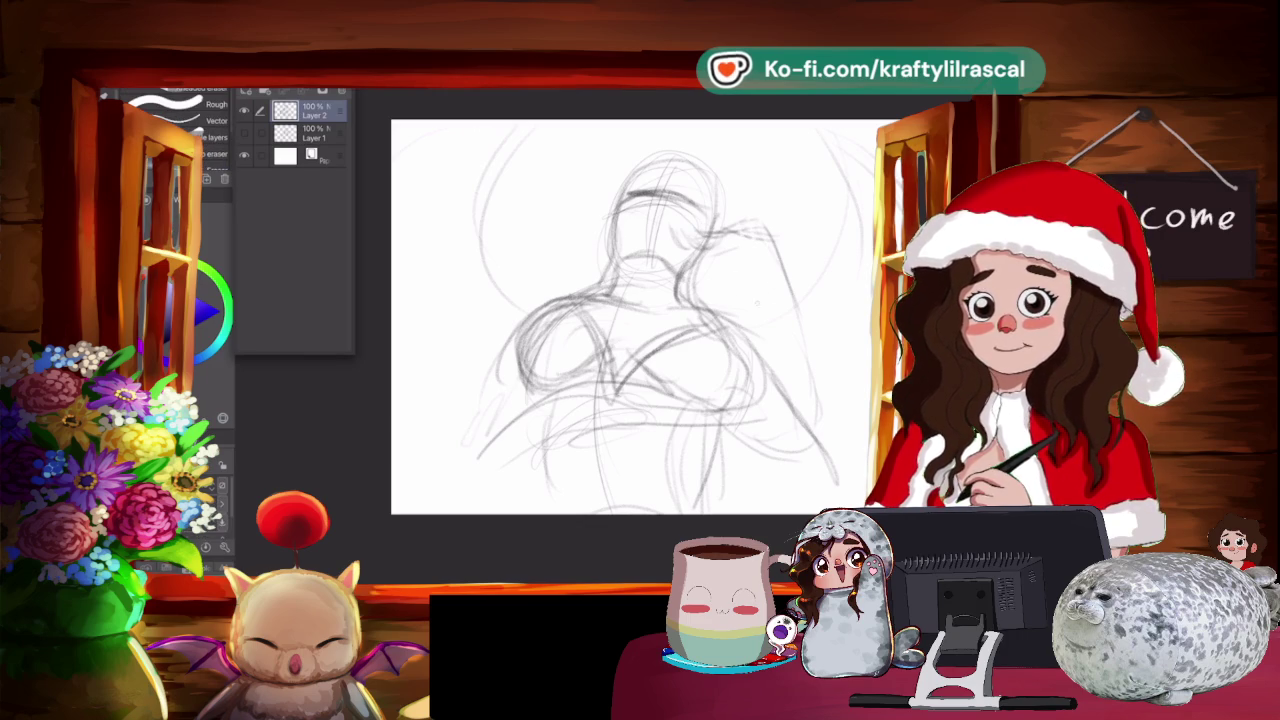
drag(790, 240, 770, 320)
mouse_move(775, 400)
mouse_down()
mouse_move(715, 240)
mouse_move(762, 297)
mouse_move(738, 305)
mouse_up()
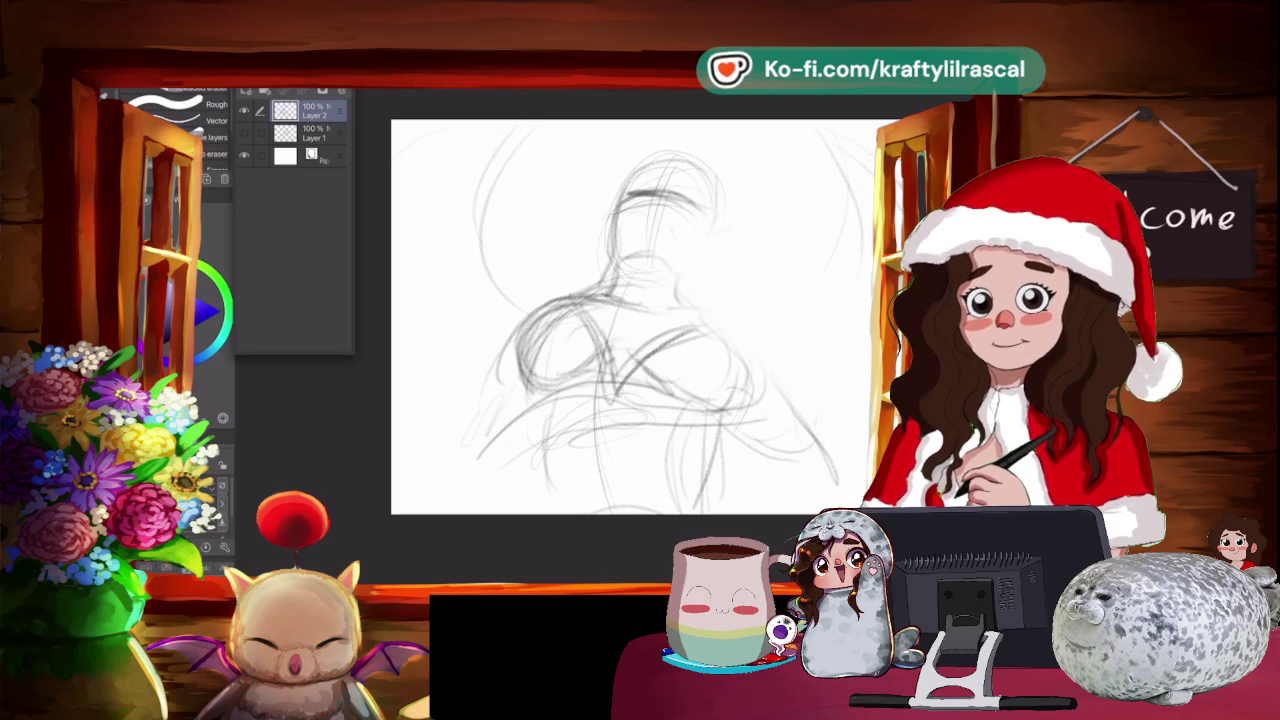
drag(655, 150, 700, 235)
mouse_move(710, 155)
mouse_down()
mouse_move(540, 400)
mouse_move(650, 350)
mouse_move(700, 480)
mouse_move(758, 490)
mouse_up()
drag(488, 200, 492, 290)
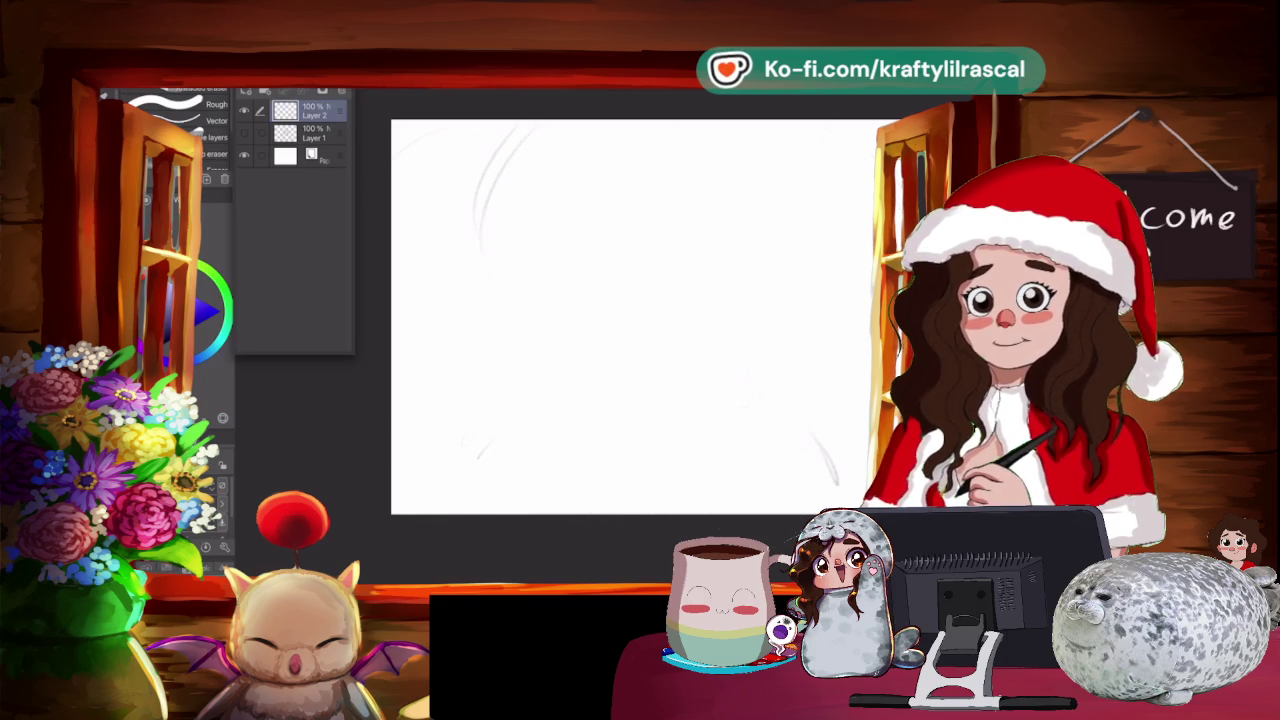
Redraw a faint new head outline with a small face curve and a darker top.
key(p)
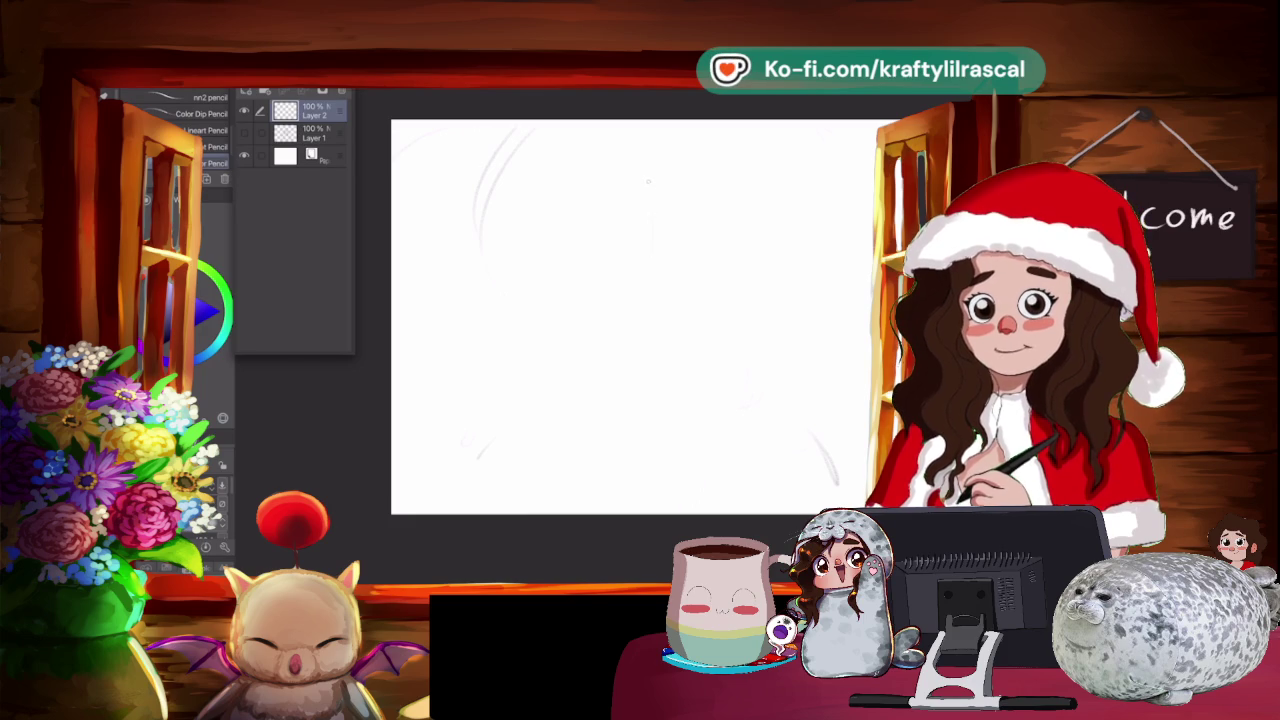
mouse_move(620, 236)
mouse_down()
mouse_move(688, 226)
mouse_move(720, 308)
mouse_move(696, 326)
mouse_up()
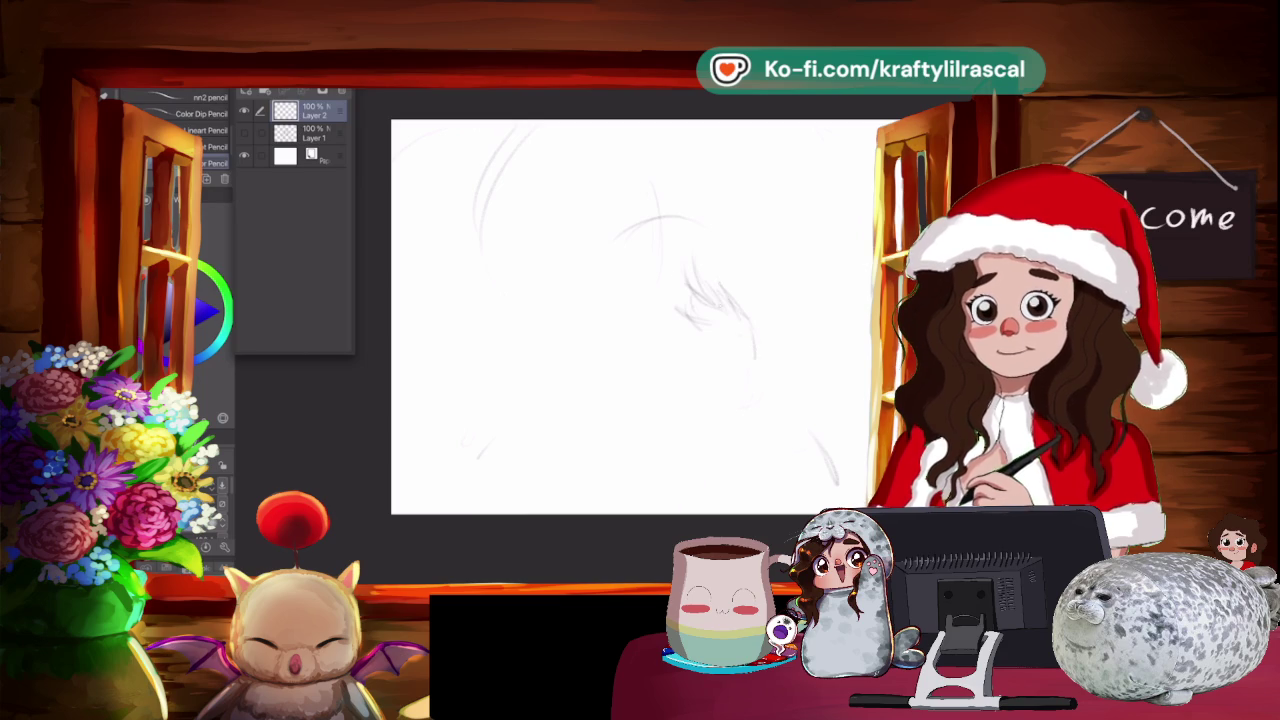
mouse_move(662, 276)
mouse_down()
mouse_move(682, 264)
mouse_move(673, 270)
mouse_up()
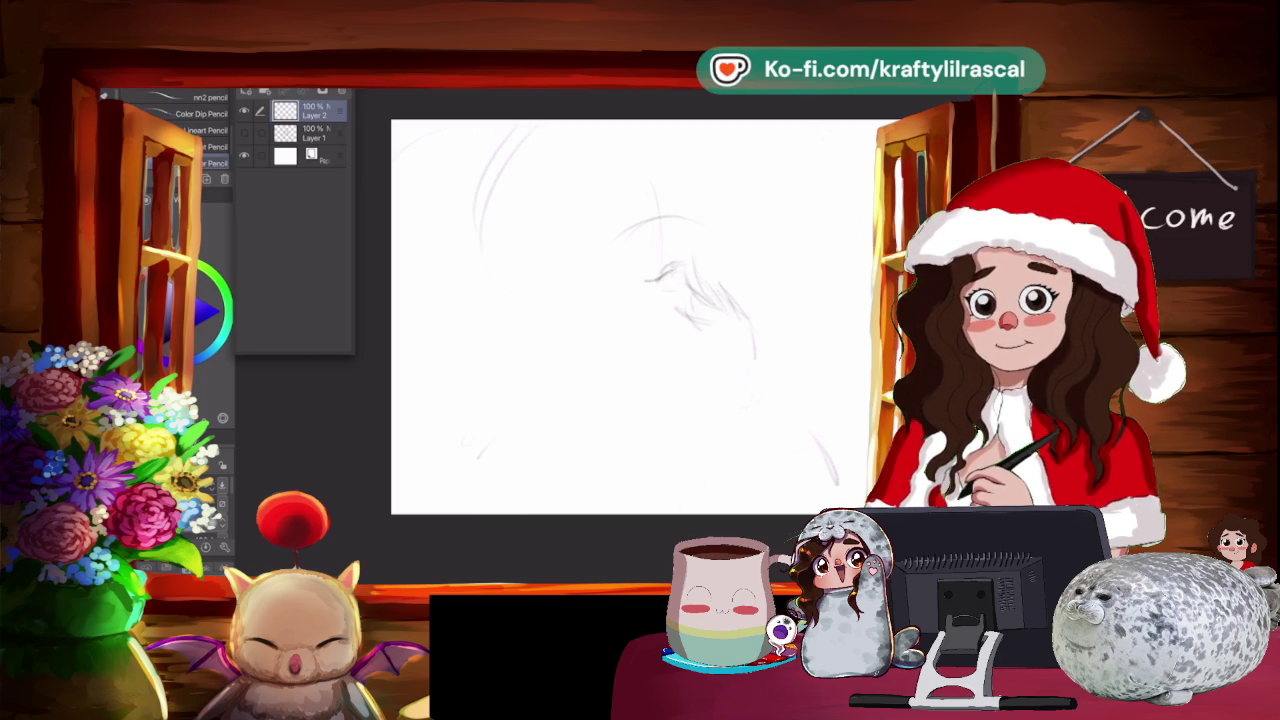
drag(606, 200, 600, 286)
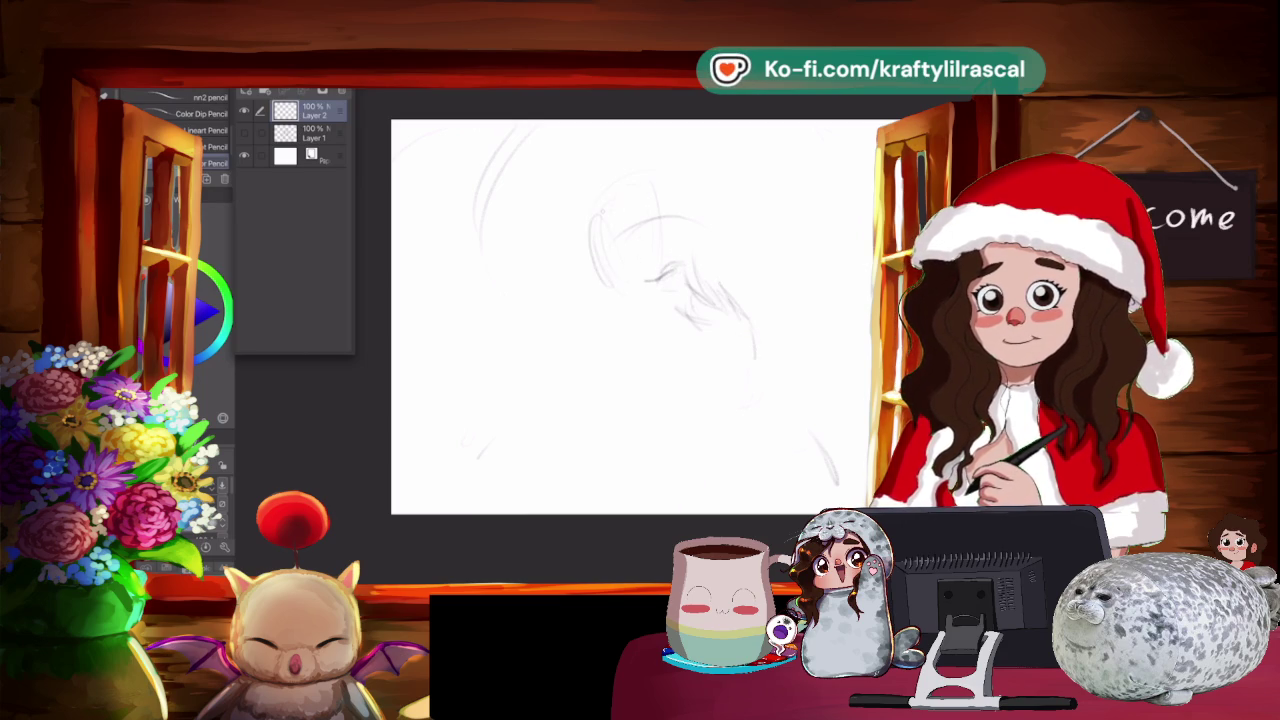
drag(620, 185, 722, 268)
mouse_move(702, 196)
mouse_down()
mouse_move(684, 242)
mouse_move(710, 274)
mouse_up()
mouse_move(610, 192)
mouse_down()
mouse_move(588, 216)
mouse_move(600, 286)
mouse_move(680, 317)
mouse_up()
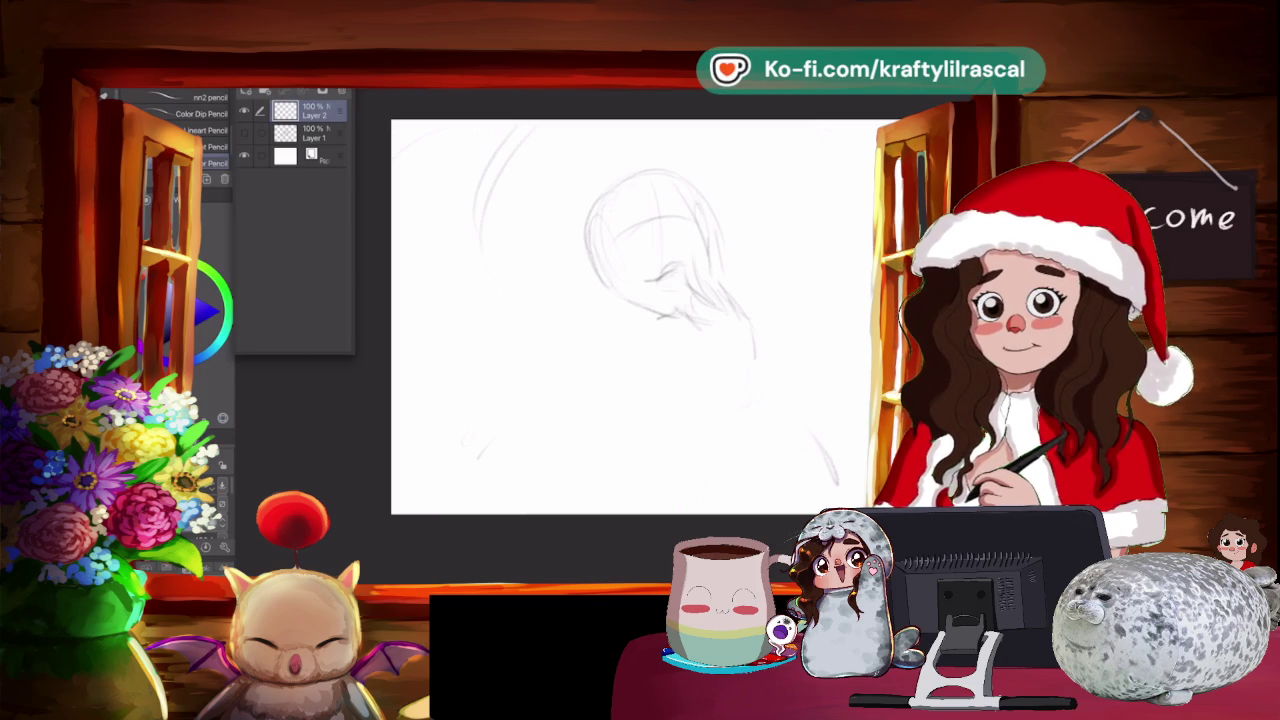
mouse_move(596, 192)
mouse_down()
mouse_move(690, 172)
mouse_move(722, 230)
mouse_move(714, 274)
mouse_move(694, 184)
mouse_up()
Draw the neck line and sweep the left and right shoulder lines.
mouse_move(640, 312)
mouse_down()
mouse_move(642, 362)
mouse_move(540, 368)
mouse_move(616, 356)
mouse_move(612, 374)
mouse_move(572, 370)
mouse_up()
drag(642, 344, 540, 398)
drag(758, 342, 790, 376)
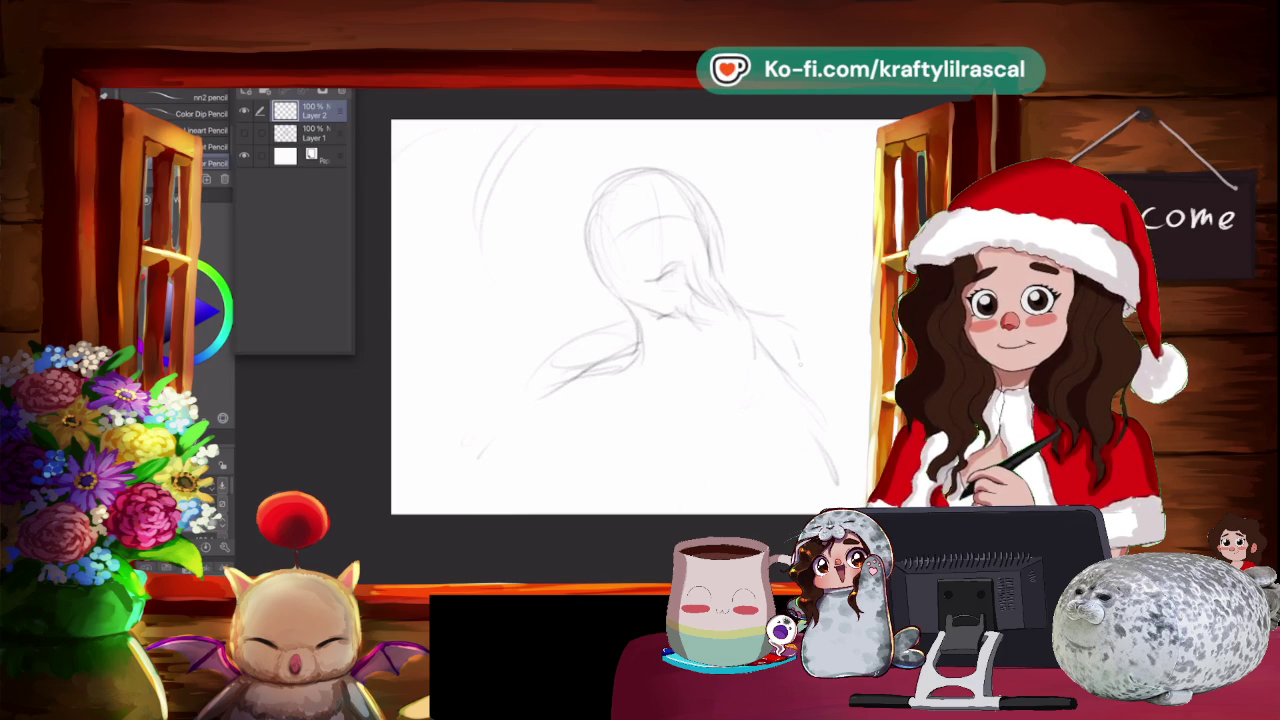
Nudge the whole sketch layer down-right and rotate it slightly clockwise.
key(ctrl+t)
drag(820, 178, 830, 203)
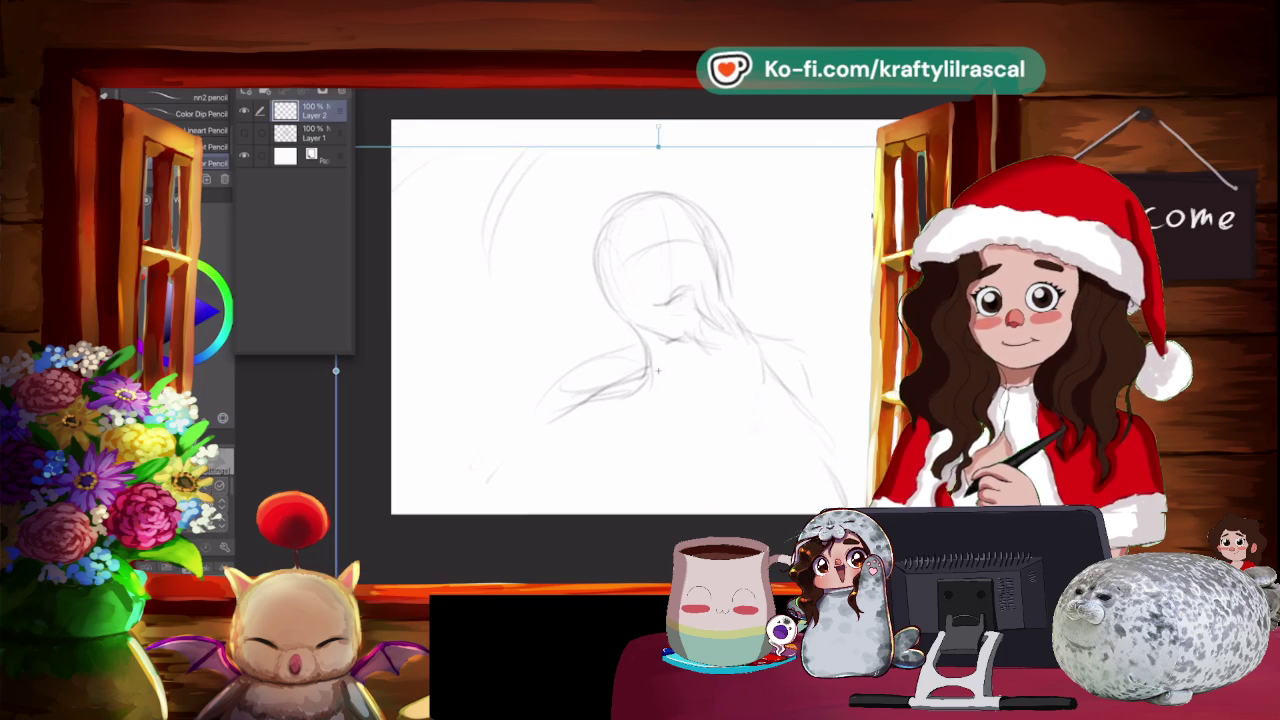
drag(826, 300, 815, 360)
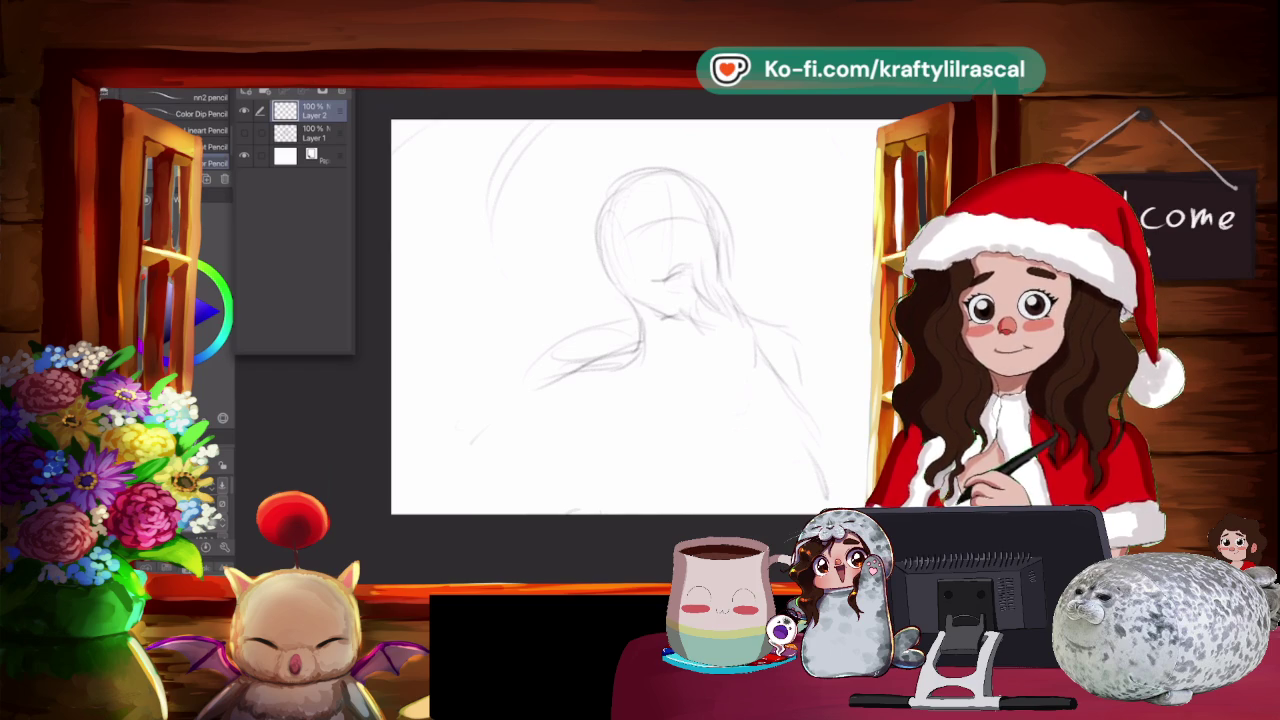
Lasso-select the head and rotate it a little clockwise, confirming the transform.
key(m)
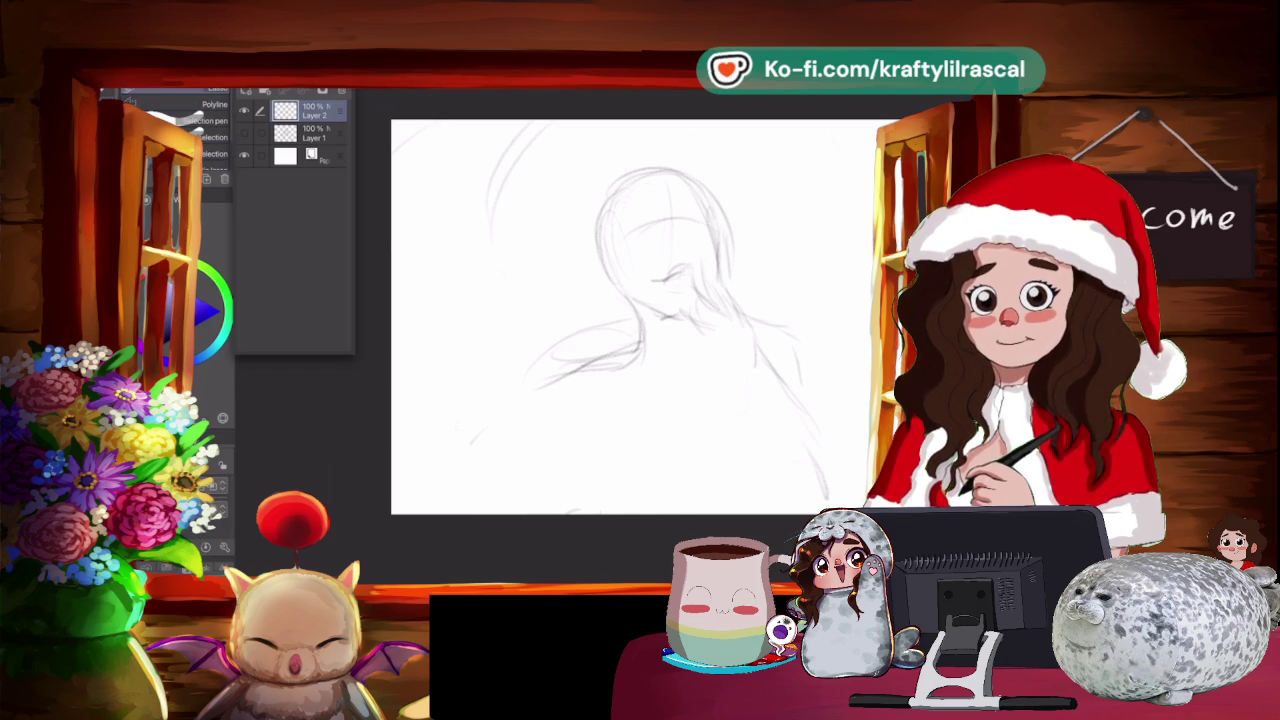
drag(656, 310, 708, 305)
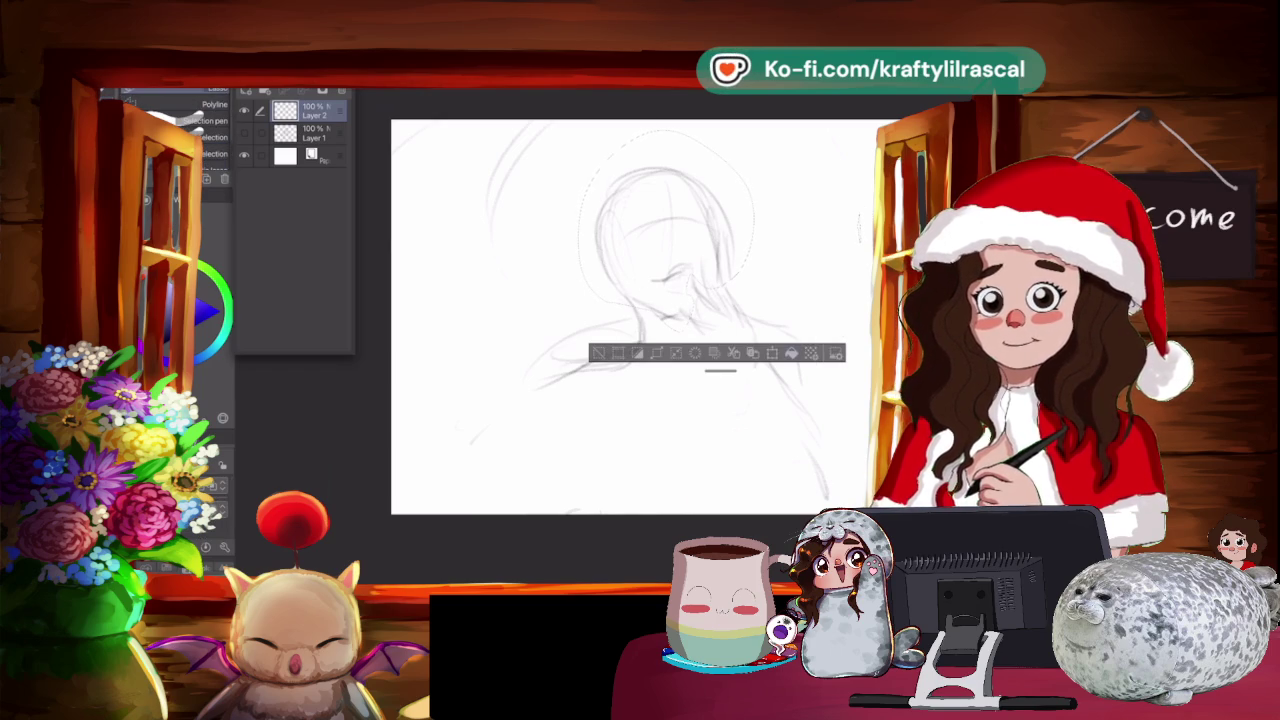
key(ctrl+t)
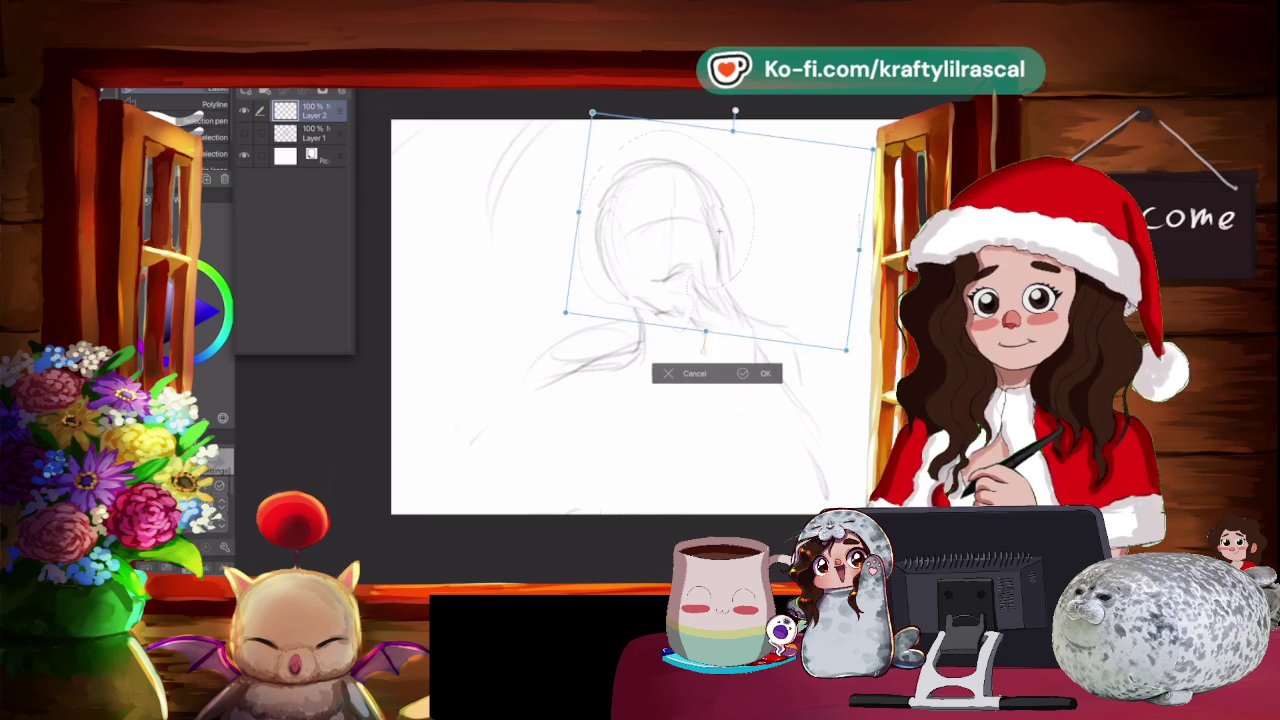
drag(791, 297, 807, 312)
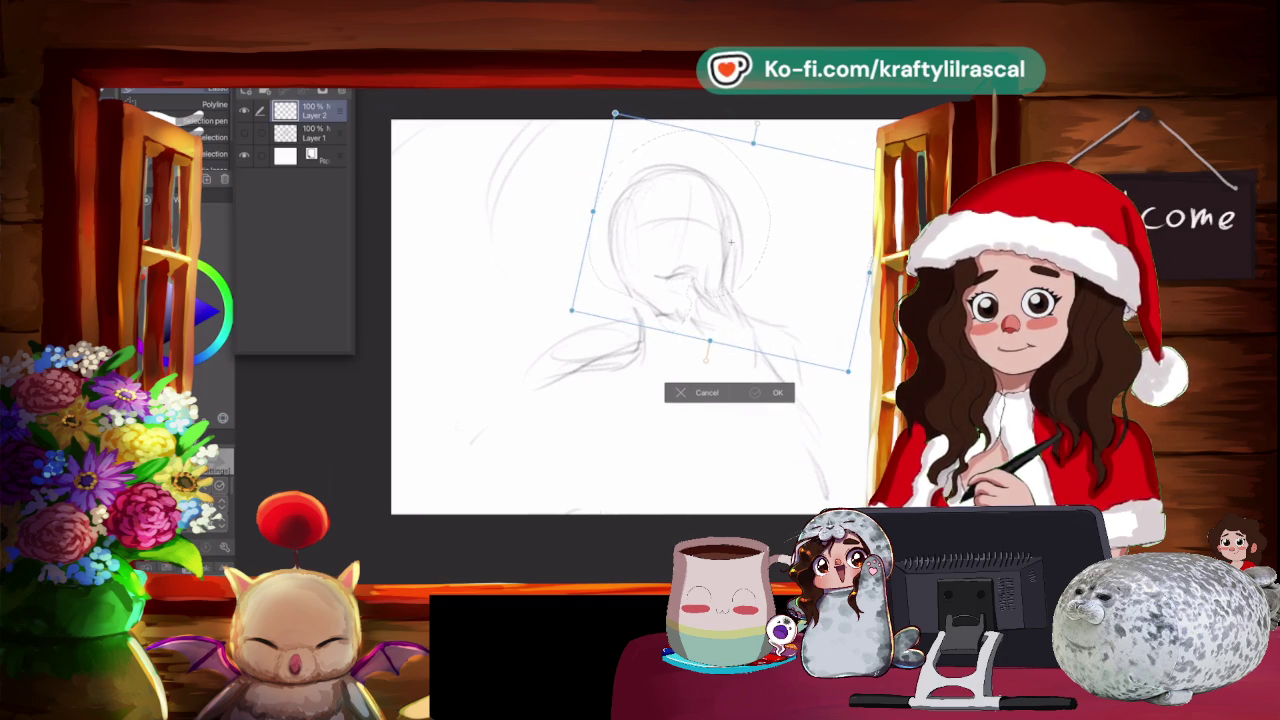
key(Return)
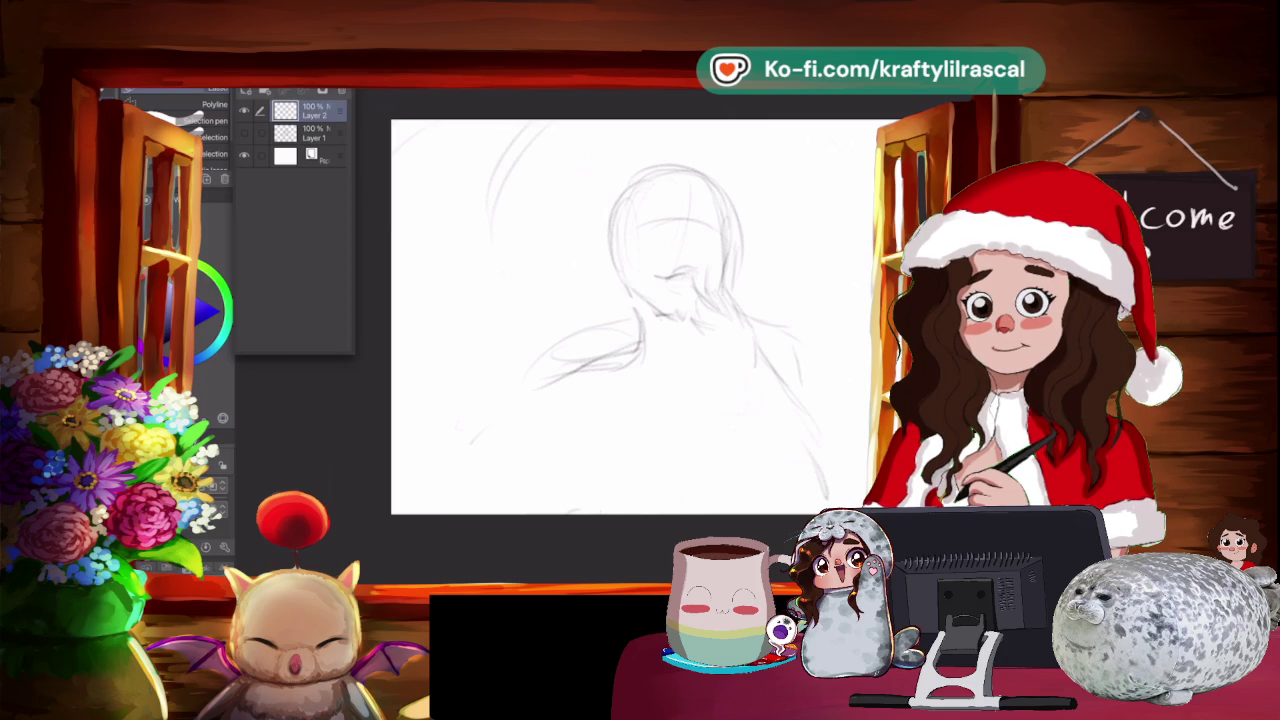
drag(640, 320, 607, 316)
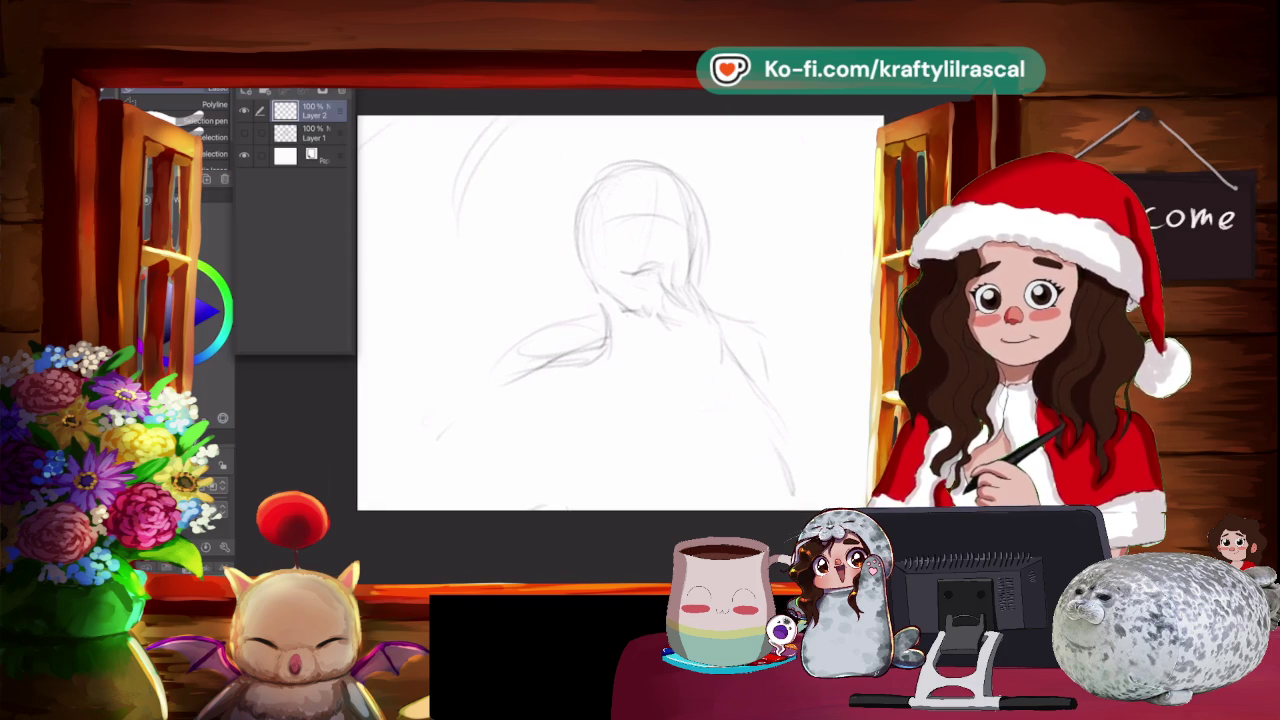
key(p)
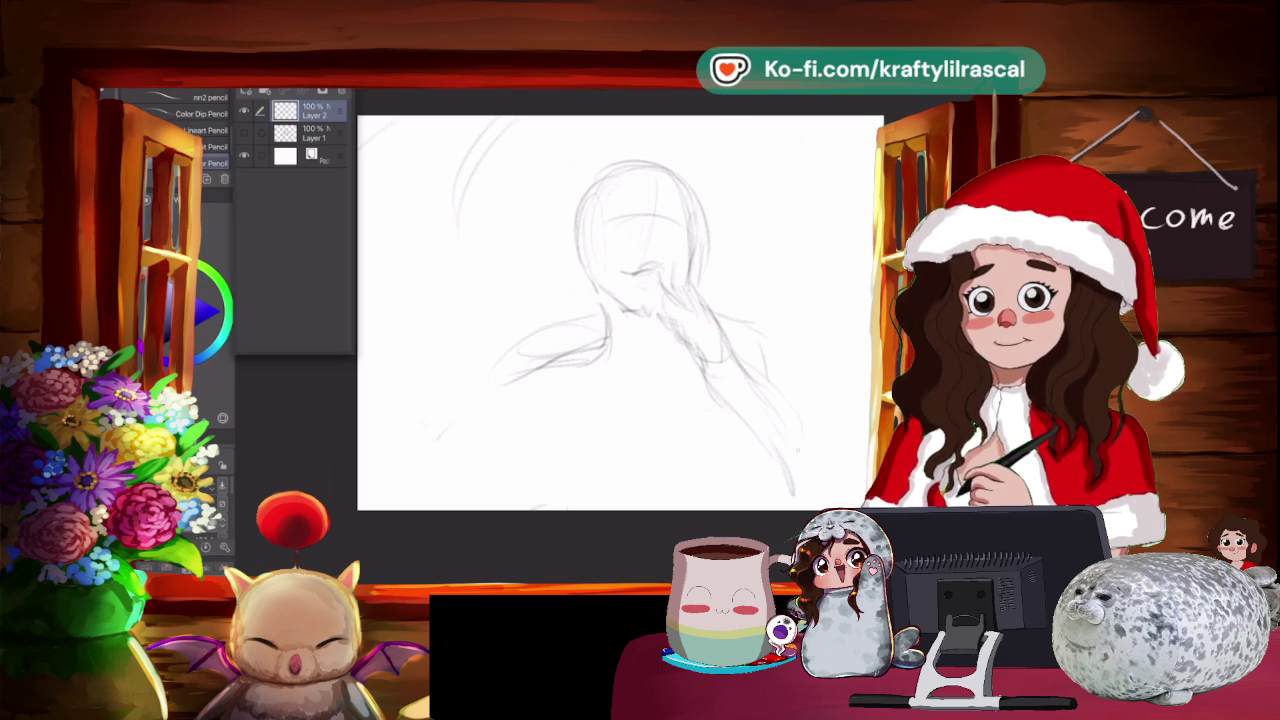
Sketch the raised arm, with the hand and forearm reaching to the mouth.
drag(722, 390, 784, 462)
drag(788, 396, 806, 440)
drag(730, 356, 812, 410)
drag(766, 378, 812, 424)
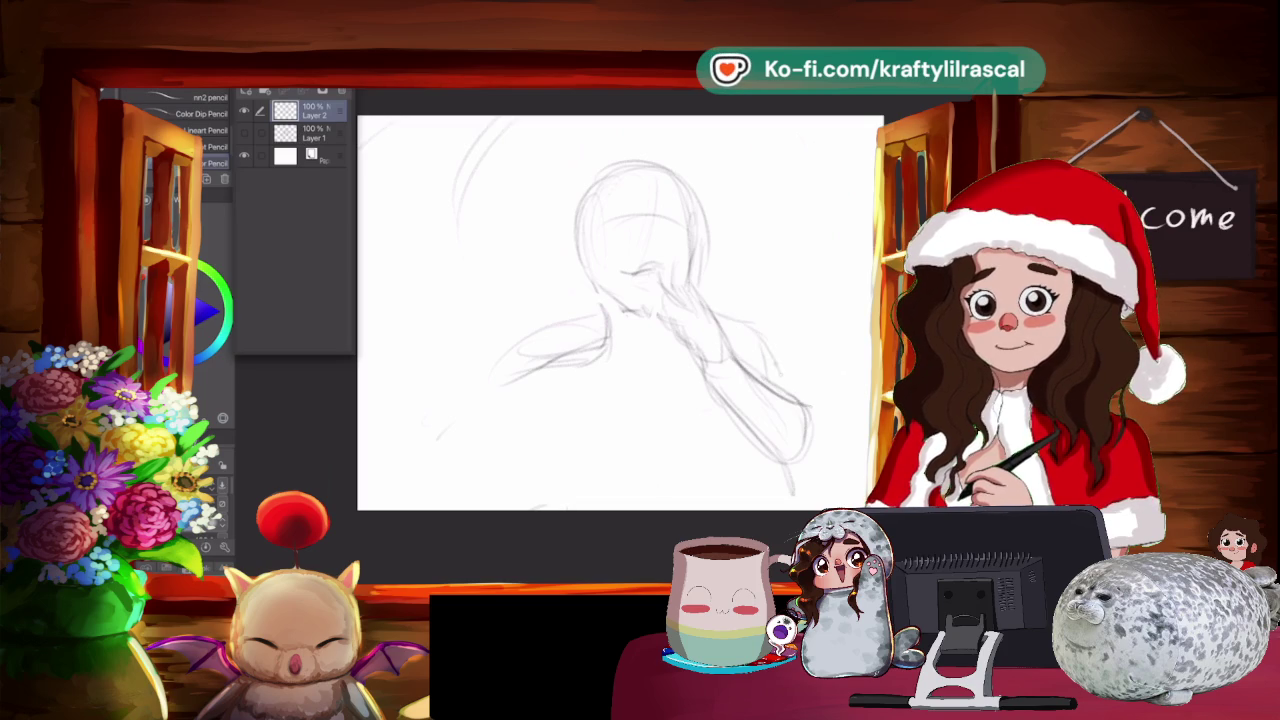
mouse_move(752, 338)
mouse_down()
mouse_move(804, 402)
mouse_move(786, 390)
mouse_up()
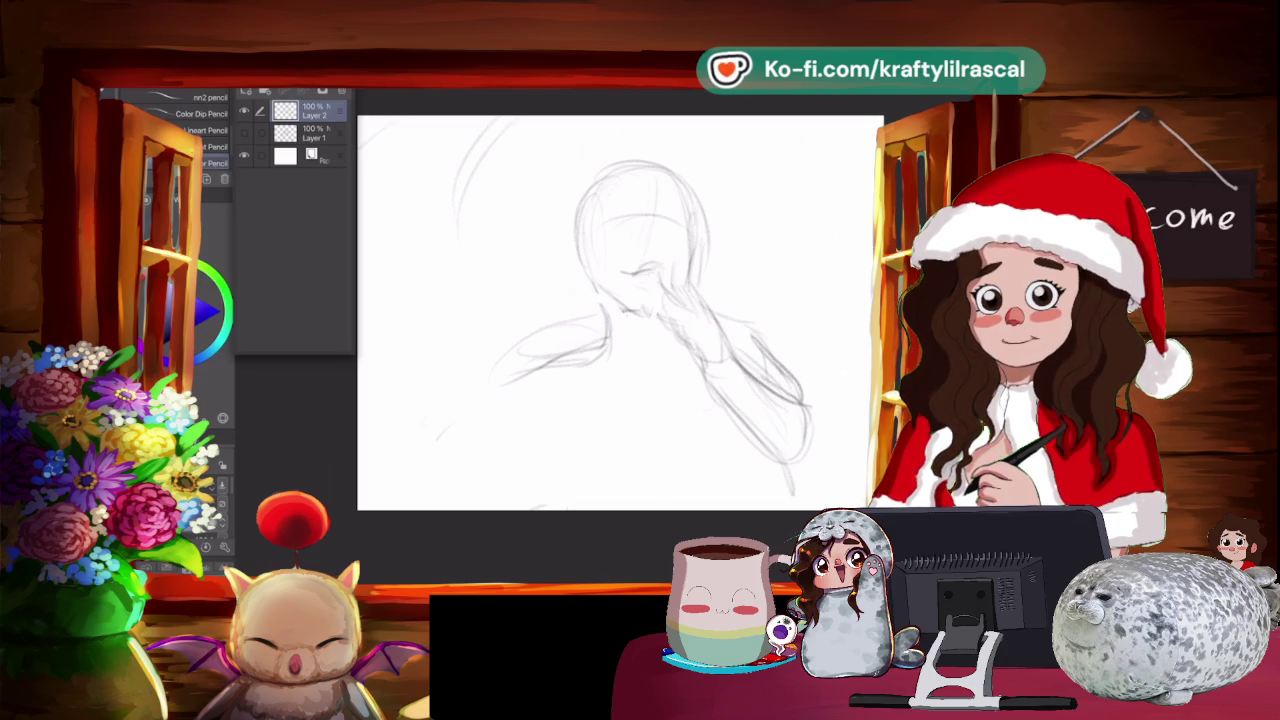
drag(670, 326, 756, 434)
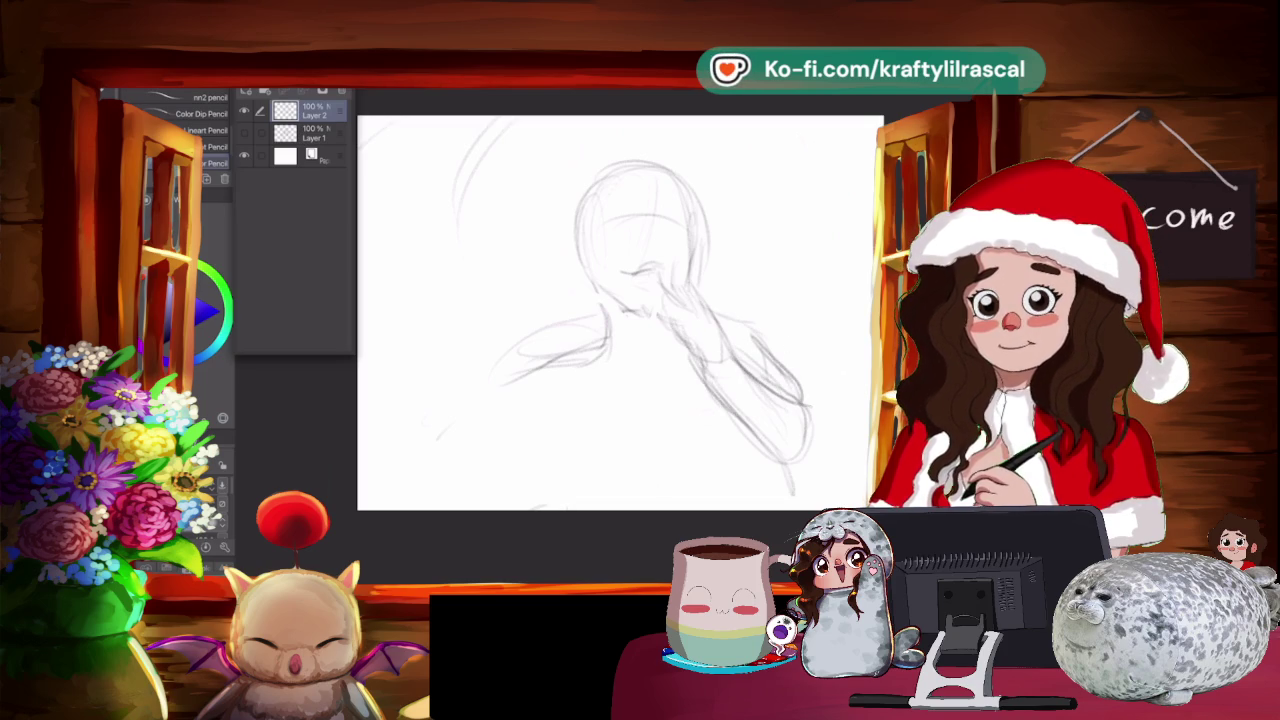
Add lower-body curves and darken the neck, left shoulder, head contour and mouth line.
drag(682, 482, 754, 458)
mouse_move(608, 402)
mouse_down()
mouse_move(590, 468)
mouse_move(576, 472)
mouse_move(696, 500)
mouse_move(762, 454)
mouse_up()
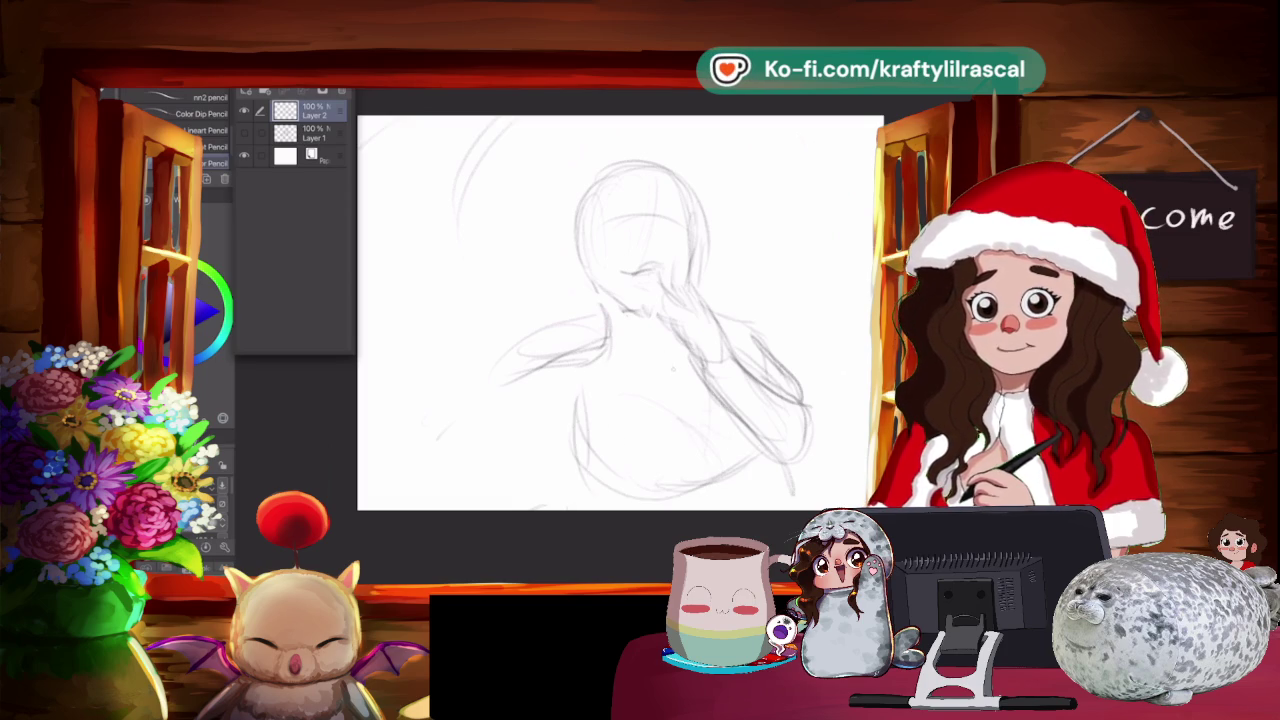
drag(604, 300, 610, 344)
mouse_move(598, 278)
mouse_down()
mouse_move(612, 346)
mouse_move(538, 362)
mouse_up()
mouse_move(662, 358)
mouse_down()
mouse_move(674, 366)
mouse_move(656, 358)
mouse_up()
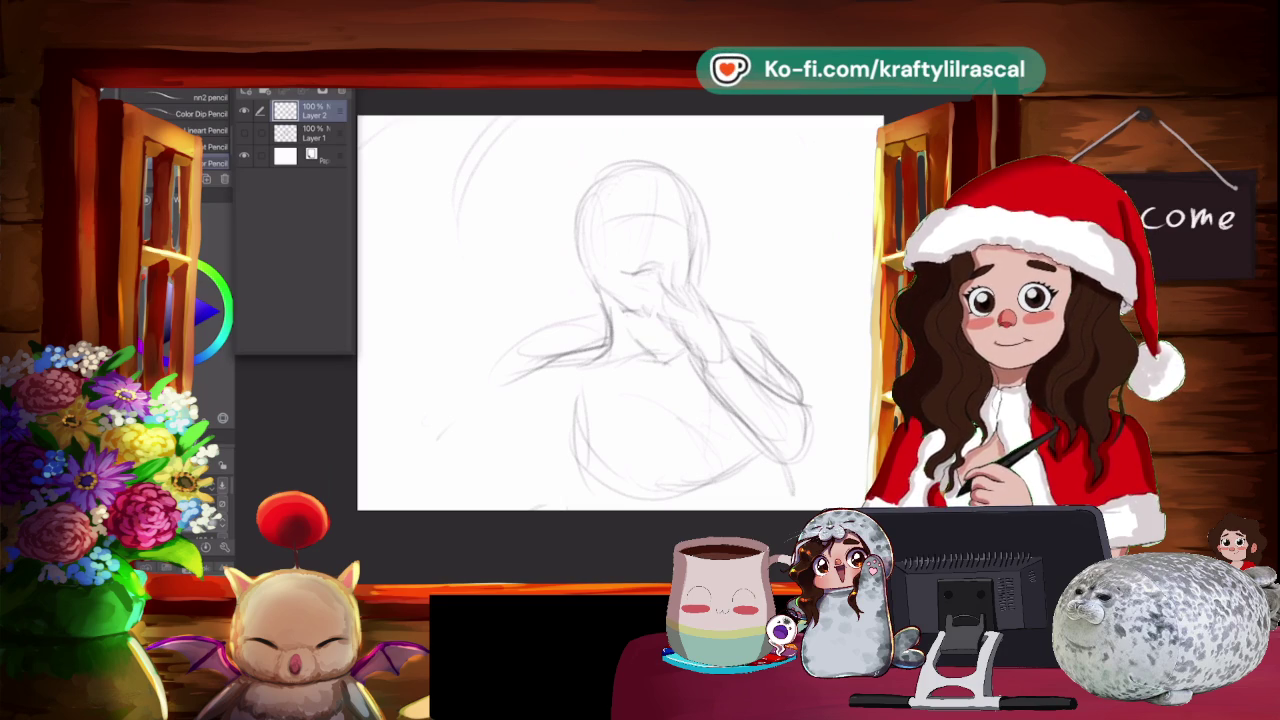
drag(580, 202, 600, 300)
mouse_move(580, 180)
mouse_down()
mouse_move(598, 306)
mouse_move(670, 166)
mouse_up()
drag(624, 222, 650, 219)
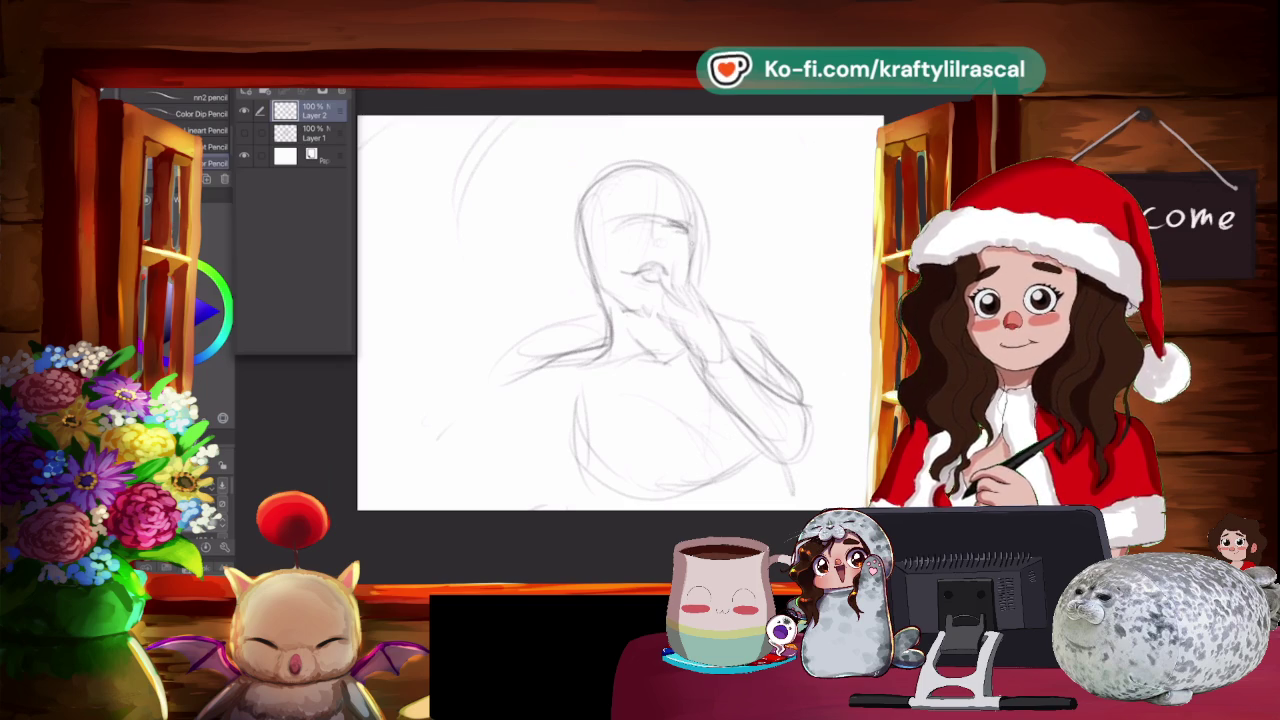
Zoom out and tilt the view, then add lower-left body lines and an arm stroke.
key(ctrl+minus)
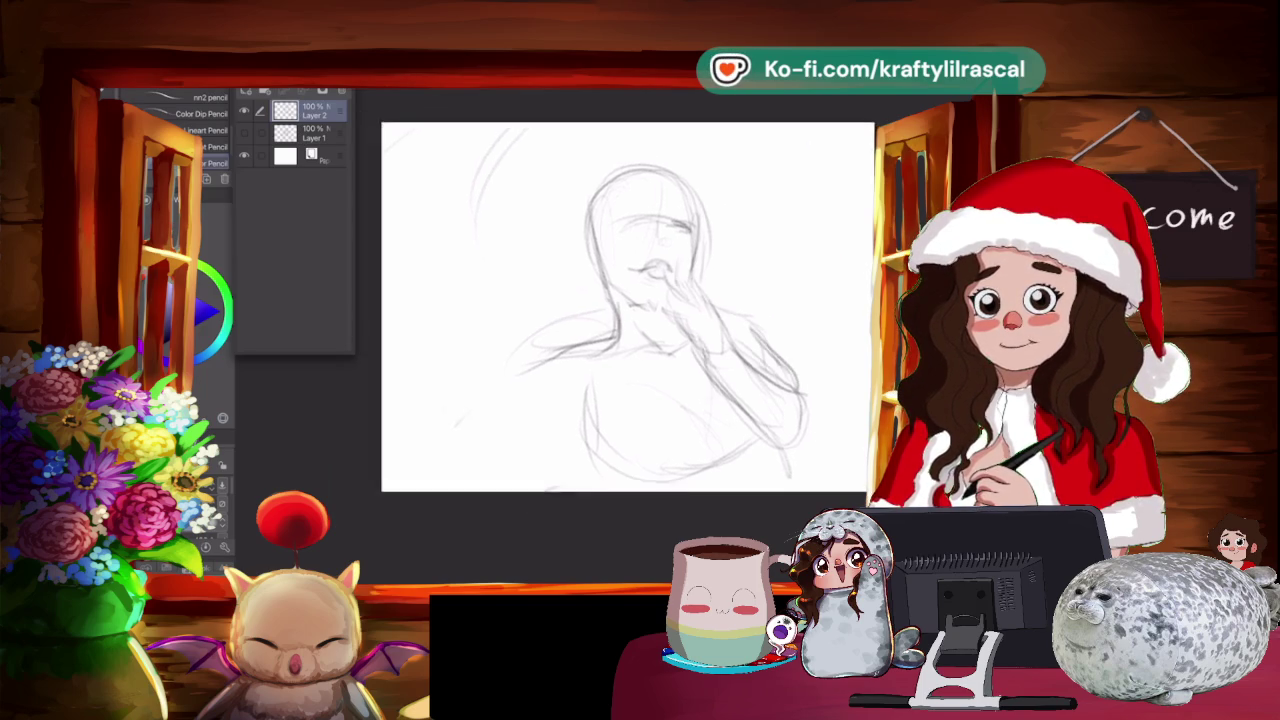
key(minus)
drag(602, 346, 608, 428)
drag(604, 382, 616, 444)
mouse_move(604, 342)
mouse_down()
mouse_move(610, 396)
mouse_move(744, 410)
mouse_up()
drag(800, 368, 766, 406)
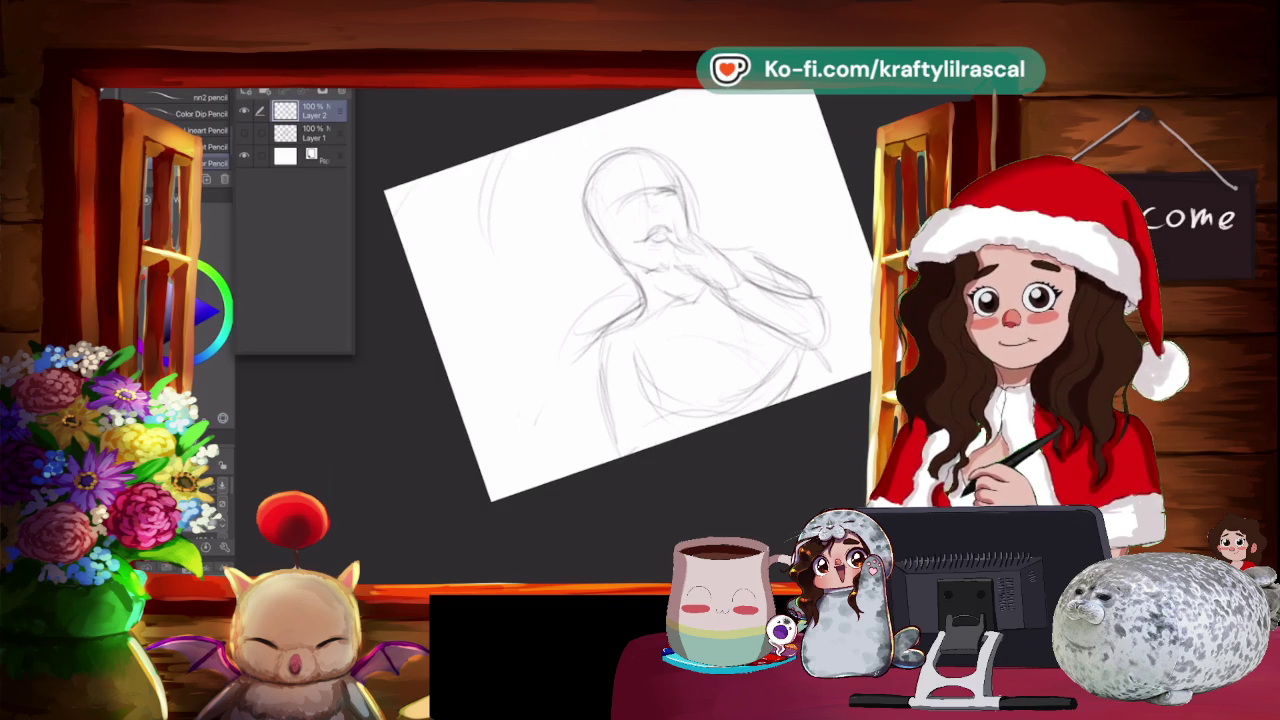
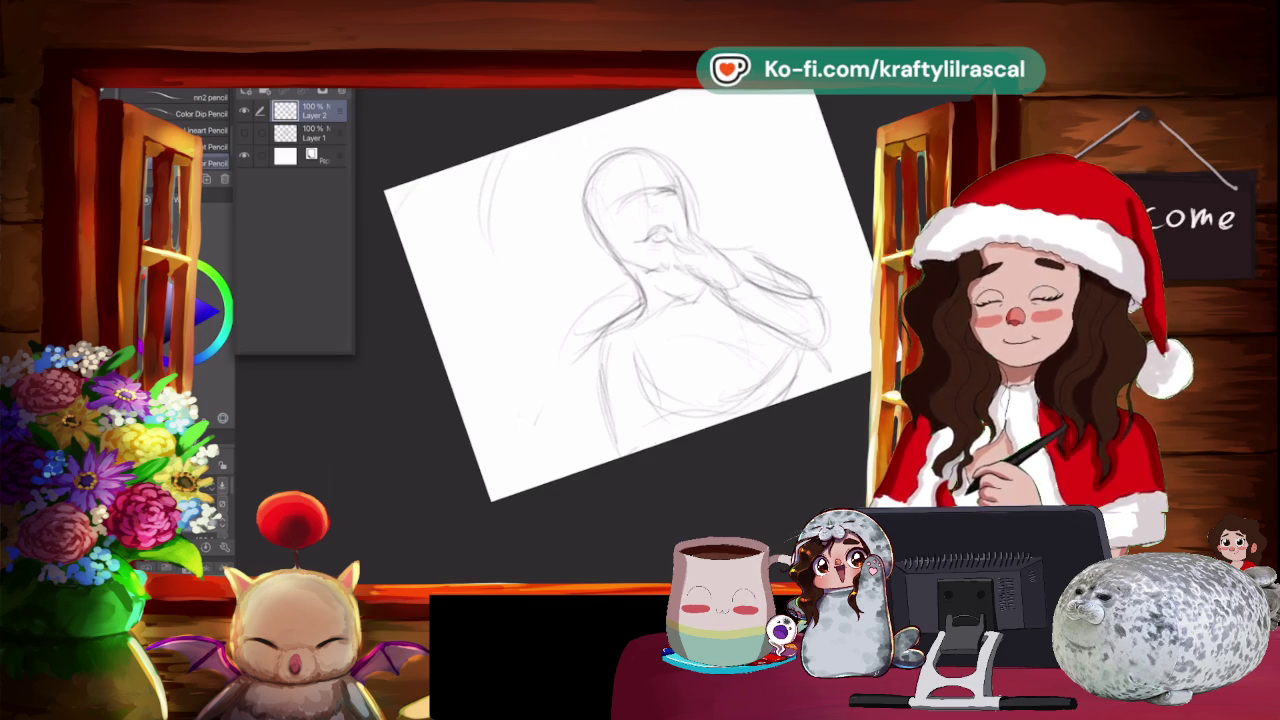
Level the tilted canvas view and firm up the left shoulder and arm lines.
mouse_move(628, 295)
mouse_down()
mouse_move(612, 265)
mouse_move(562, 260)
mouse_move(524, 280)
mouse_move(510, 316)
mouse_up()
drag(562, 274, 510, 344)
drag(590, 214, 542, 284)
mouse_move(590, 238)
mouse_down()
mouse_move(514, 306)
mouse_move(538, 302)
mouse_move(515, 426)
mouse_up()
Strengthen the lower left arm and the torso edge with extra pencil strokes.
drag(514, 306, 506, 344)
drag(506, 348, 496, 432)
drag(560, 340, 578, 424)
drag(510, 318, 488, 430)
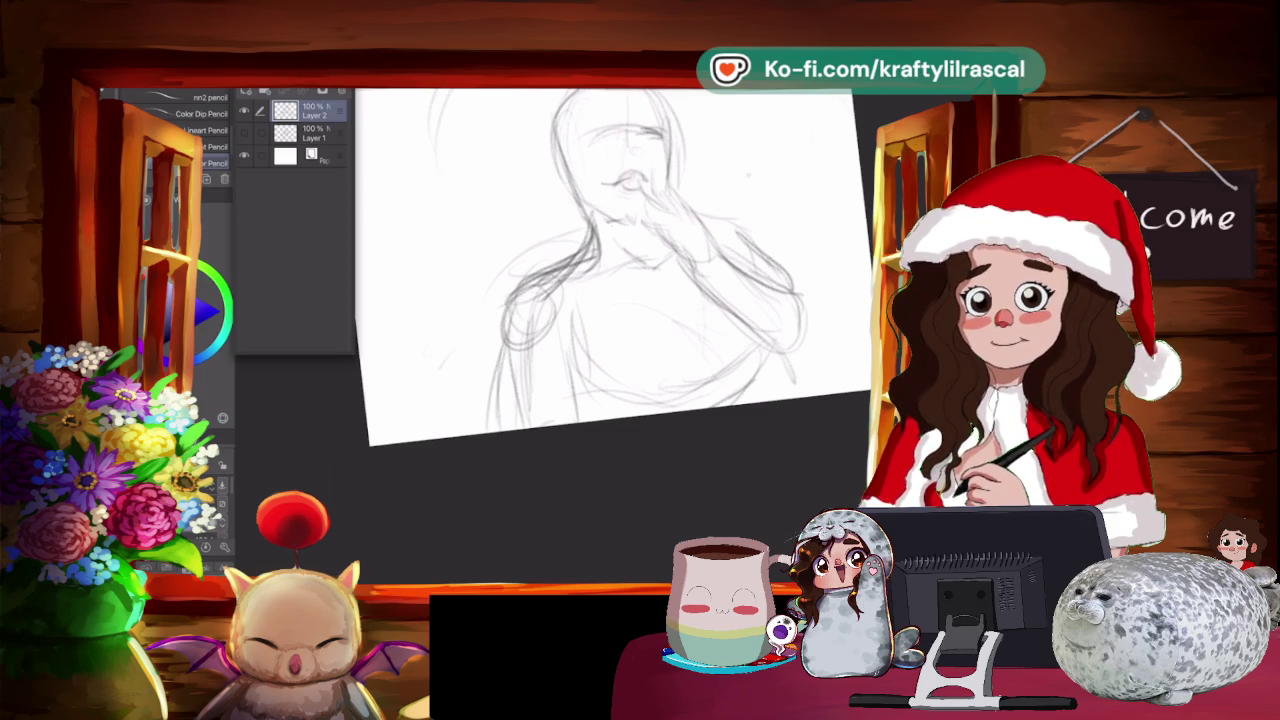
Sketch along the right arm and darken its lines.
drag(696, 266, 790, 362)
drag(804, 296, 778, 364)
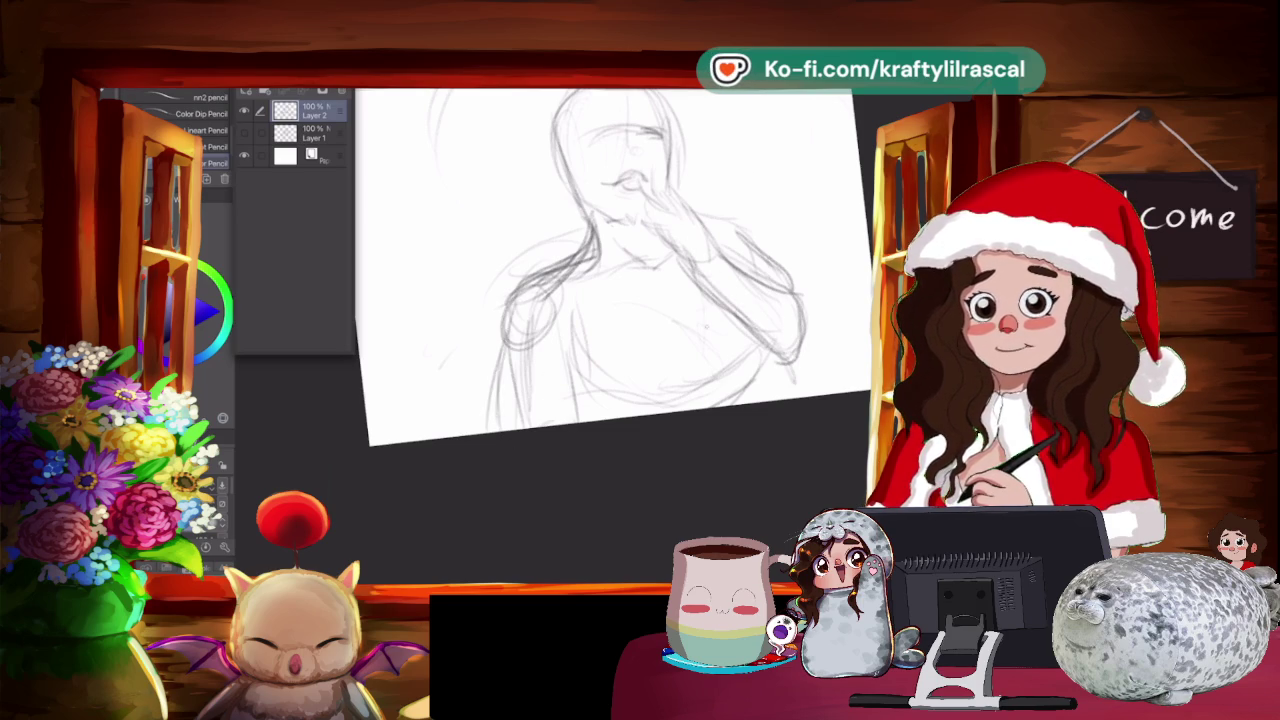
drag(708, 278, 776, 364)
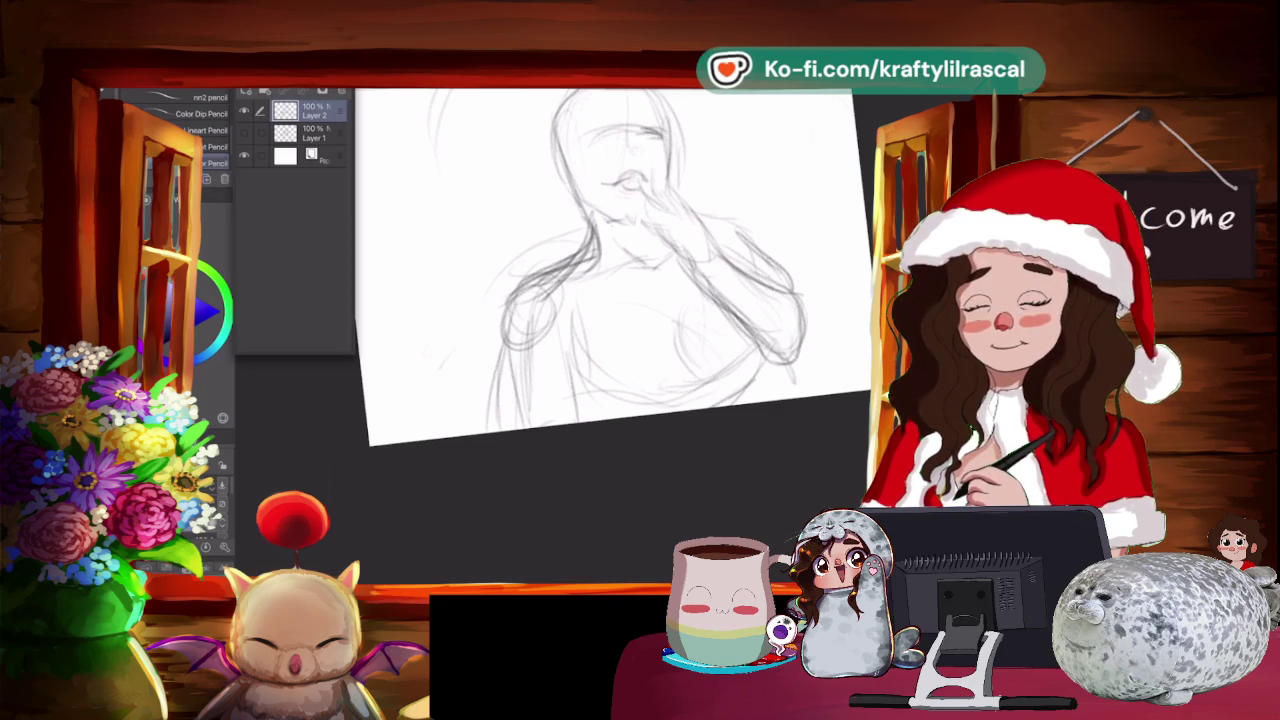
Zoom in on the face and draw a darker nose.
scroll(610, 330, up, 3)
scroll(610, 330, up, 1)
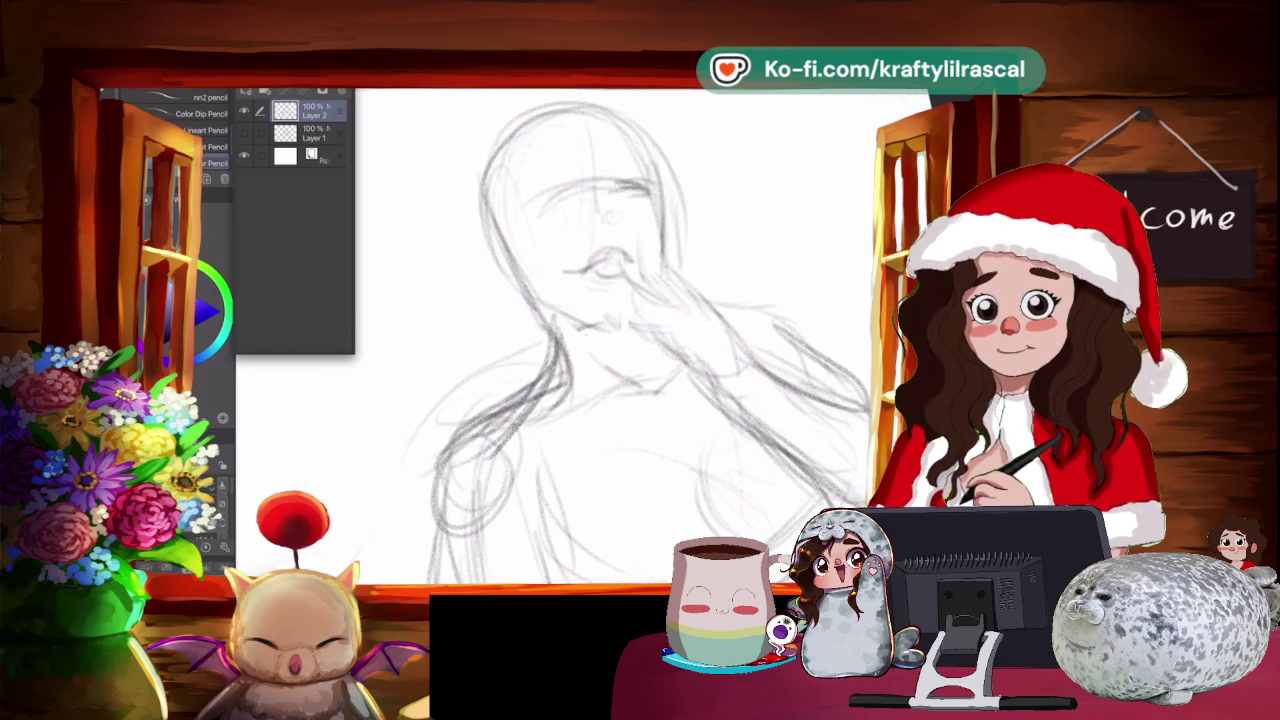
mouse_move(614, 224)
mouse_down()
mouse_move(600, 234)
mouse_move(616, 238)
mouse_up()
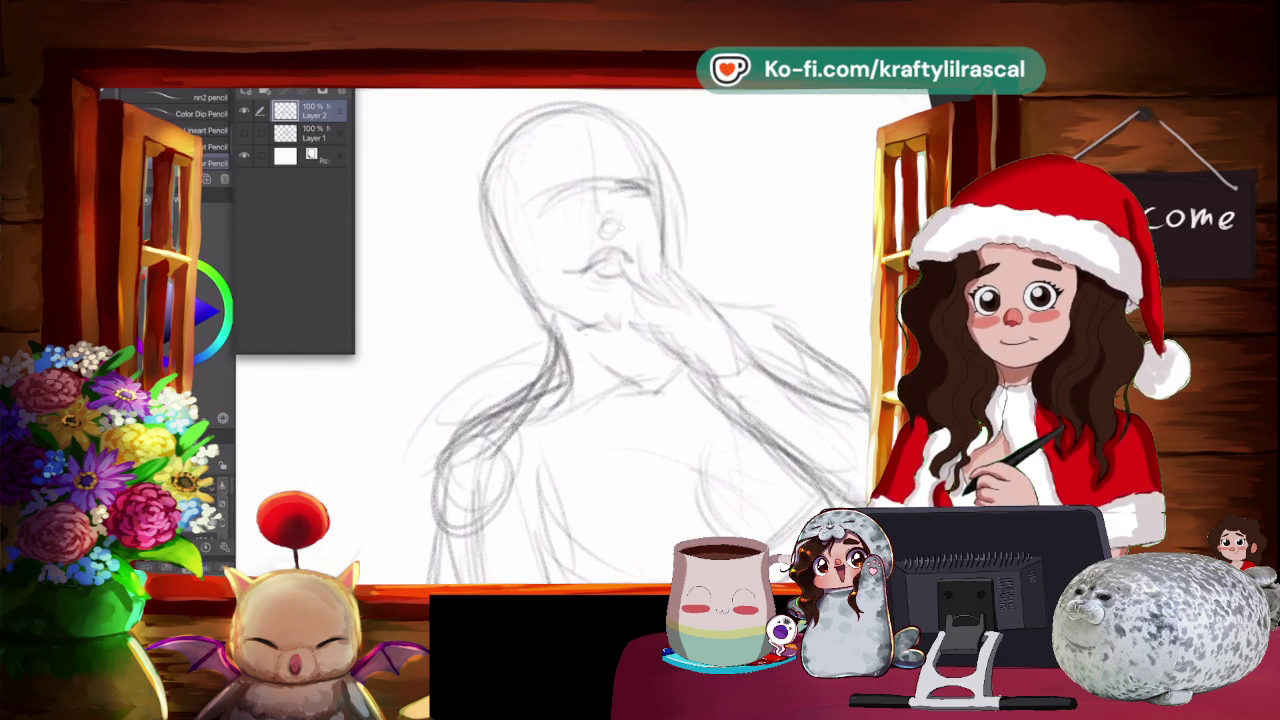
drag(604, 192, 622, 234)
Define the right jaw line and add detail strokes at both eyes.
drag(644, 150, 666, 278)
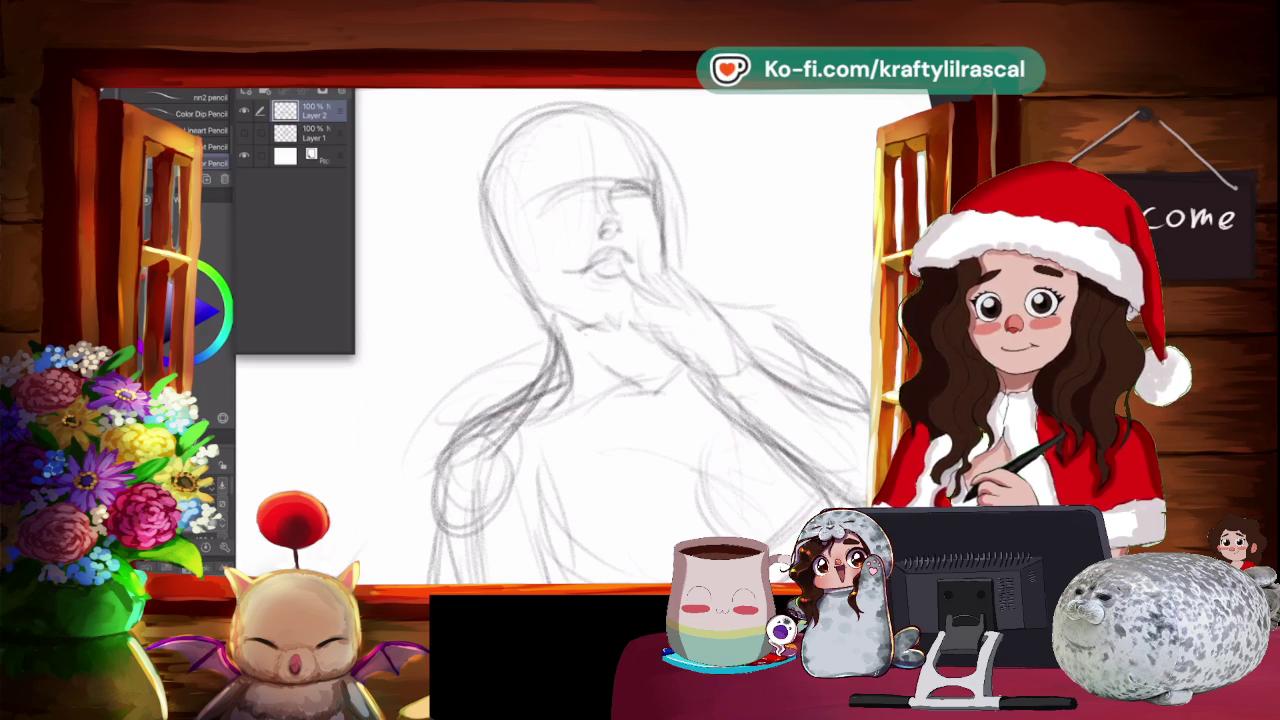
drag(629, 191, 643, 197)
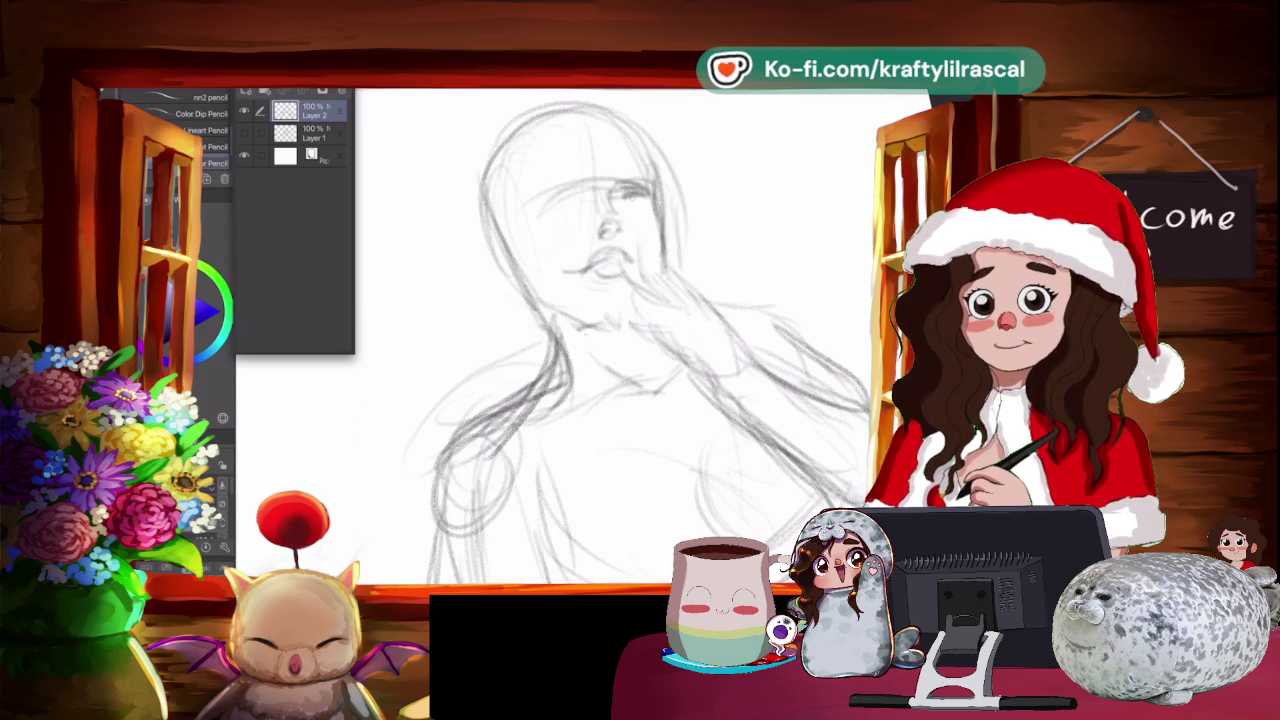
mouse_move(588, 198)
mouse_down()
mouse_move(560, 206)
mouse_move(572, 212)
mouse_up()
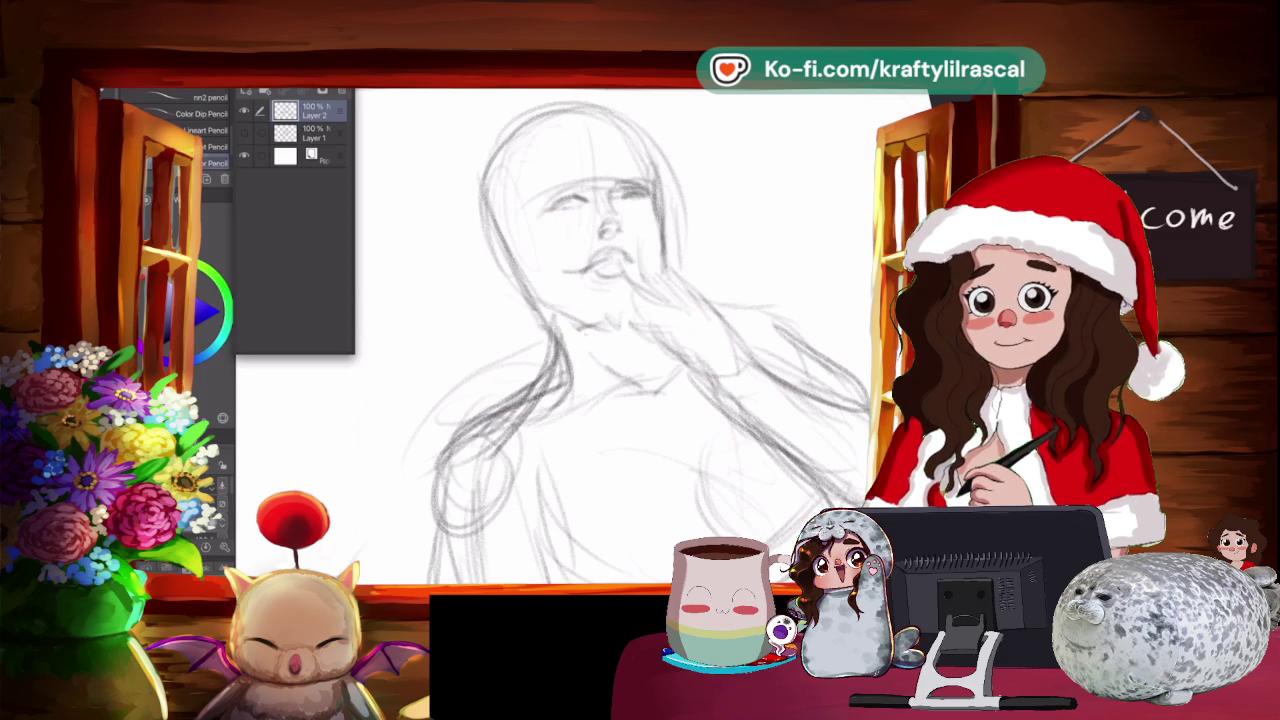
key(m)
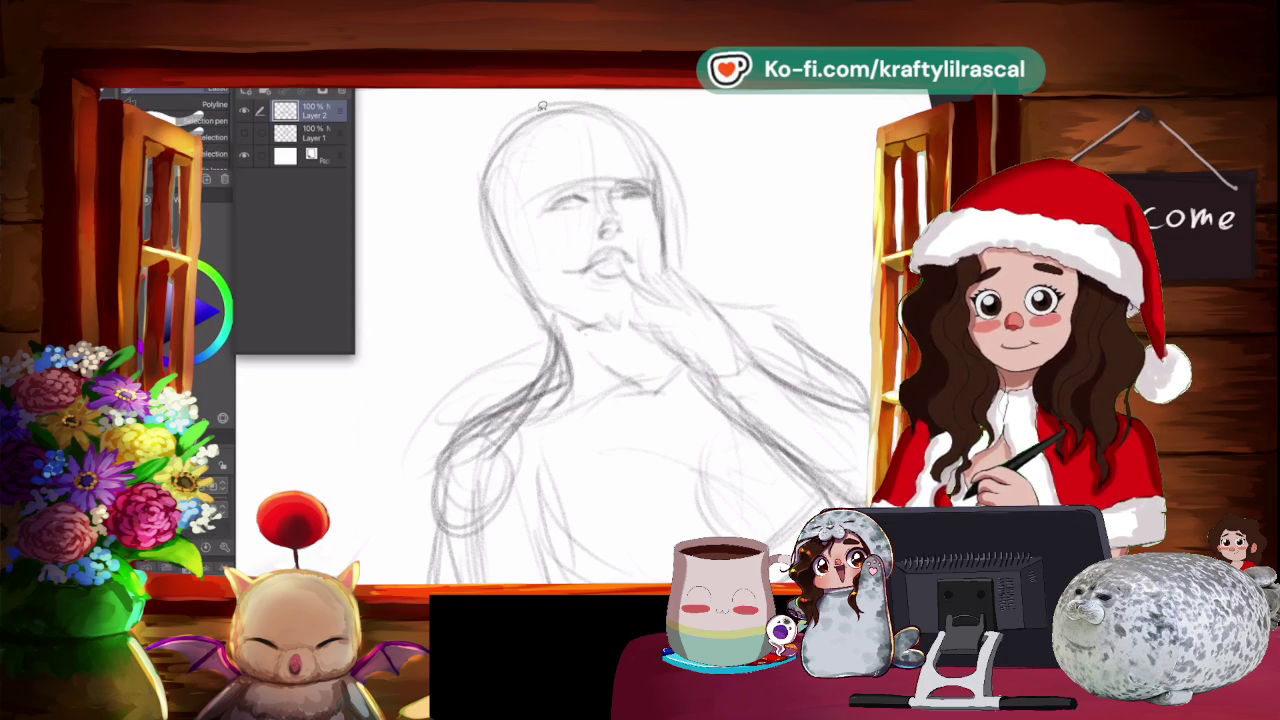
Lasso the eye, rotate it slightly with a transform, and deselect.
drag(550, 228, 548, 222)
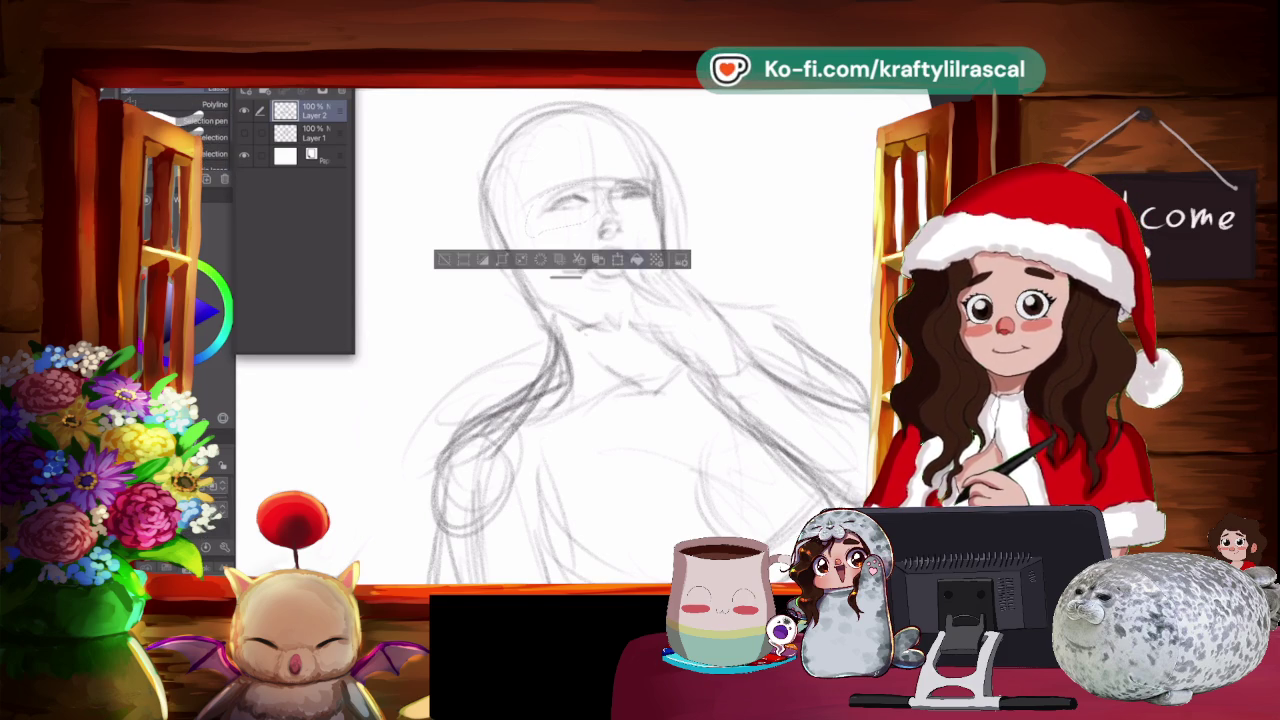
key(ctrl+t)
drag(640, 170, 723, 154)
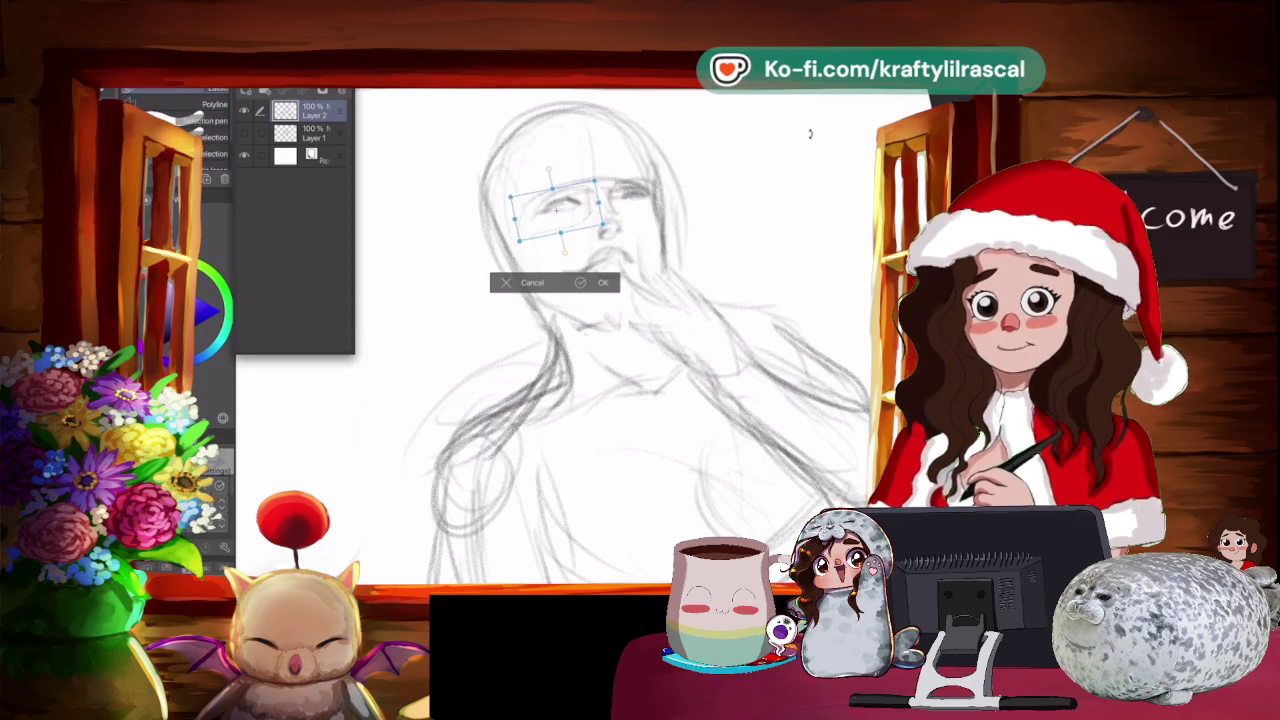
key(Return)
key(ctrl+d)
Flip the canvas horizontally to check the sketch, then darken the line under the chin.
right_click(745, 100)
click(770, 211)
drag(650, 300, 600, 260)
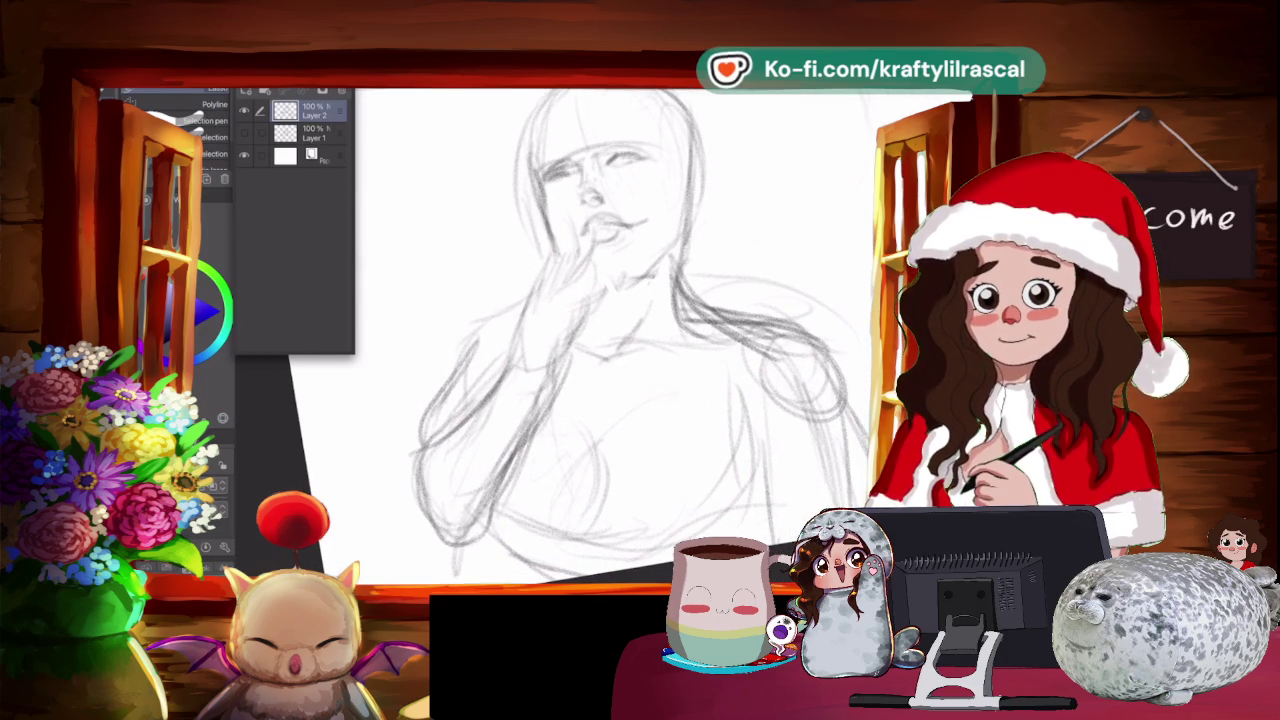
key(p)
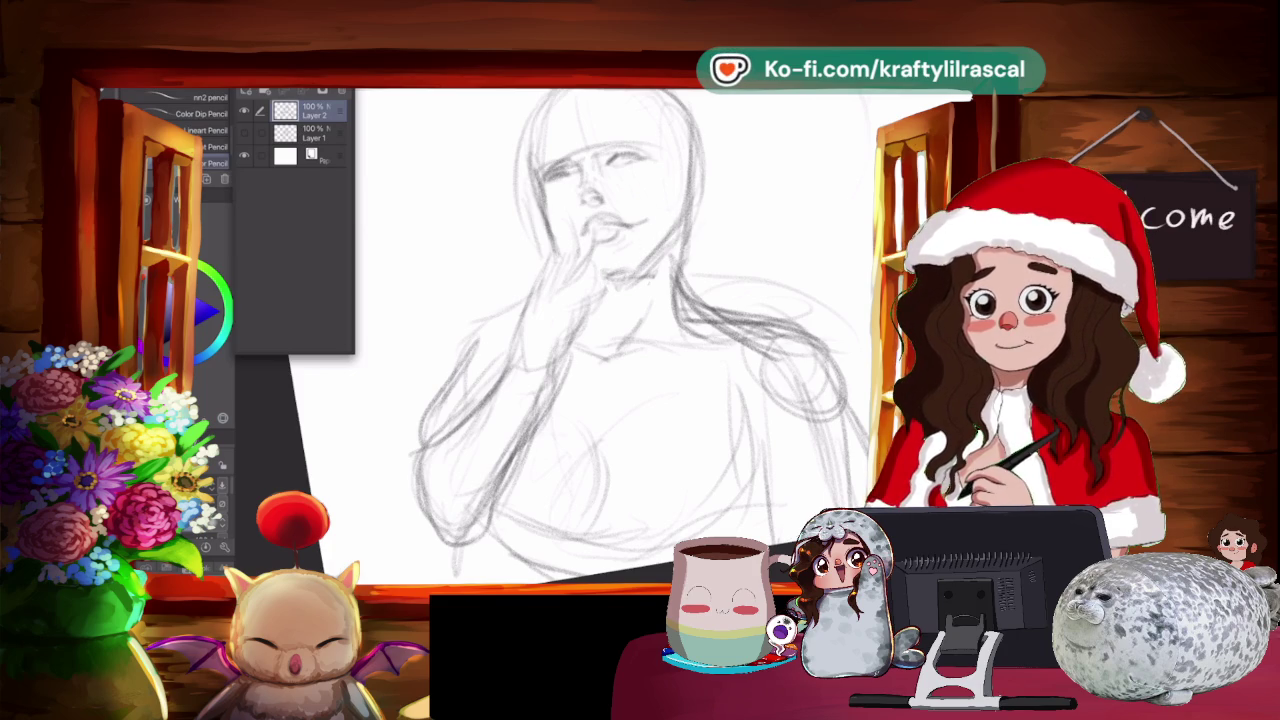
drag(607, 279, 643, 267)
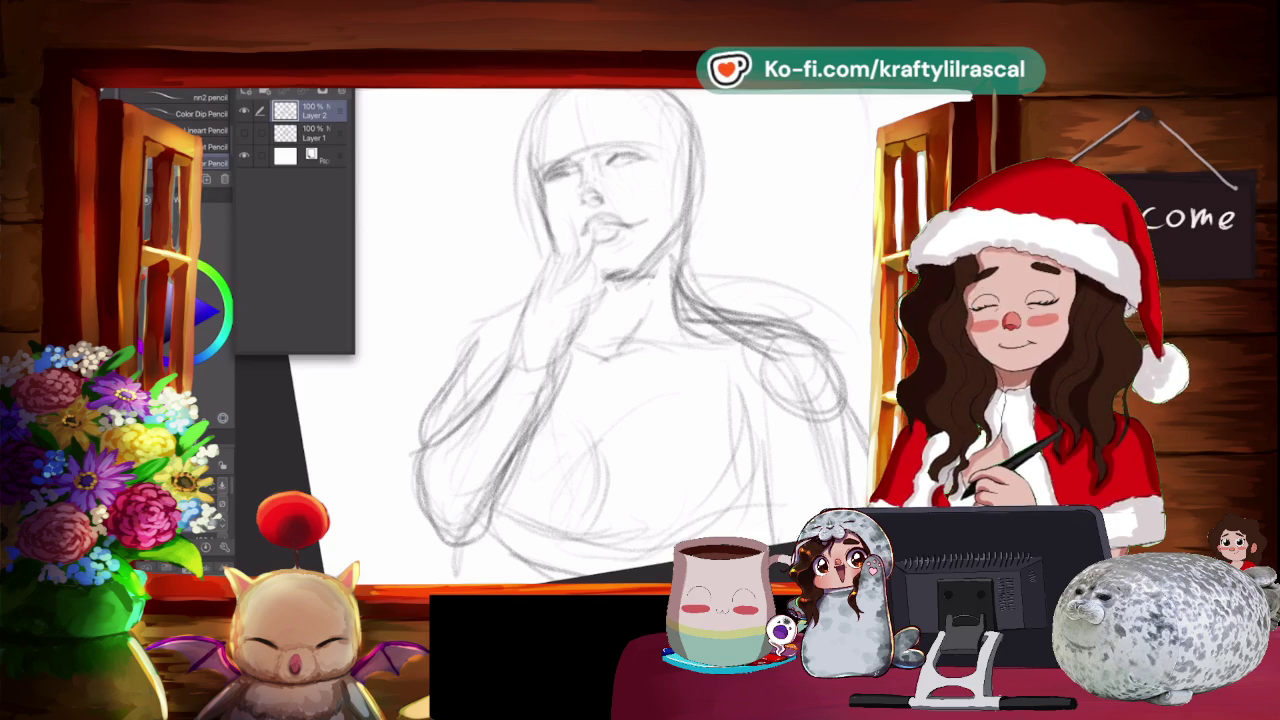
Zoom out, reset the canvas rotation to level, zoom back in, and switch to the eraser.
scroll(630, 250, down, 3)
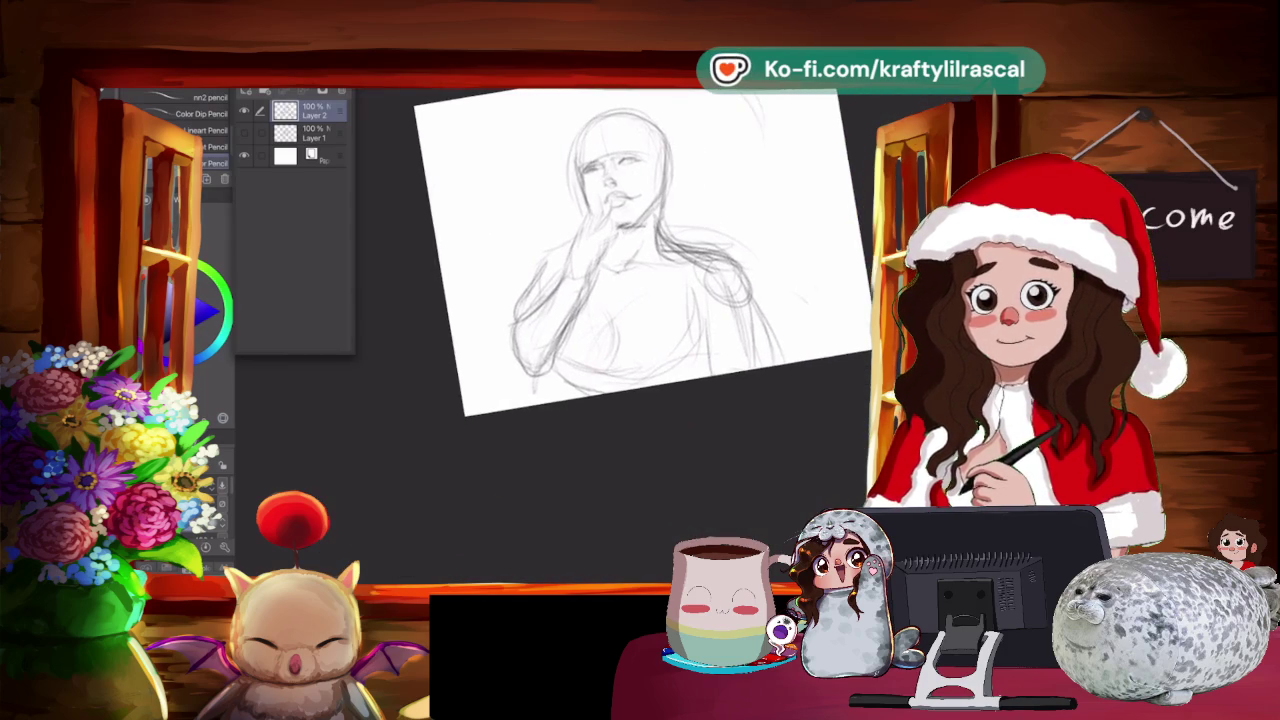
key(ctrl+0)
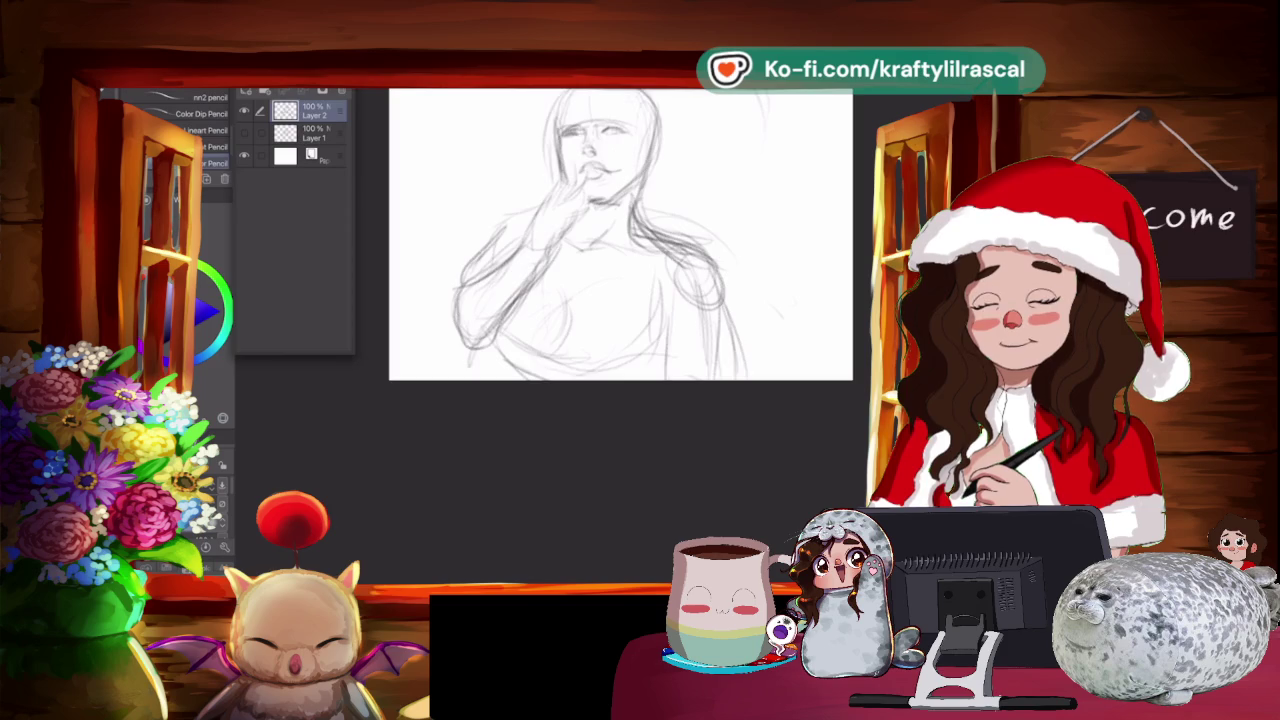
scroll(620, 235, up, 1)
scroll(565, 245, up, 1)
key(e)
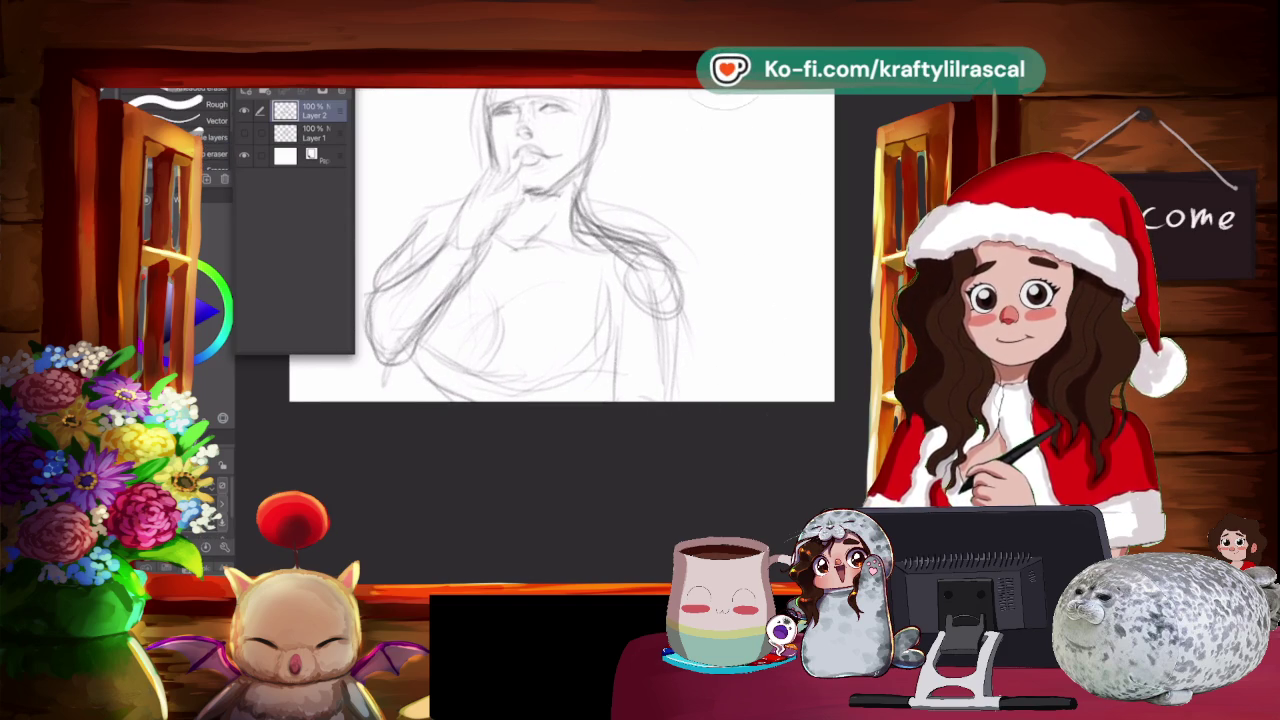
Dismiss the canvas transform menu unflipped, zoom in, and pencil over the hair's right edge.
right_click(545, 90)
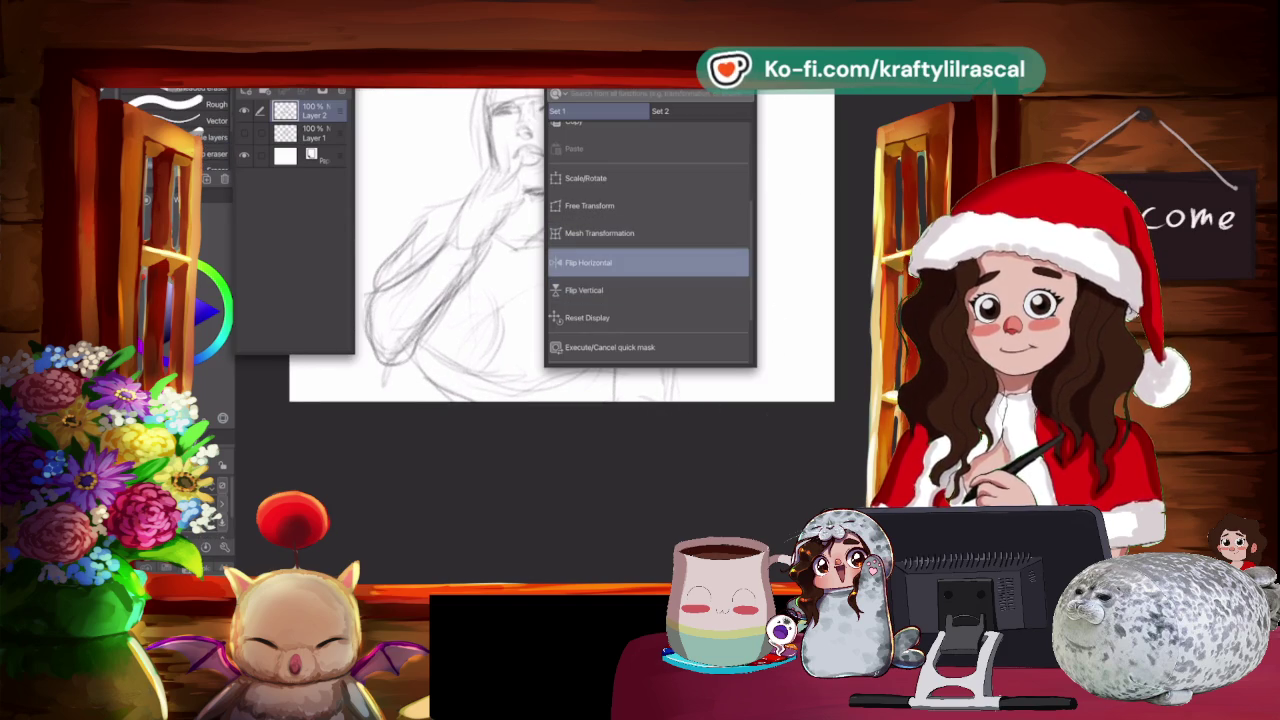
click(855, 165)
scroll(560, 245, up, 2)
scroll(560, 245, up, 2)
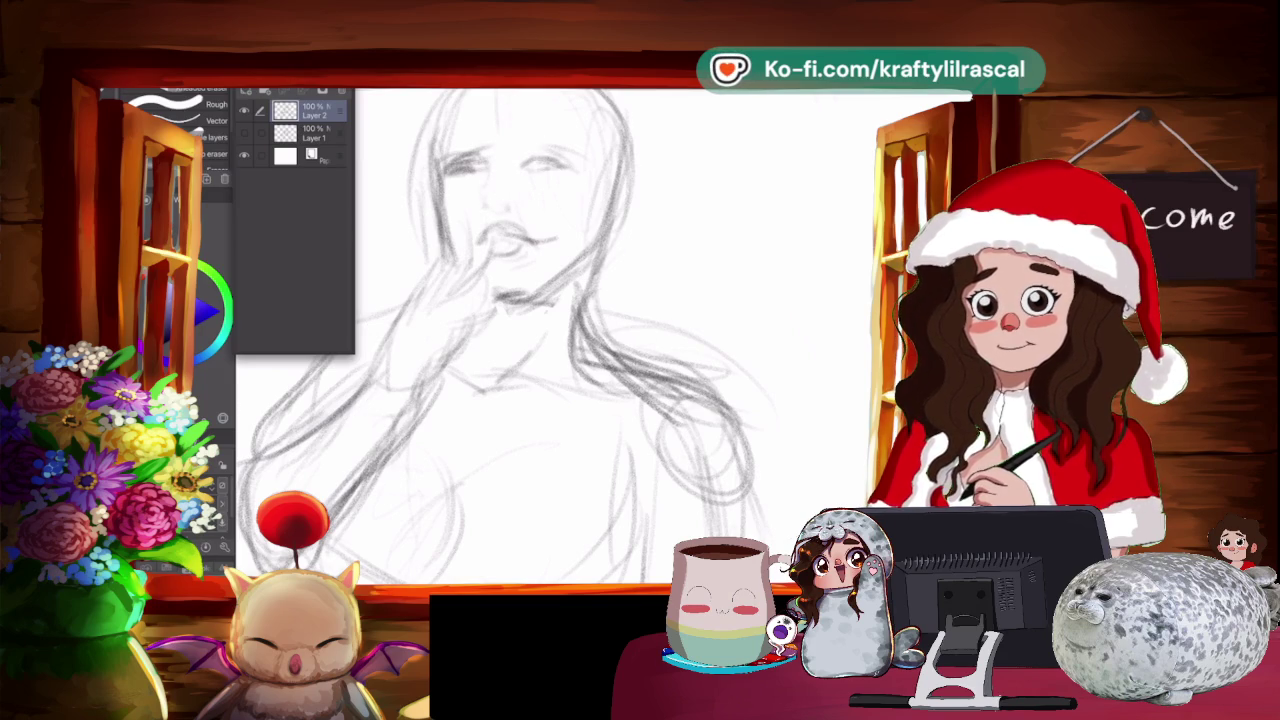
key(p)
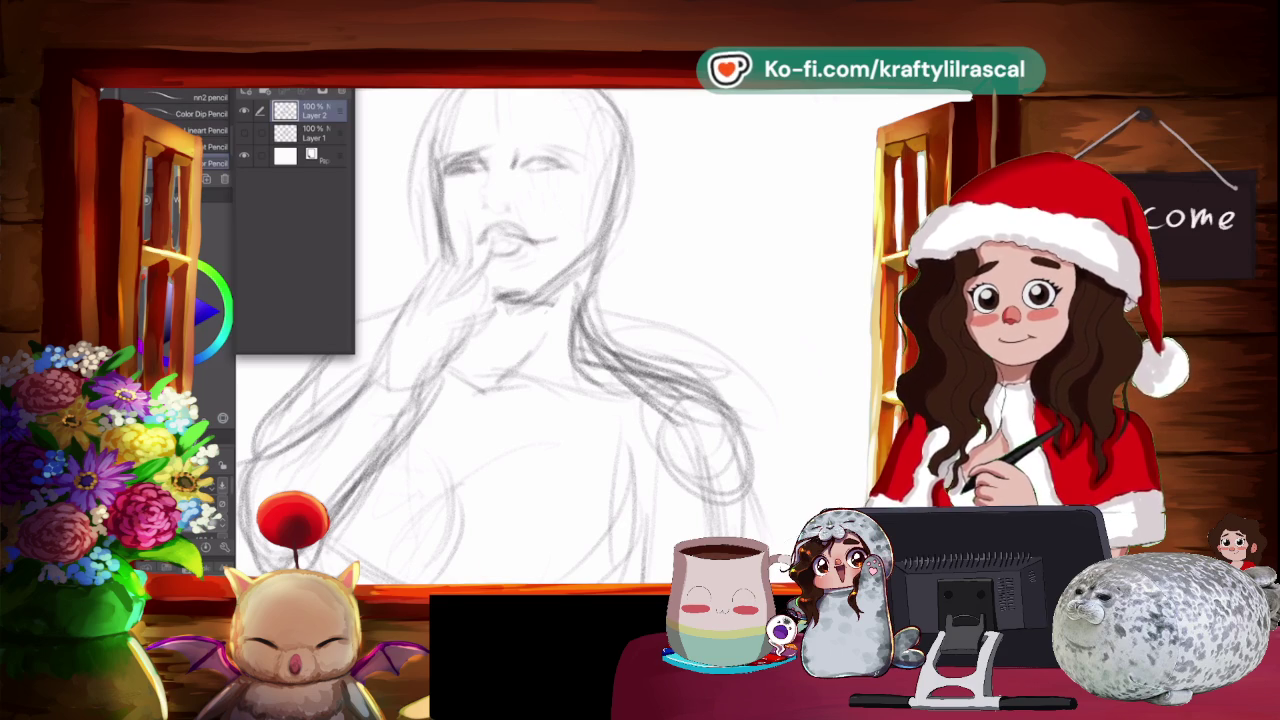
drag(612, 128, 603, 226)
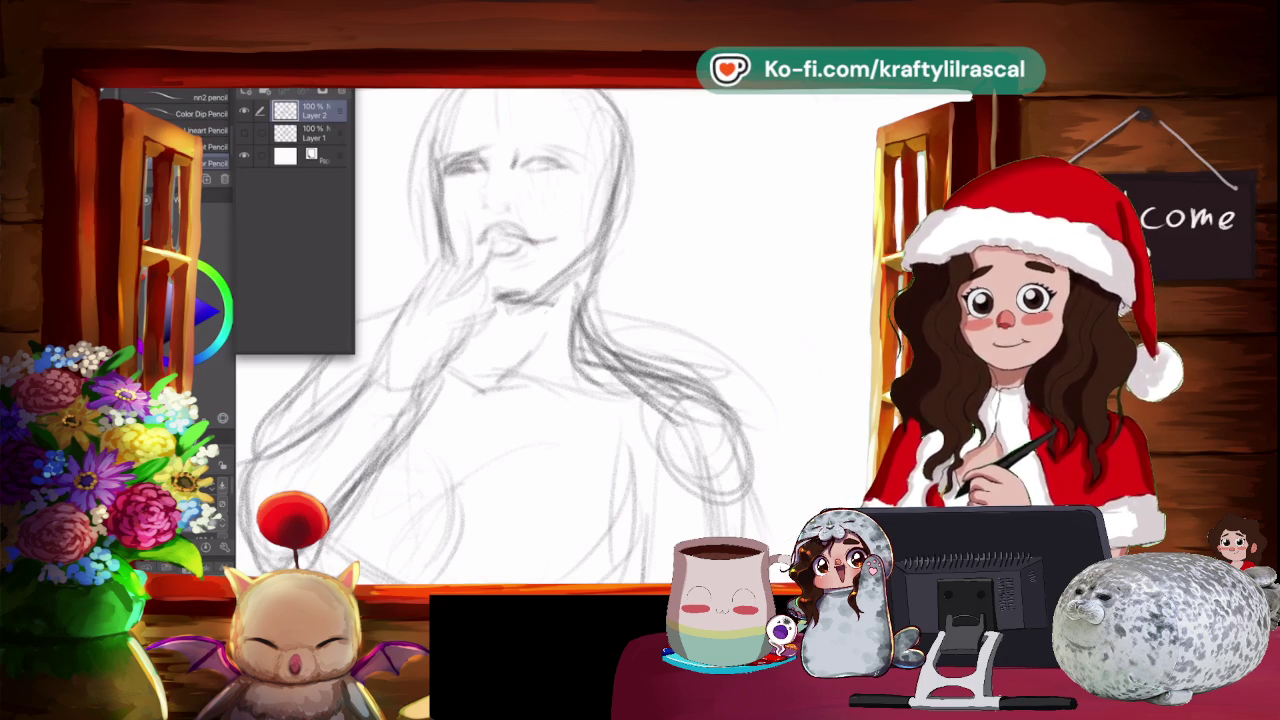
Adjust zoom and pan, then darken the hand and chin contours.
key(ctrl+minus)
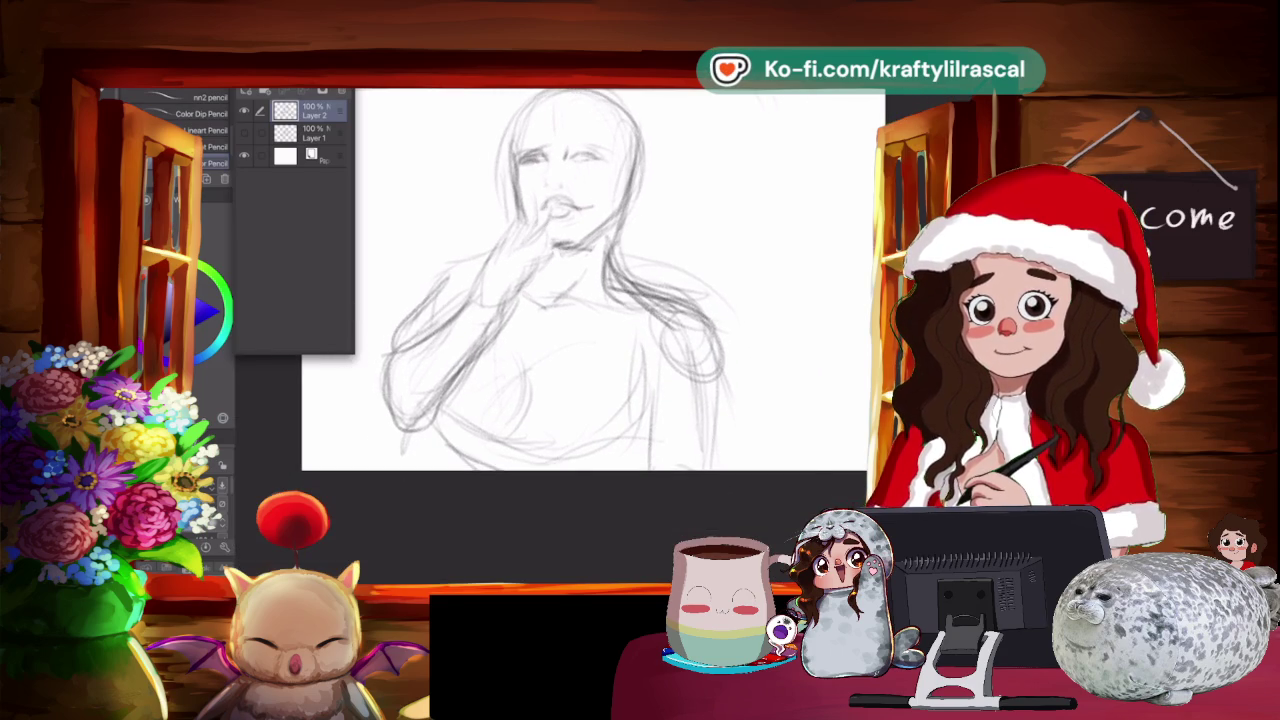
key(ctrl+plus)
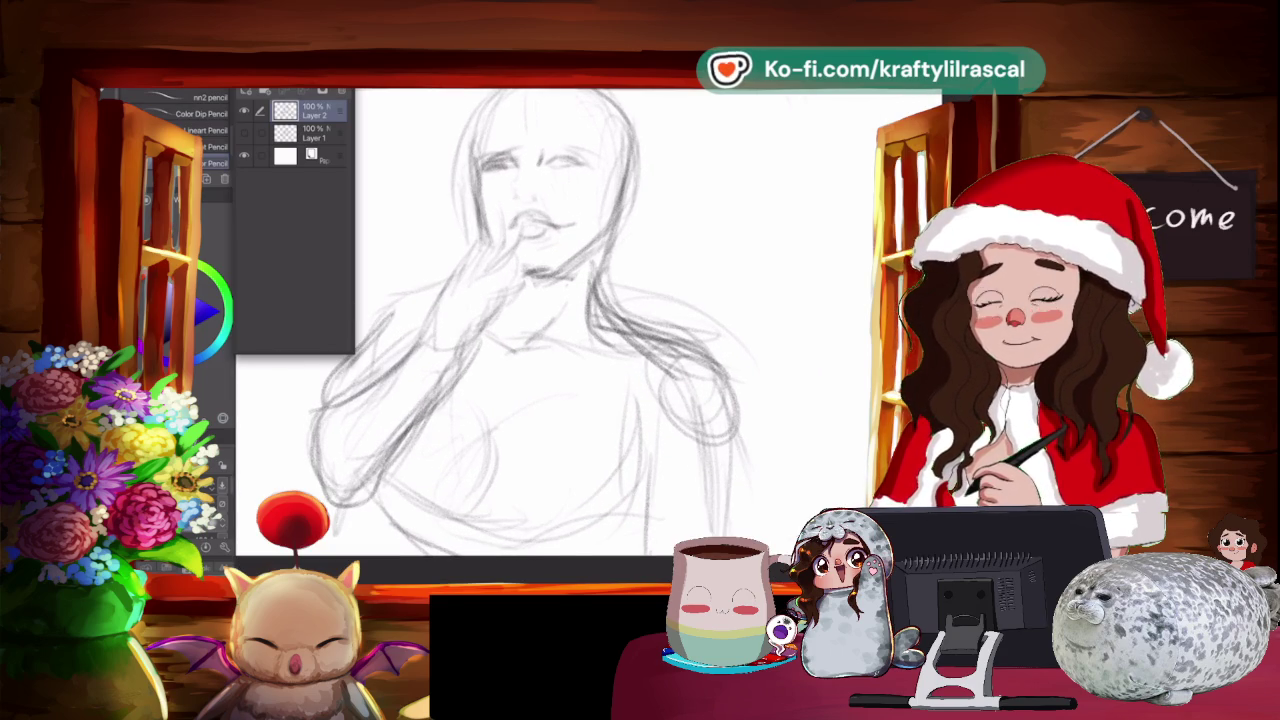
drag(530, 330, 550, 336)
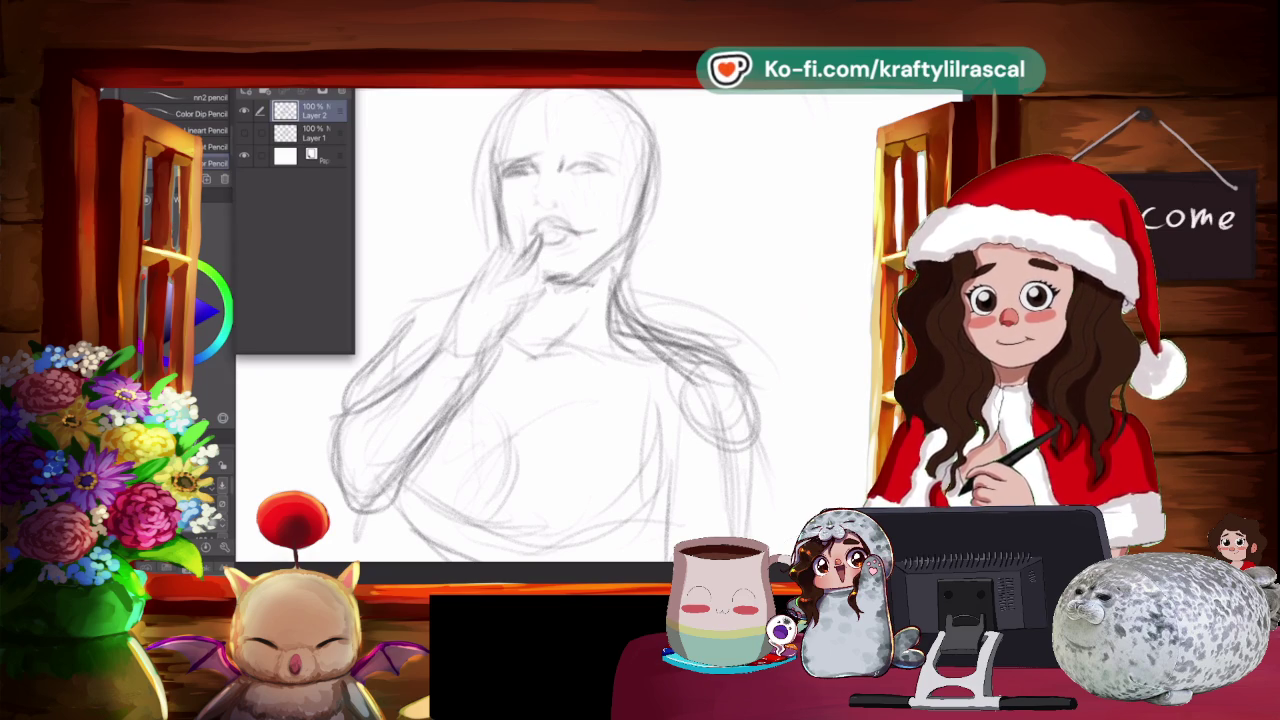
drag(488, 296, 518, 258)
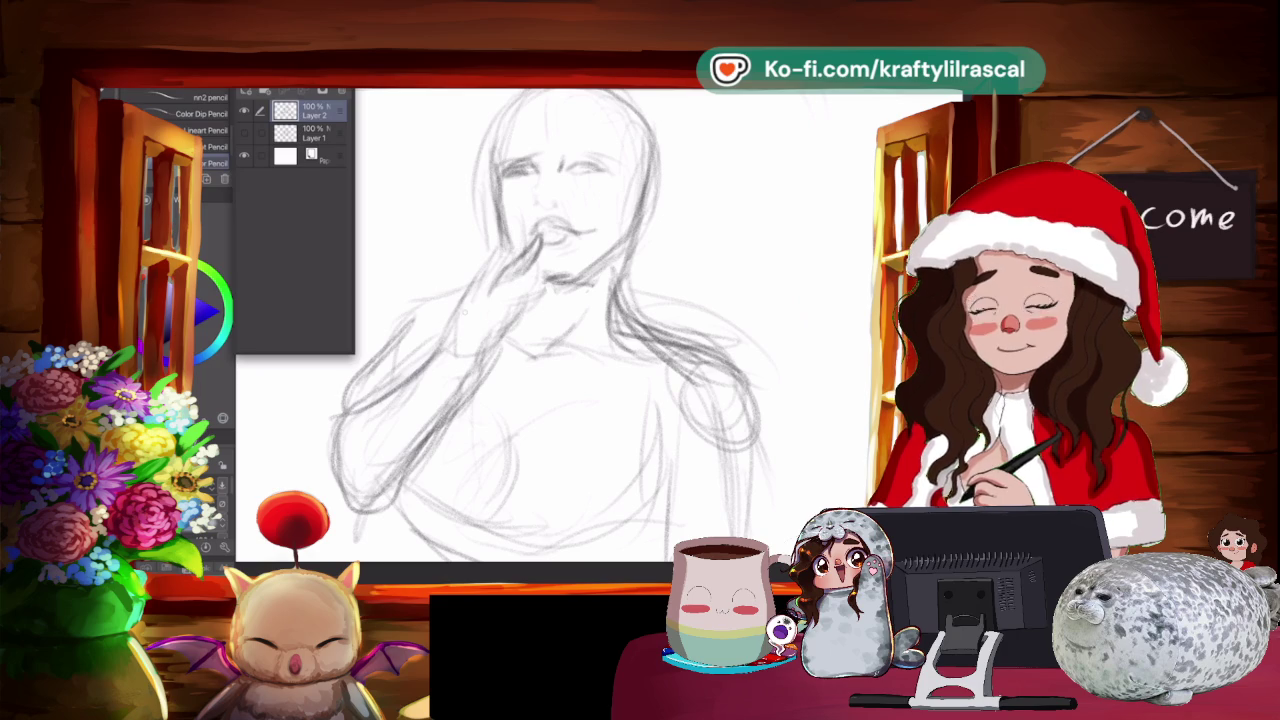
mouse_move(498, 302)
mouse_down()
mouse_move(550, 252)
mouse_move(532, 260)
mouse_move(528, 282)
mouse_move(542, 280)
mouse_up()
mouse_move(512, 326)
mouse_down()
mouse_move(542, 290)
mouse_move(534, 300)
mouse_up()
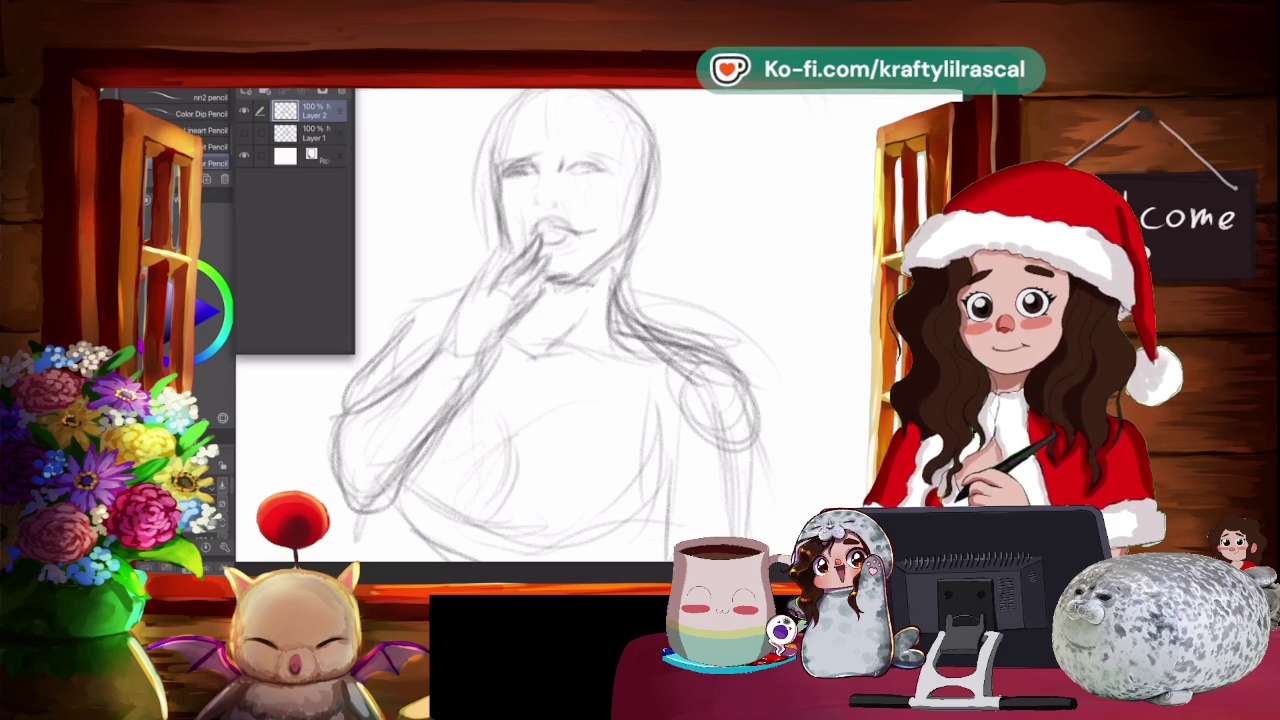
Strengthen the raised arm's outline and the stroke where the hand meets the chin.
drag(486, 358, 504, 326)
drag(464, 378, 494, 340)
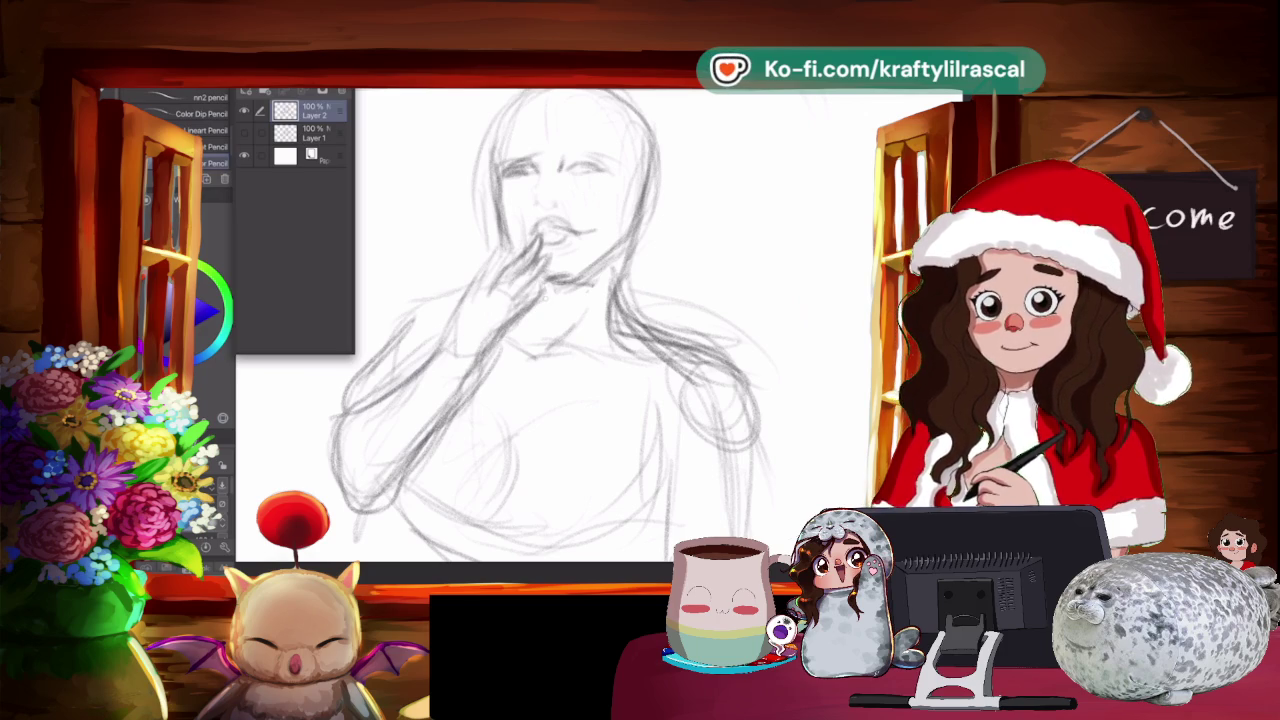
drag(542, 300, 548, 278)
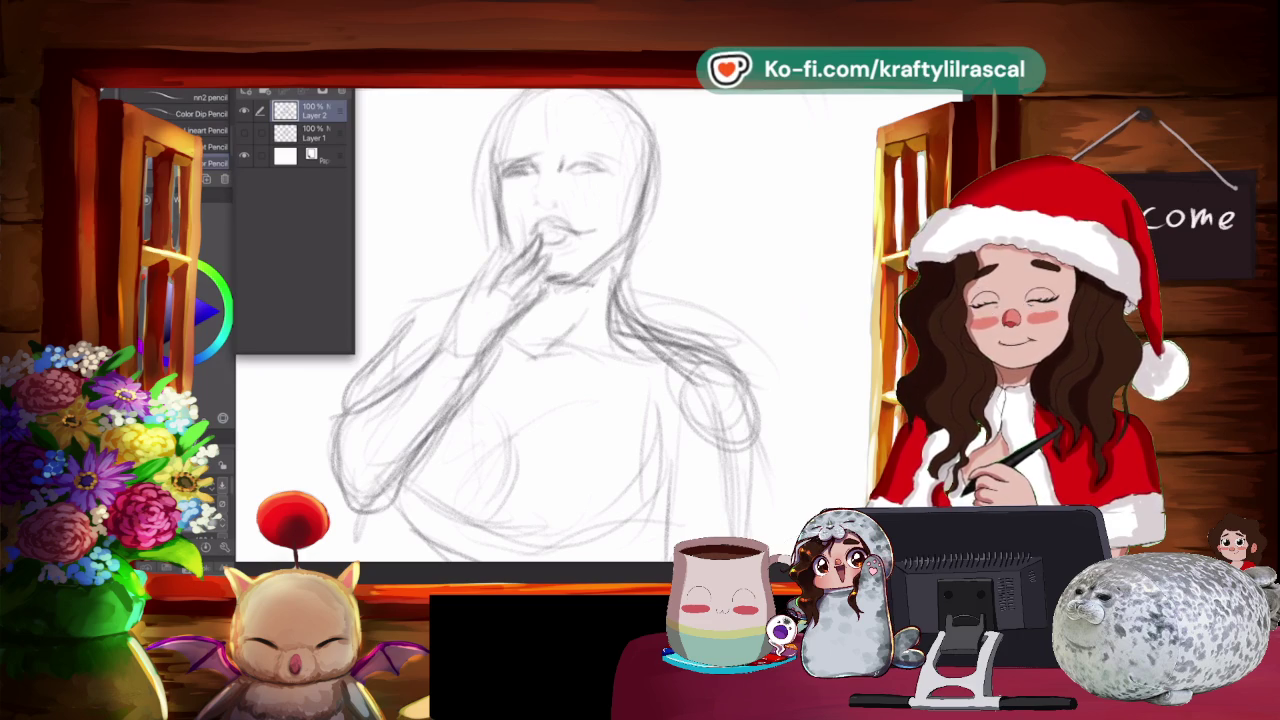
Redraw the hand and the fingers near the mouth with clearer pencil strokes.
key(e)
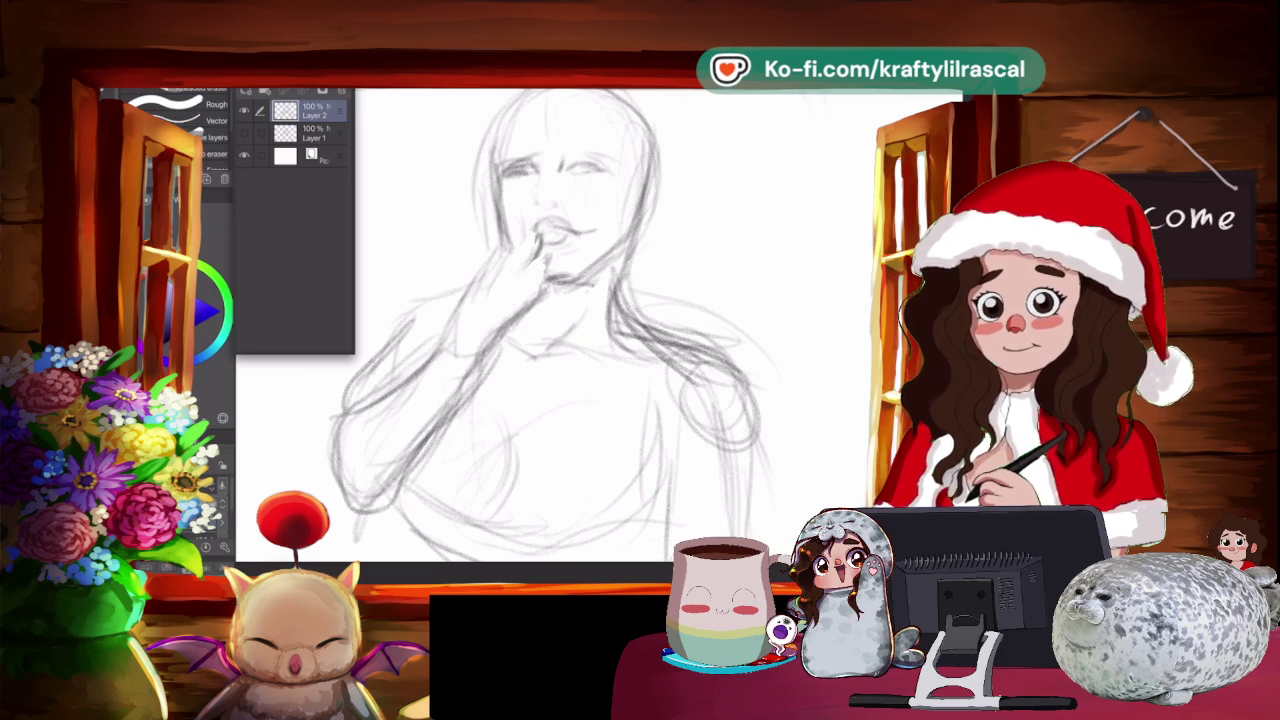
key(p)
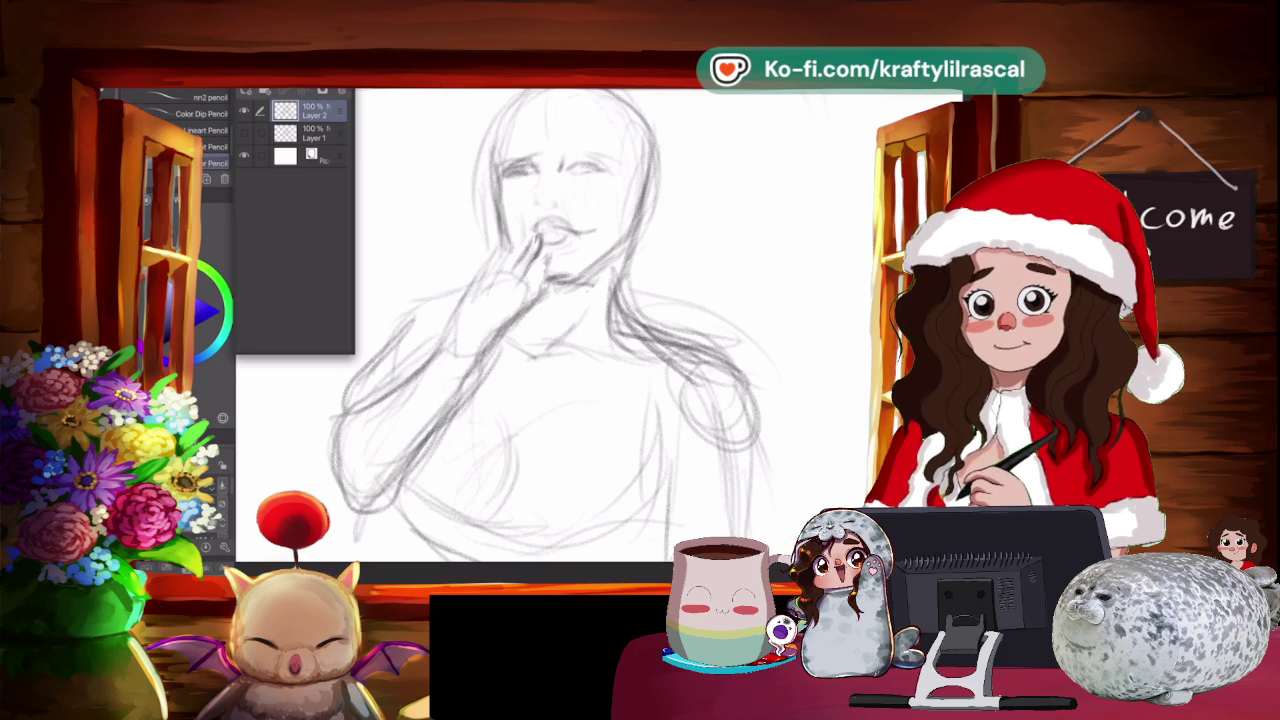
mouse_move(530, 289)
mouse_down()
mouse_move(523, 320)
mouse_move(488, 346)
mouse_up()
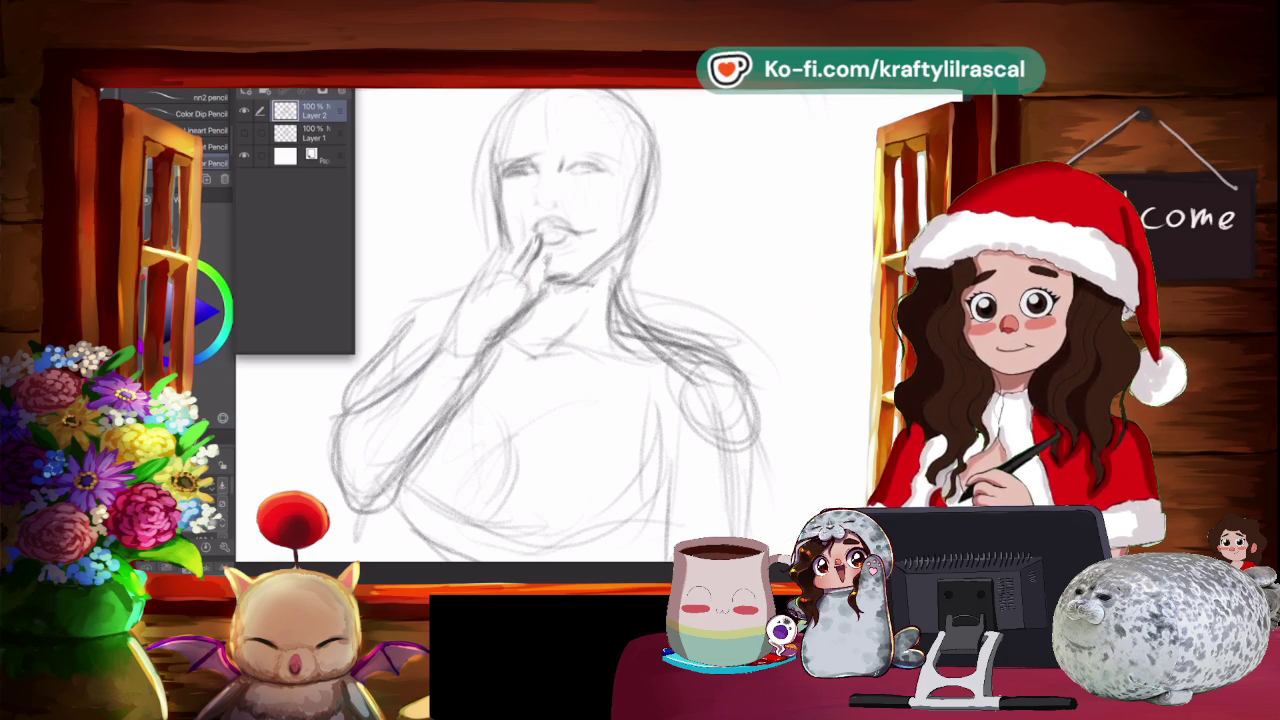
drag(533, 260, 522, 292)
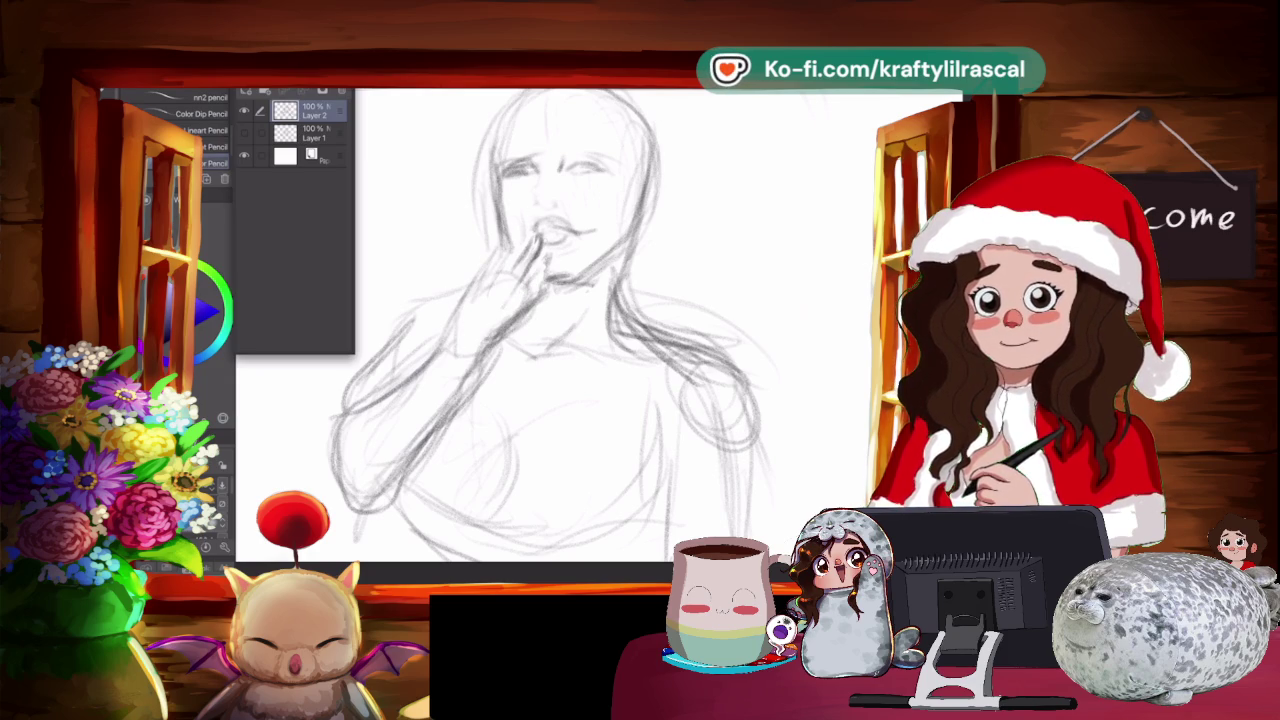
Add a fingertip mark at the lips and erase stray lines beside the hand.
drag(546, 263, 536, 277)
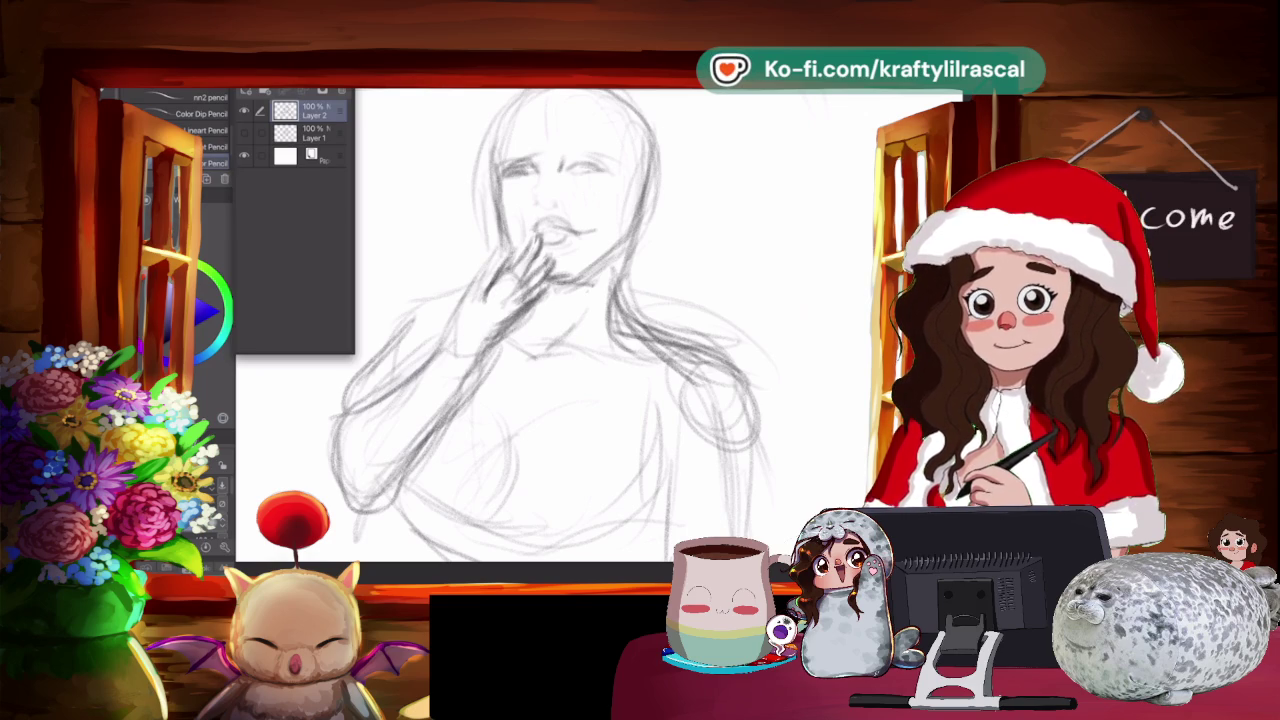
key(e)
drag(506, 279, 482, 299)
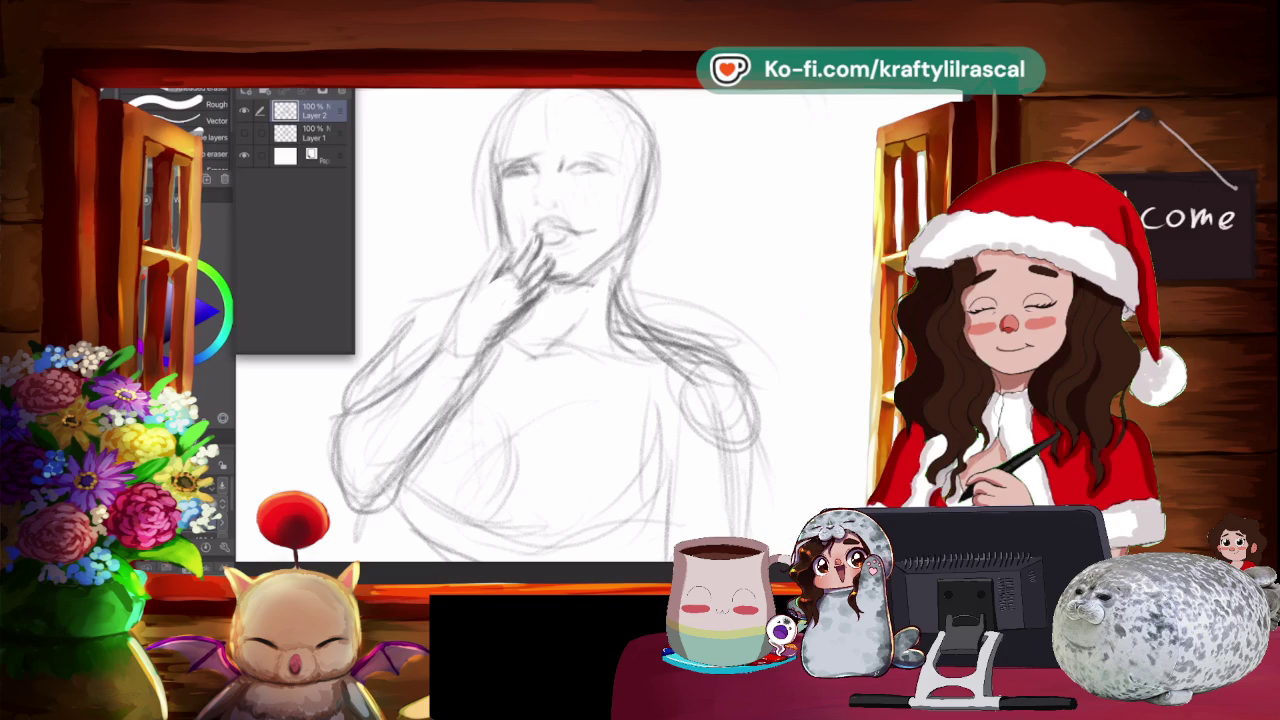